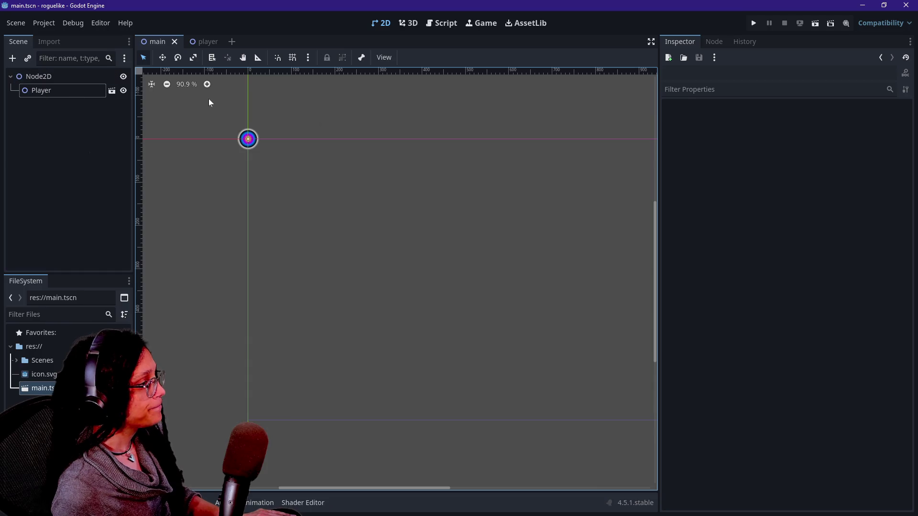
Inspect the Player root node in the player scene, then go back to the main scene.
scroll(208, 98, "down", 8)
scroll(209, 99, "up", 5)
scroll(209, 101, "up", 1)
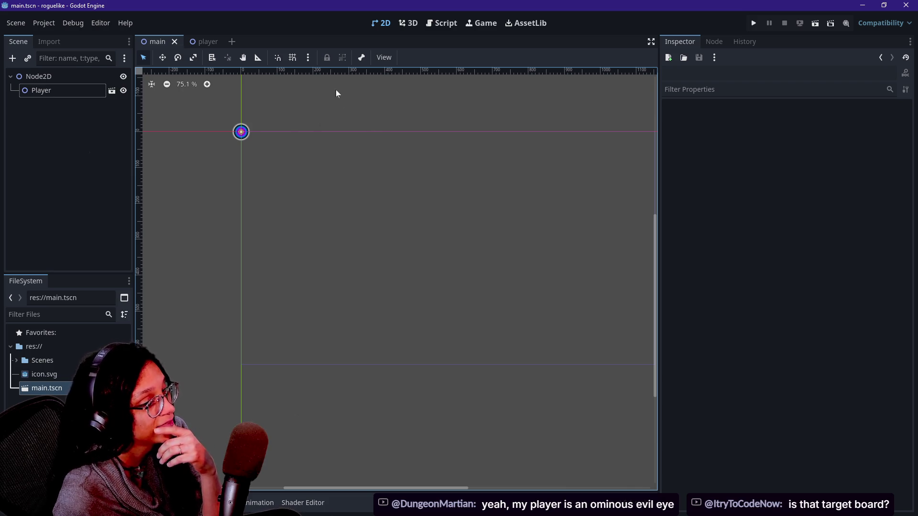
scroll(229, 110, "up", 10)
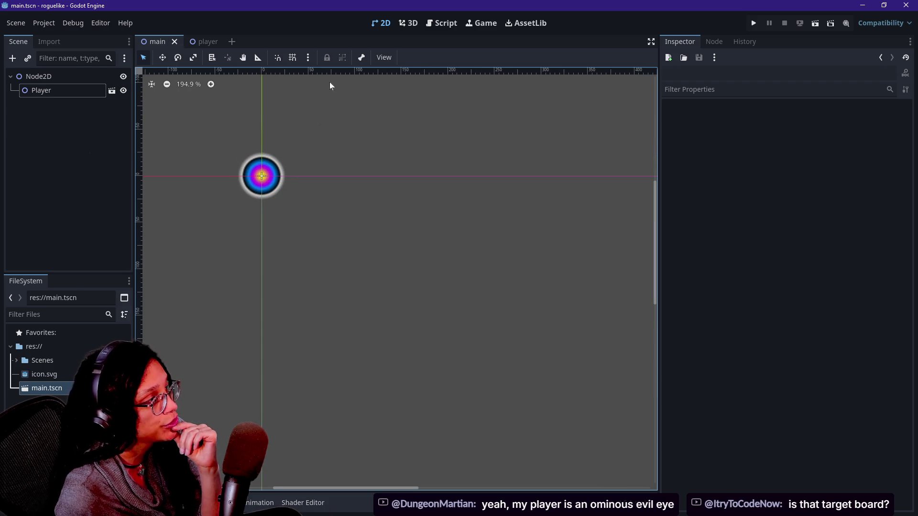
mouse_move(217, 47)
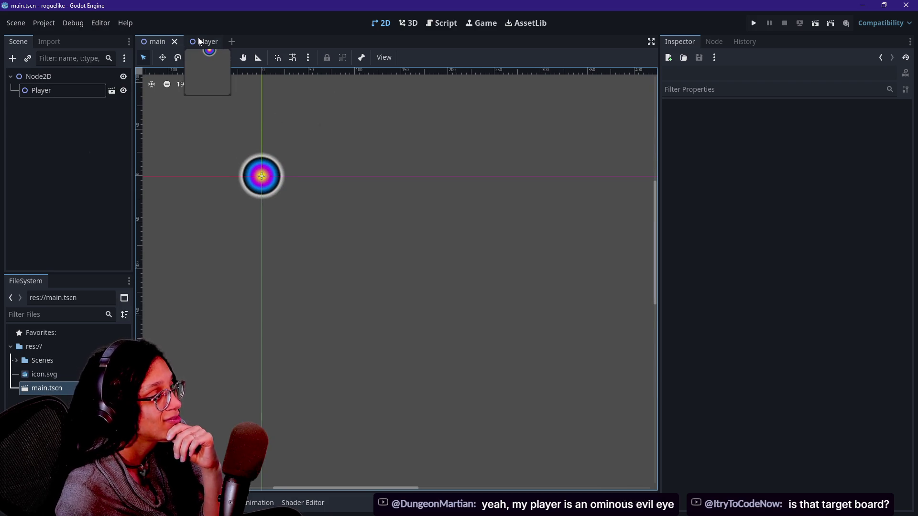
left_click(200, 42)
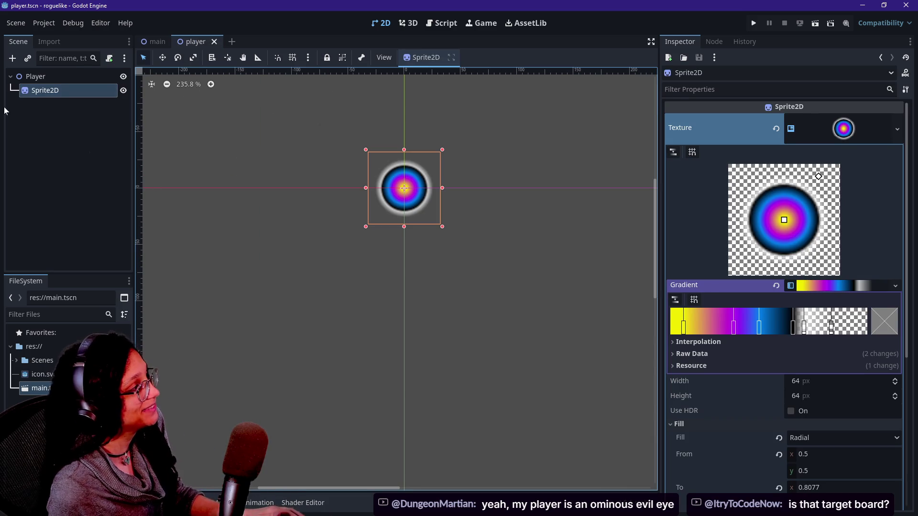
left_click(41, 79)
right_click(44, 79)
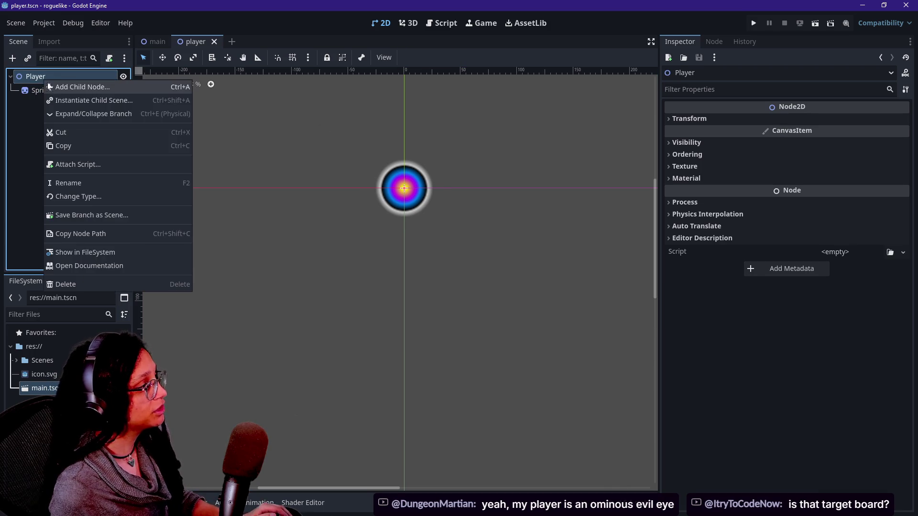
left_click(214, 68)
left_click(153, 41)
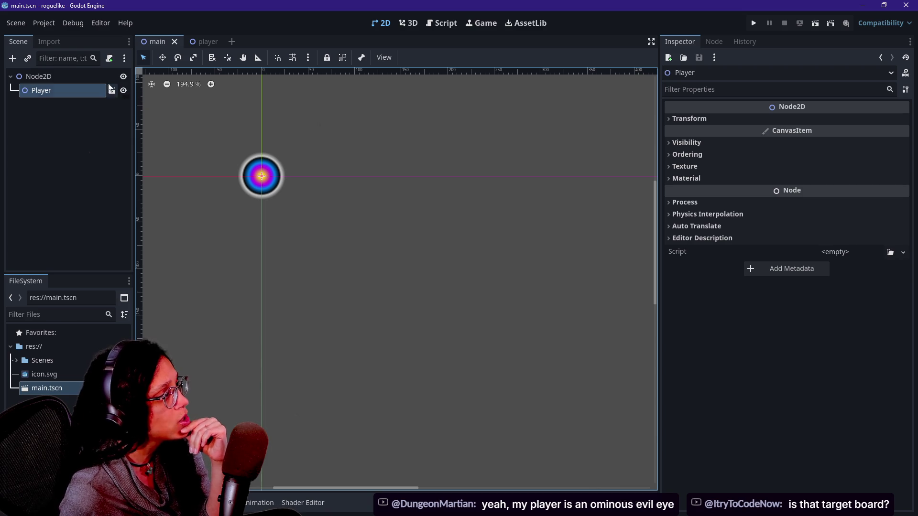
Select the player's Sprite2D and delete its transparent outer gradient stop.
left_click(208, 42)
left_click(78, 93)
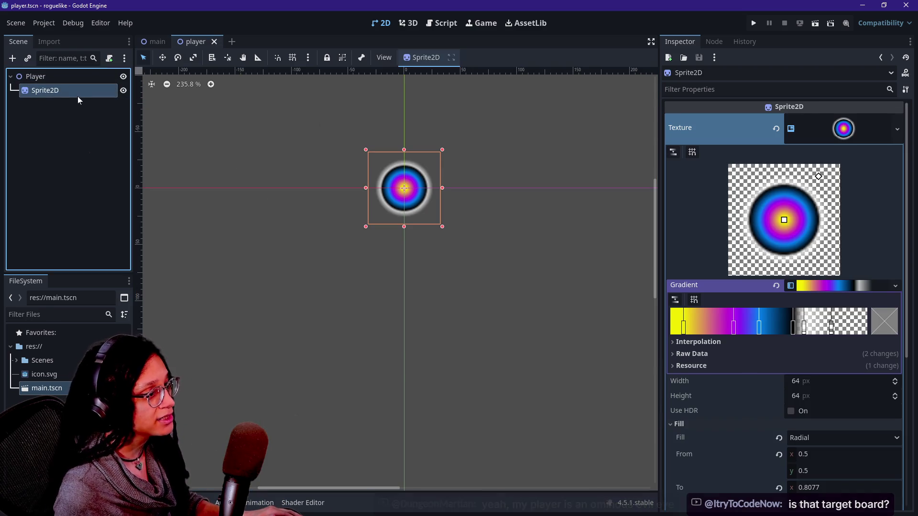
double_click(831, 330)
left_click(811, 304)
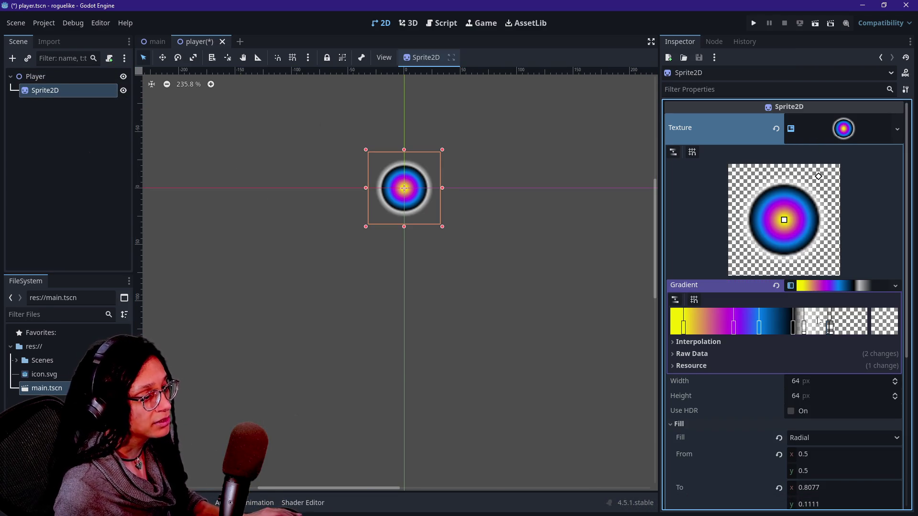
right_click(828, 329)
Add a fully opaque red (ff0000, alpha 255) stop at the gradient's outer end.
left_click(832, 329)
double_click(832, 330)
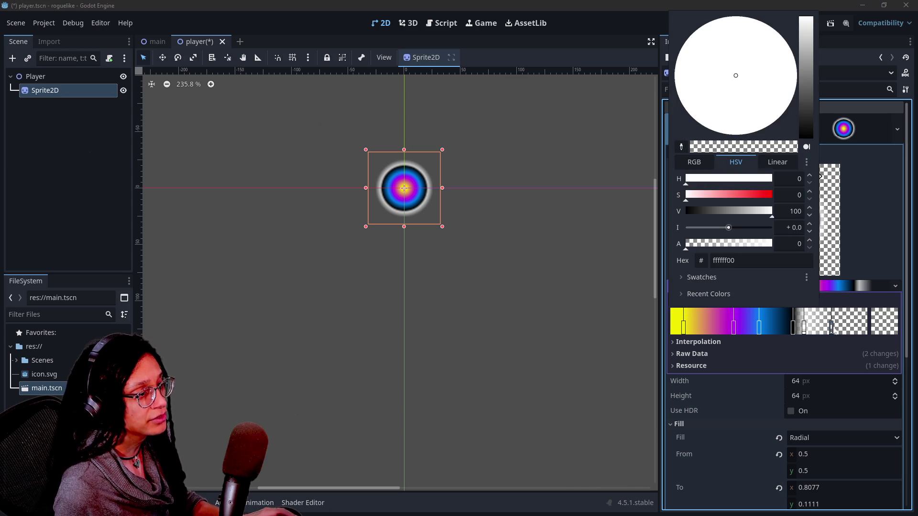
left_click(768, 195)
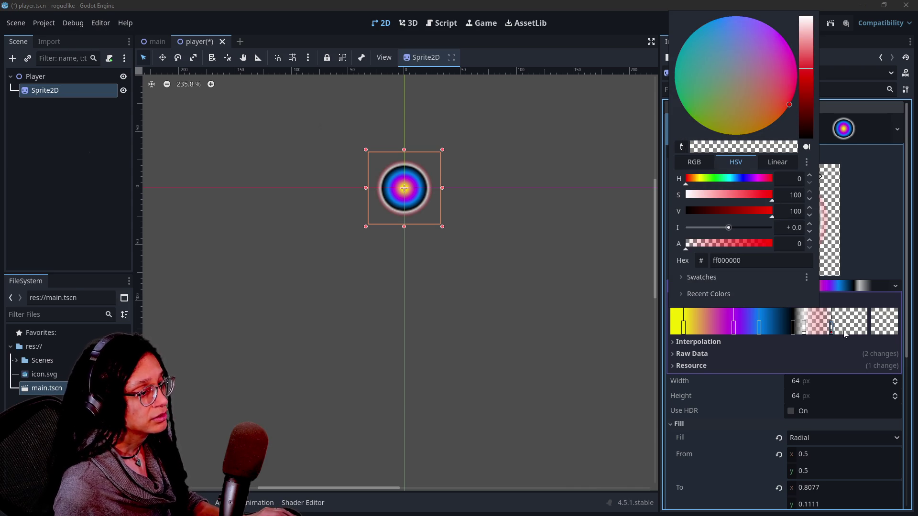
left_click_drag(707, 245, 859, 265)
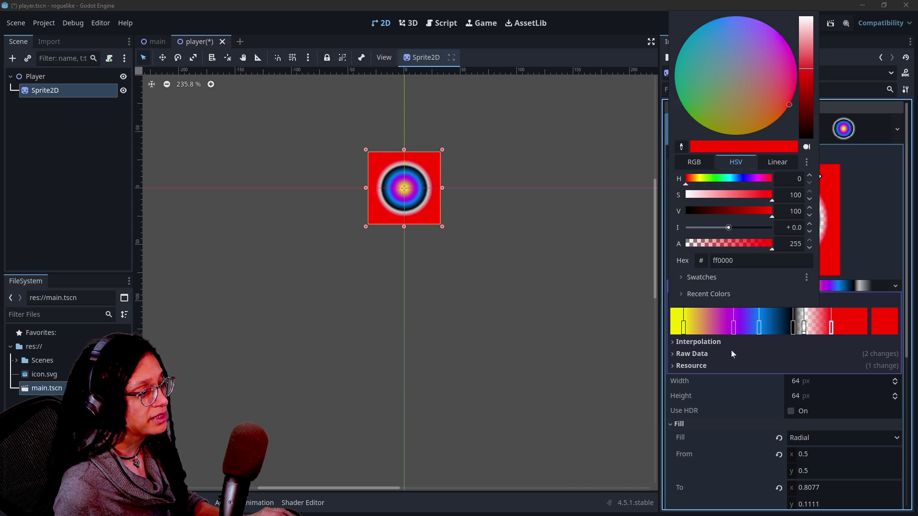
left_click(715, 354)
left_click(149, 42)
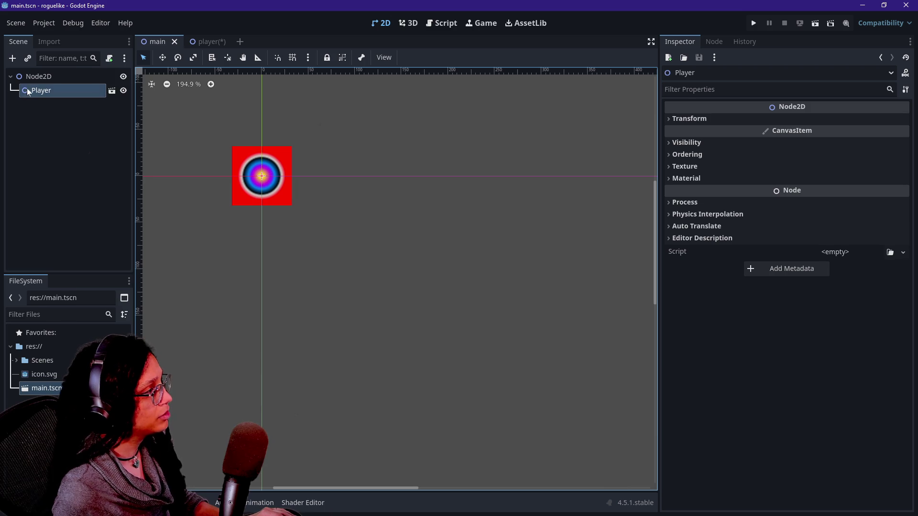
left_click(25, 75)
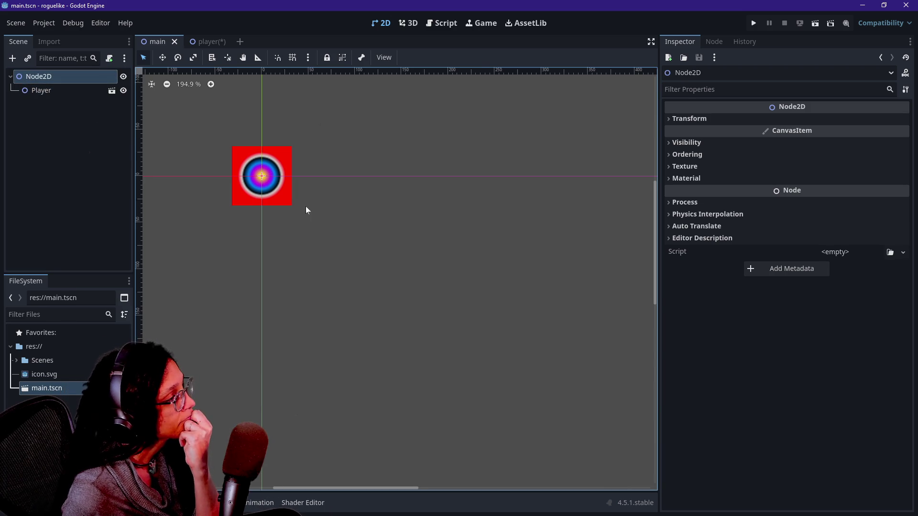
scroll(305, 205, "down", 5)
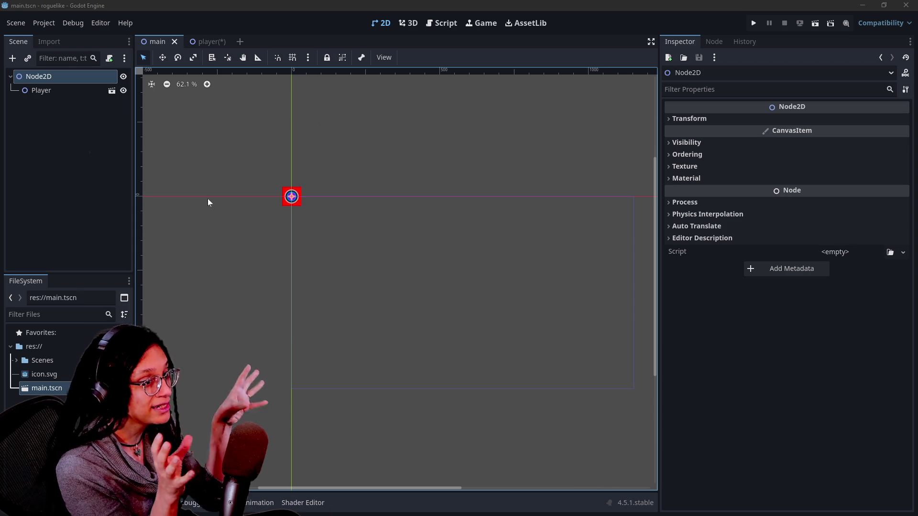
scroll(317, 171, "up", 5)
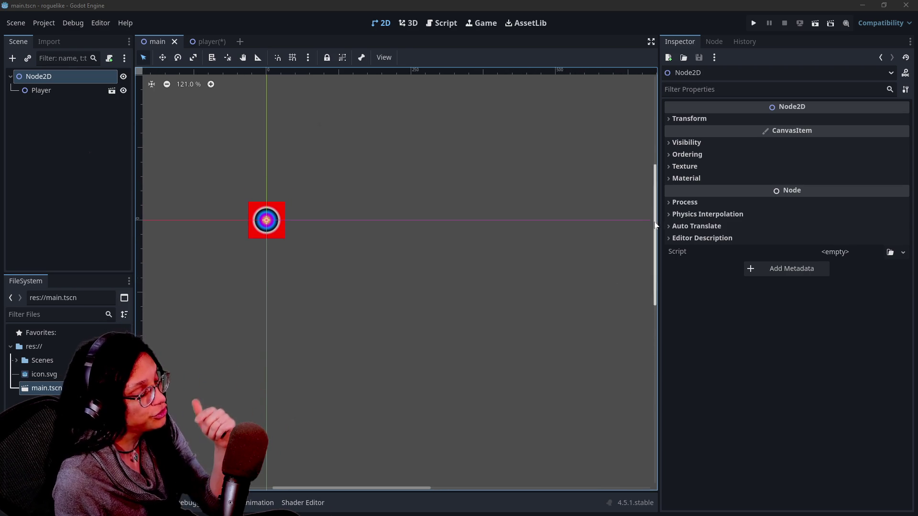
left_click_drag(655, 219, 654, 240)
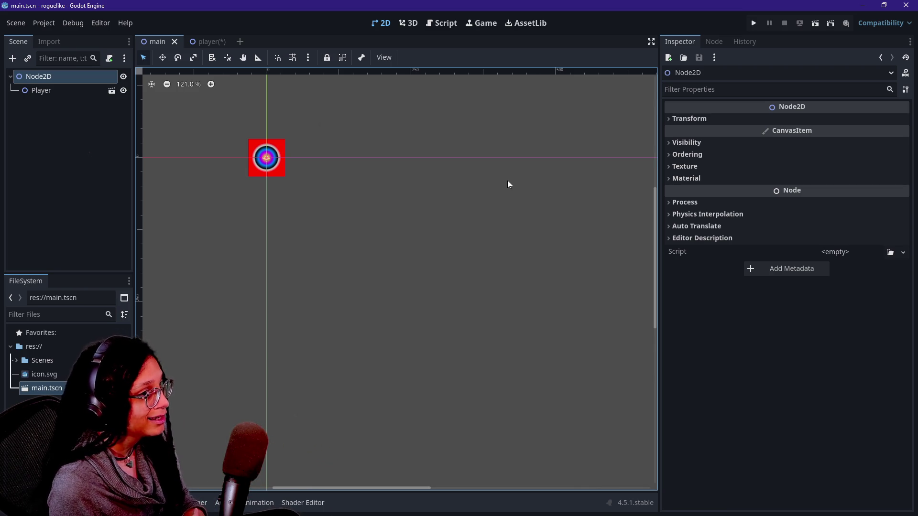
Add a plain Node child under Node2D and rename it Managers.
left_click(445, 24)
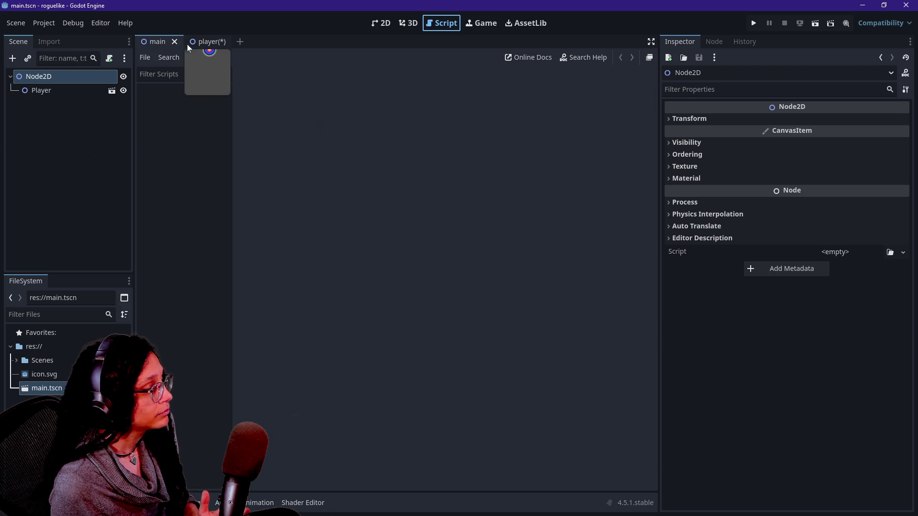
right_click(69, 77)
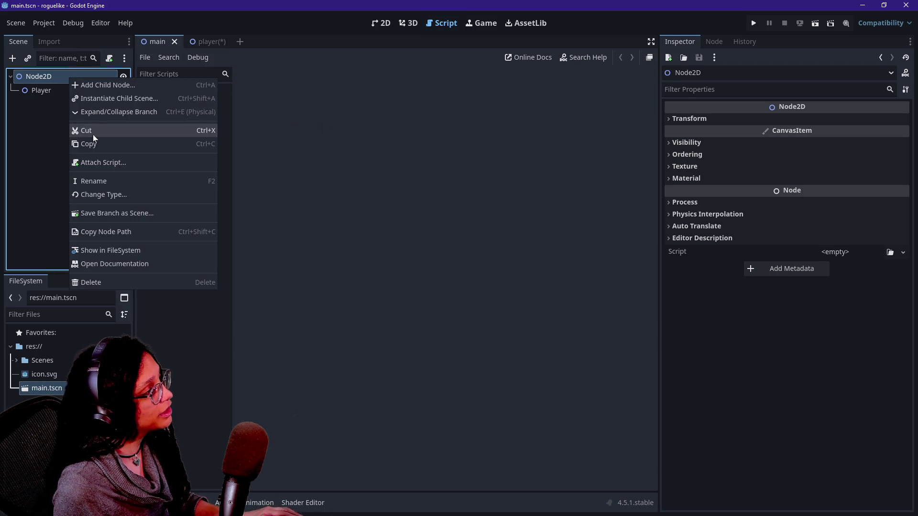
left_click(33, 78)
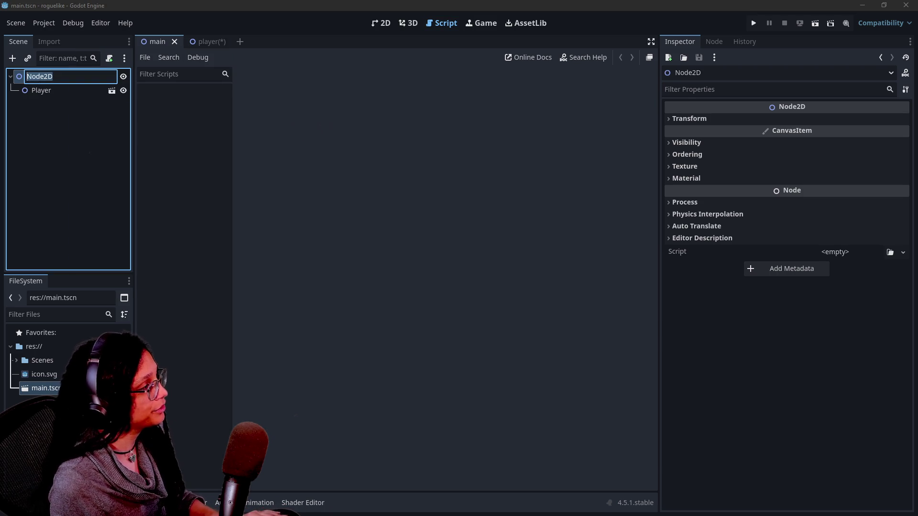
key("Escape")
right_click(77, 76)
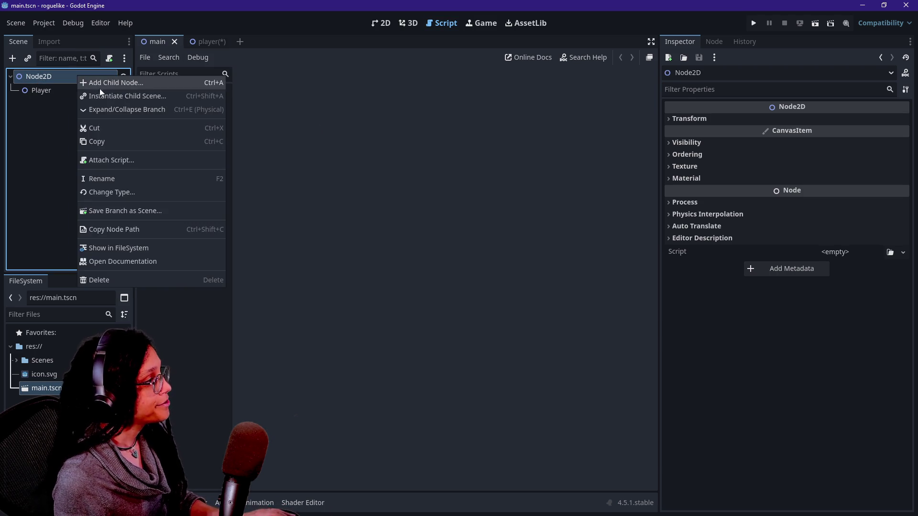
left_click(99, 88)
type("node")
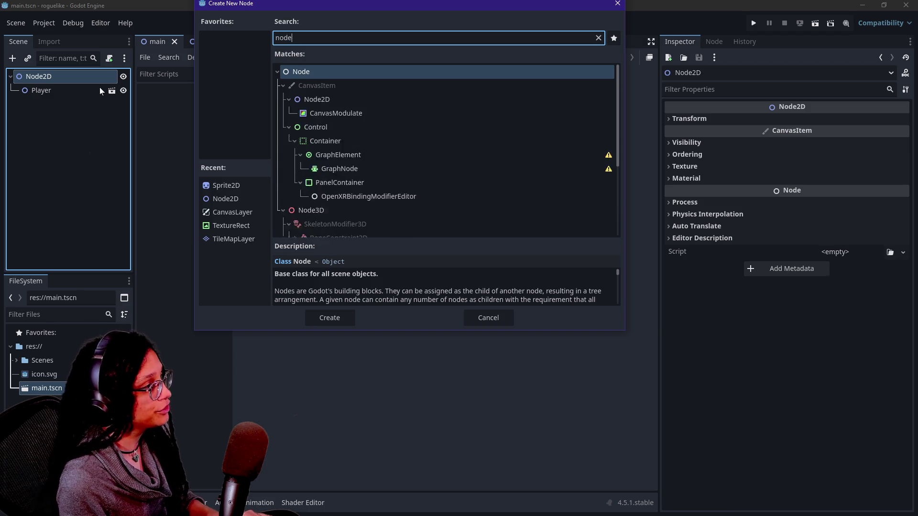
key("Return")
left_click(79, 112)
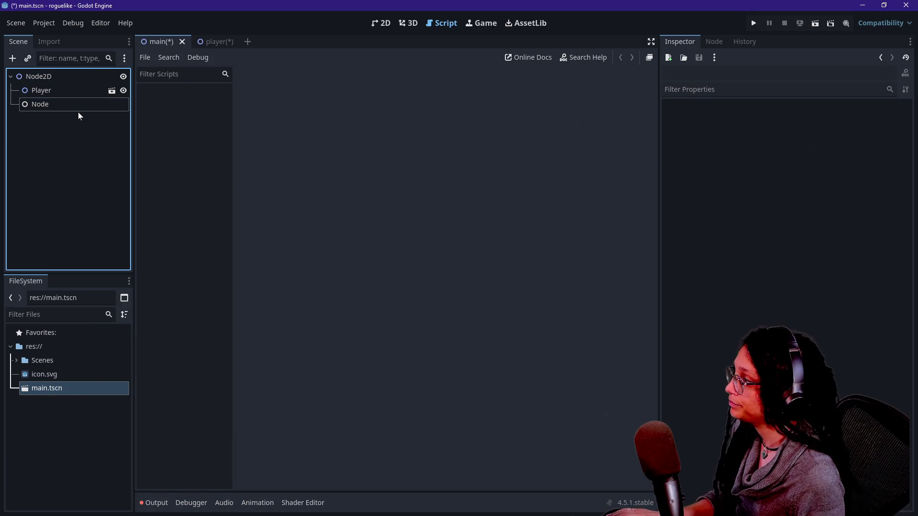
double_click(77, 112)
type("Managers")
key("Return")
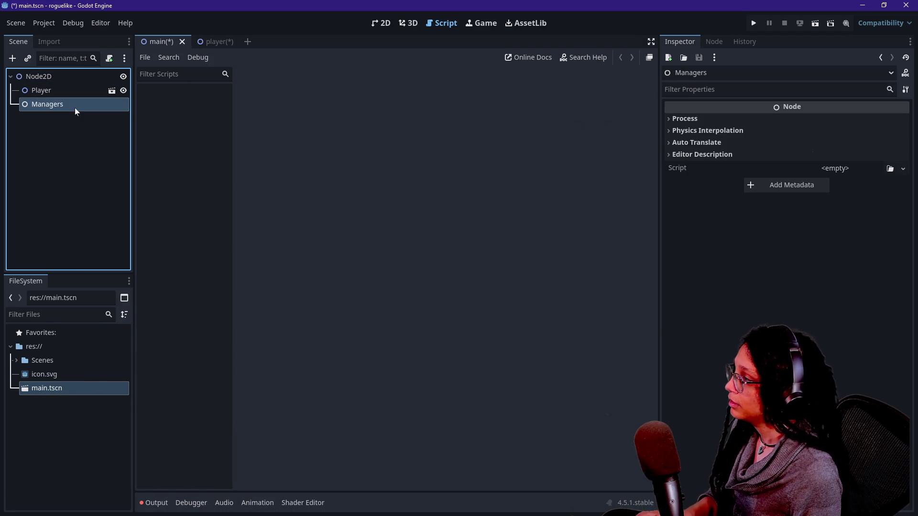
Add a plain Node child under Managers and name it ManageLevels.
right_click(84, 115)
left_click(91, 118)
type("n")
key("Return")
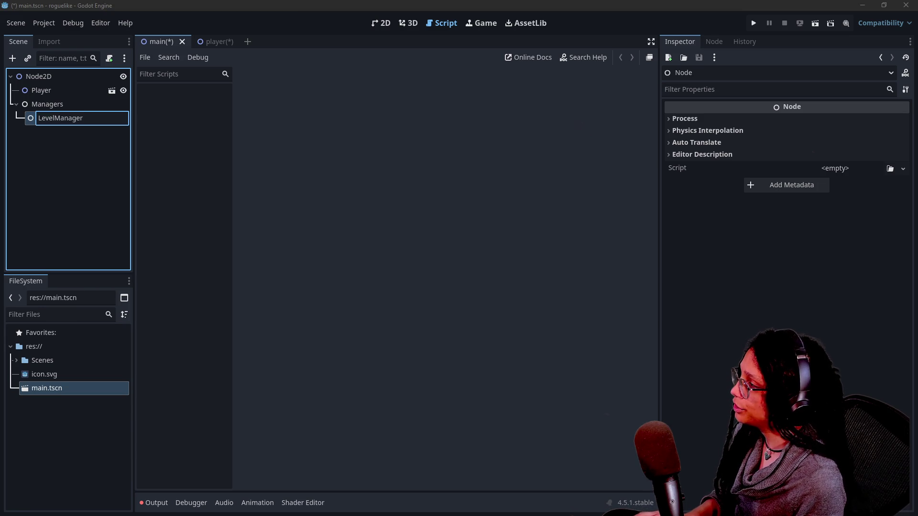
key("Return")
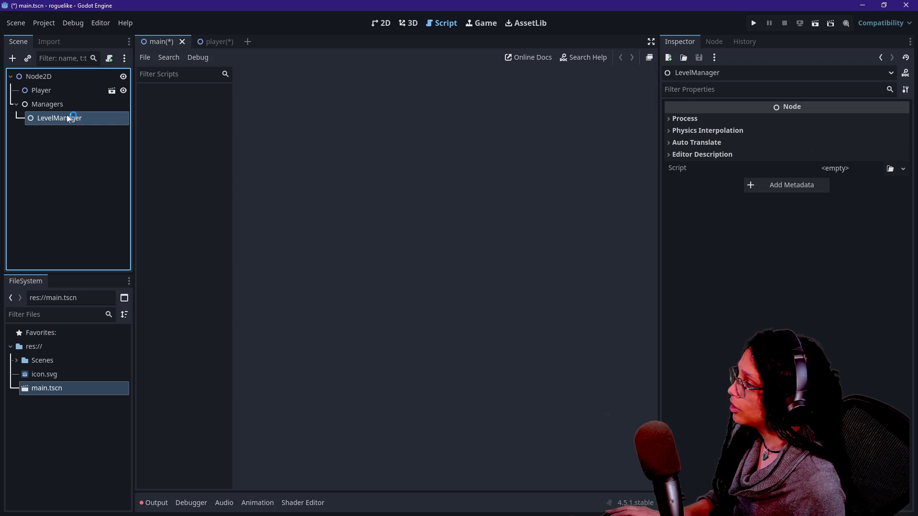
double_click(69, 118)
type("ManageLevels")
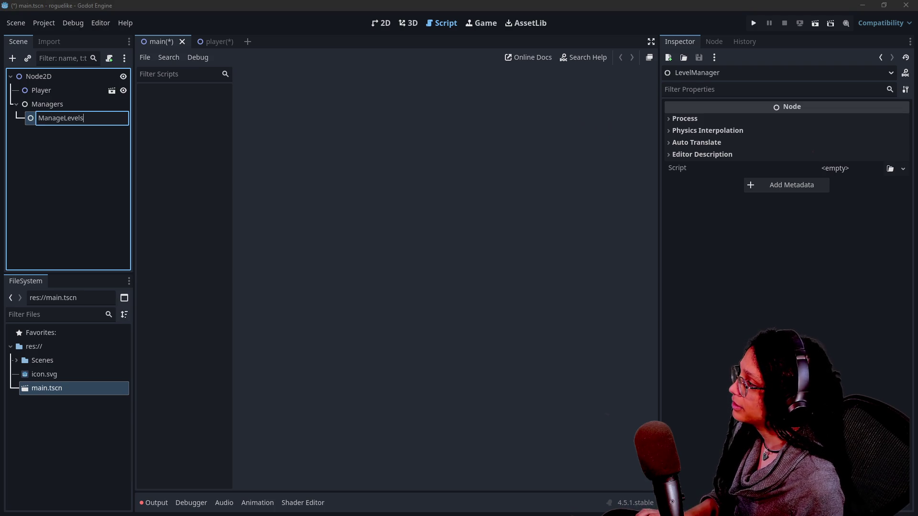
key("Return")
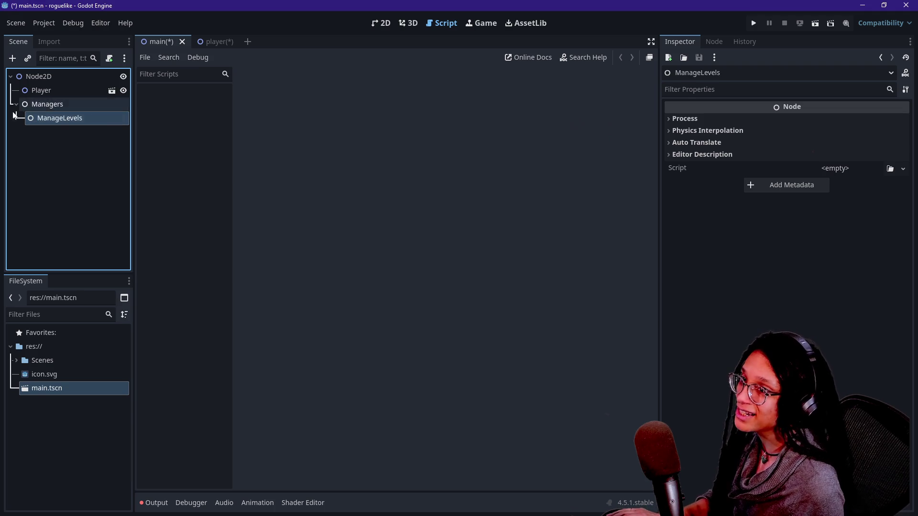
left_click(53, 105)
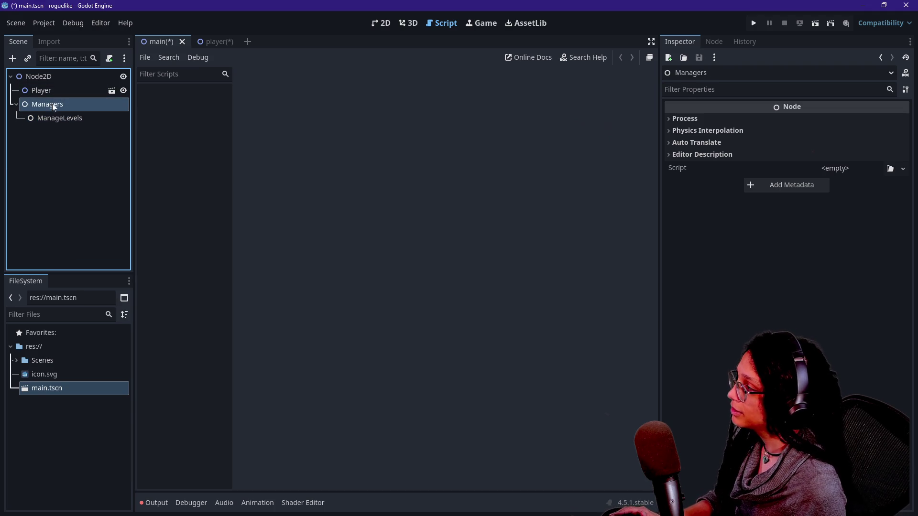
Save the Managers branch as its own scene in the Scenes folder.
right_click(47, 109)
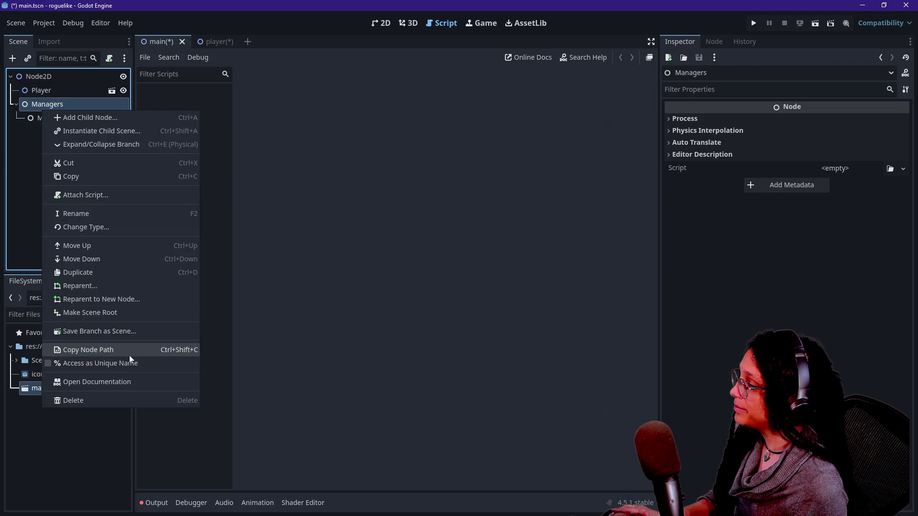
left_click(125, 334)
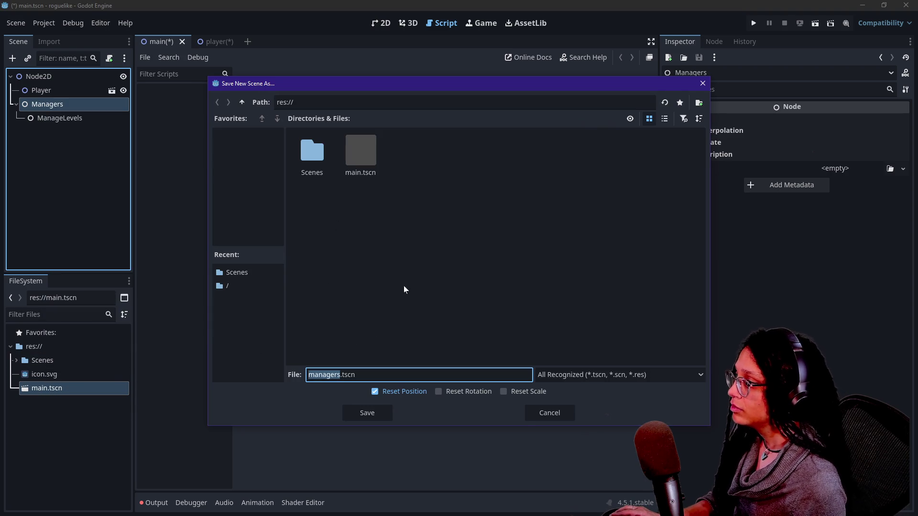
double_click(306, 162)
left_click(370, 411)
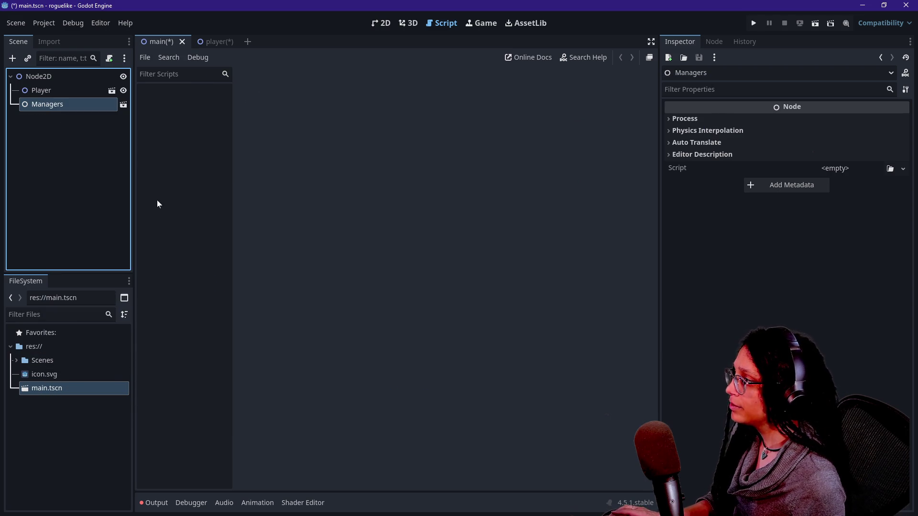
Move main.tscn into the Scenes folder and open the managers scene with ManageLevels selected.
left_click_drag(67, 382, 64, 359)
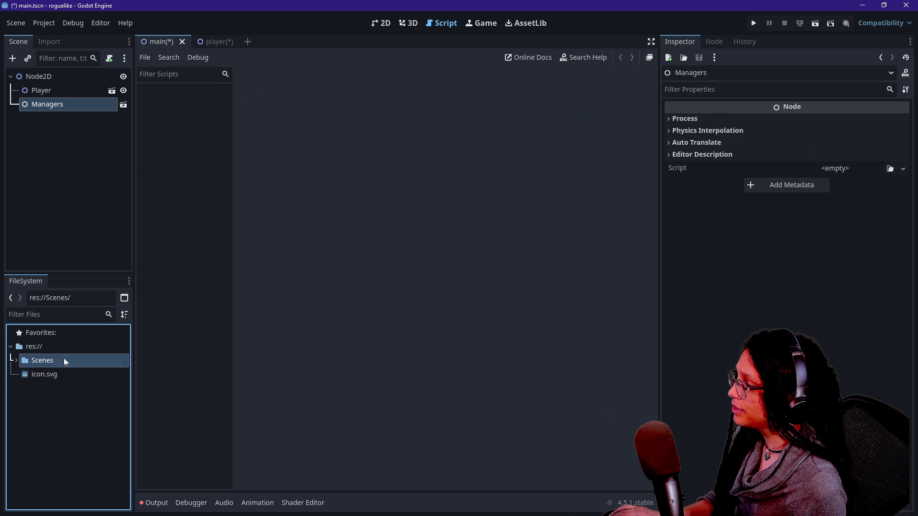
left_click(123, 106)
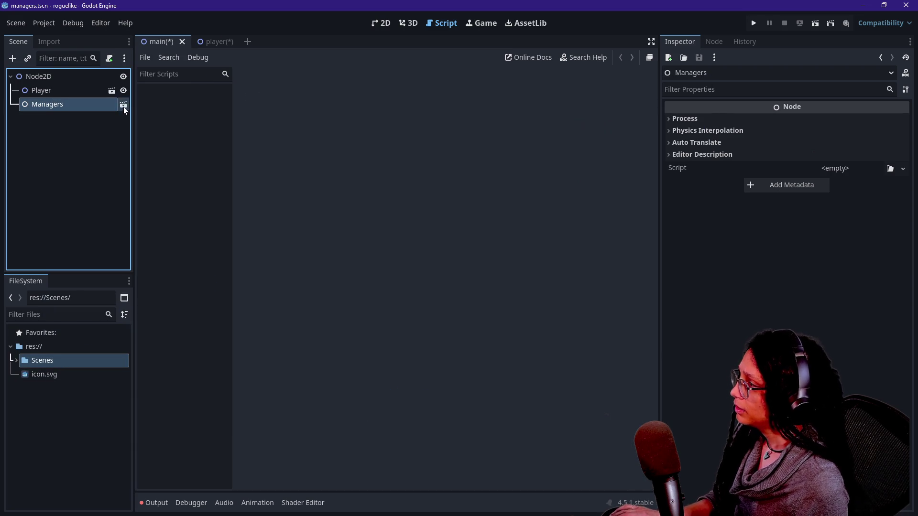
left_click(76, 90)
right_click(78, 91)
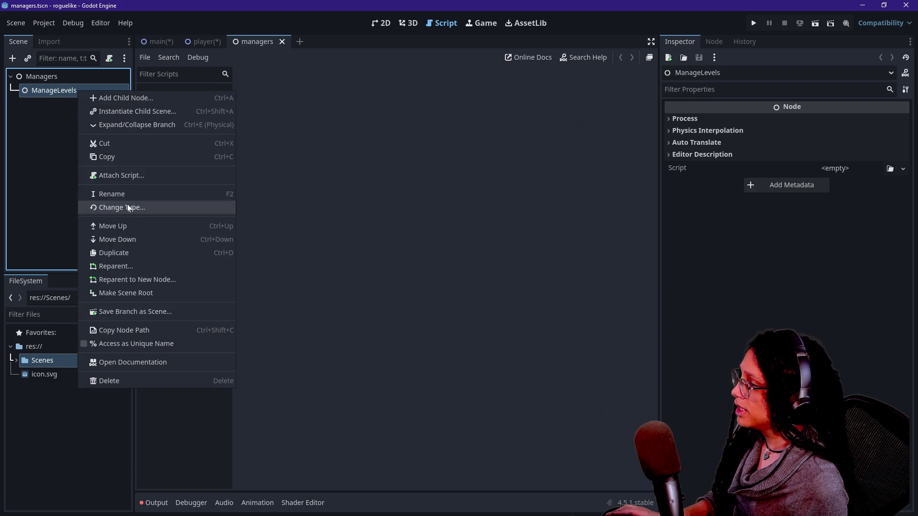
Attach a new manage_levels.gd script to ManageLevels, stored in a new res://Scripts folder.
left_click(128, 176)
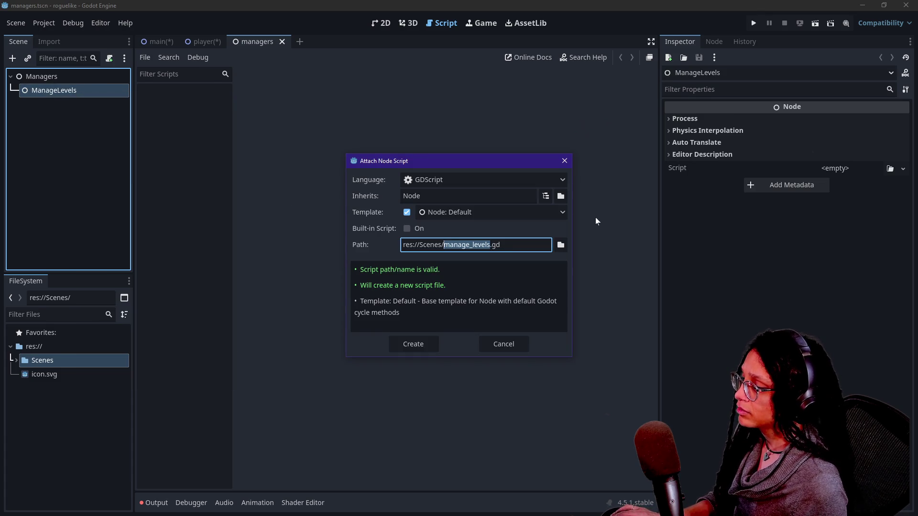
left_click_drag(426, 245, 439, 245)
type("cript")
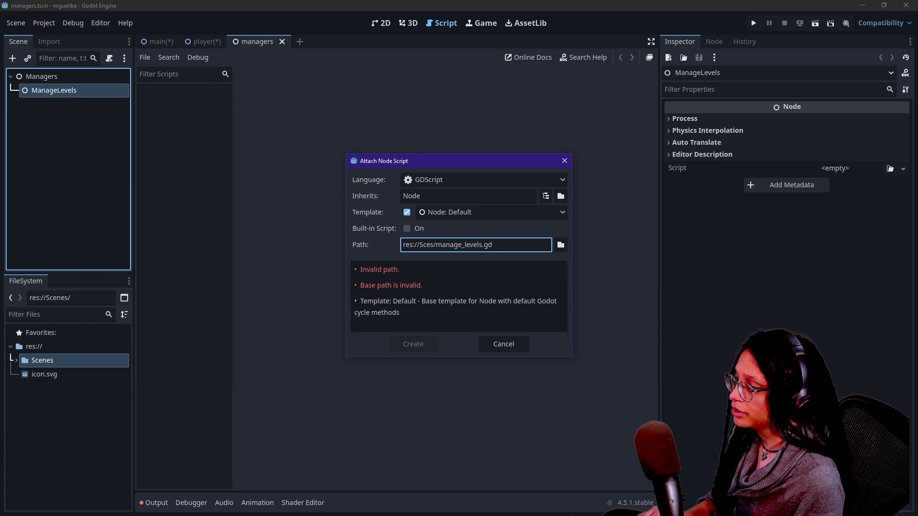
key("Left")
key("Left")
key("Left")
key("BackSpace")
key("Right")
key("Right")
key("Right")
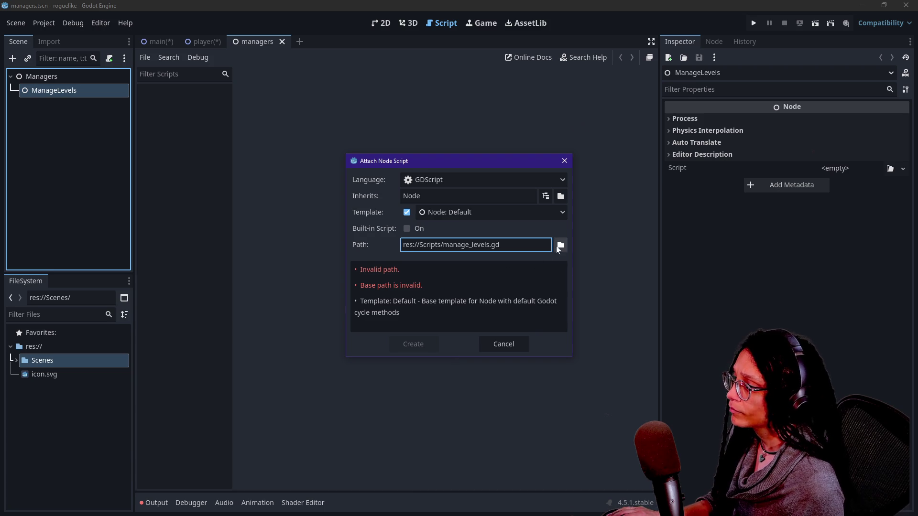
left_click(559, 246)
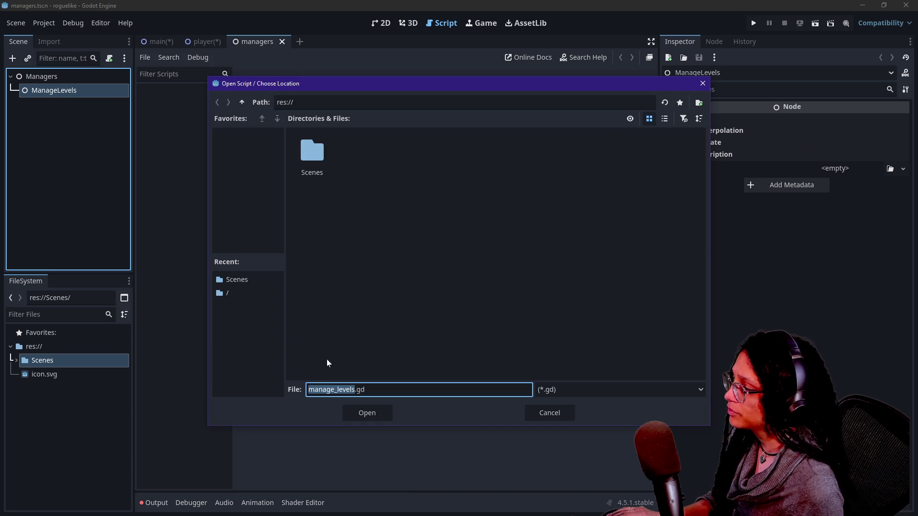
left_click(699, 103)
type("Scripts")
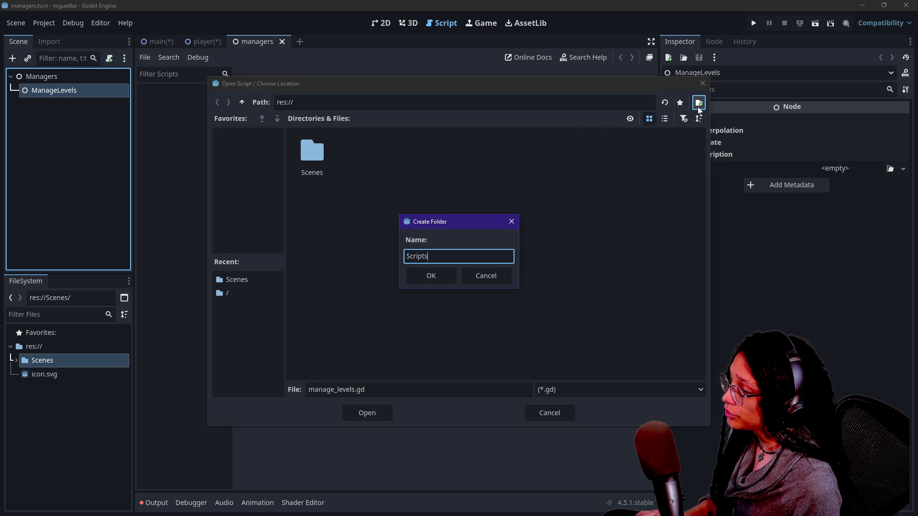
key("Return")
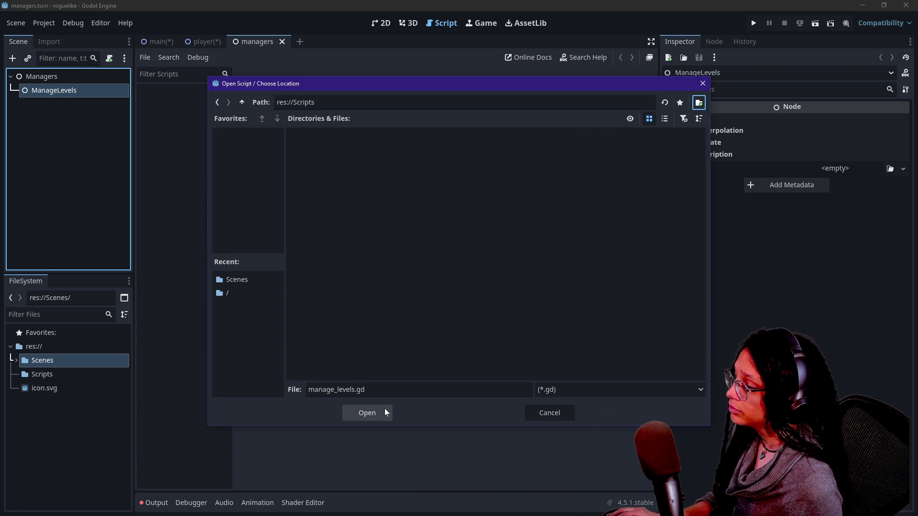
left_click(382, 409)
left_click(415, 344)
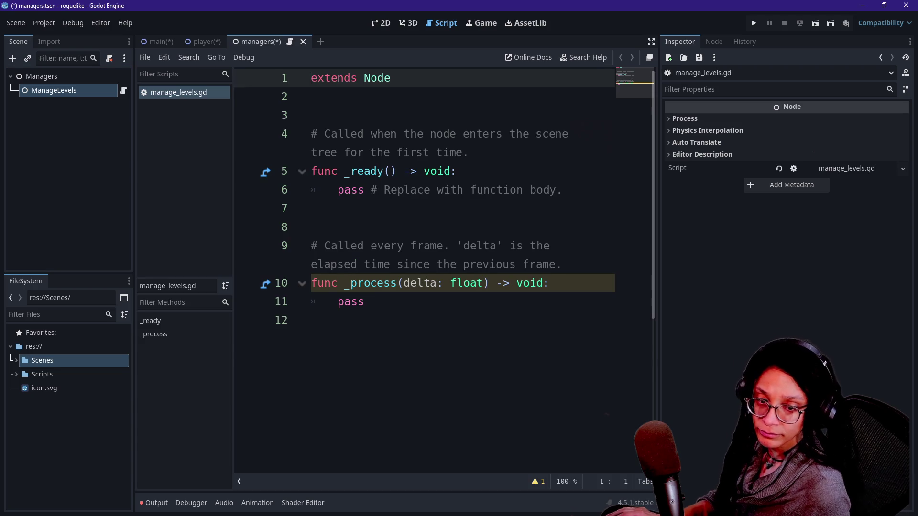
Delete the template code below extends Node, then undo to restore it.
left_click_drag(370, 302, 311, 116)
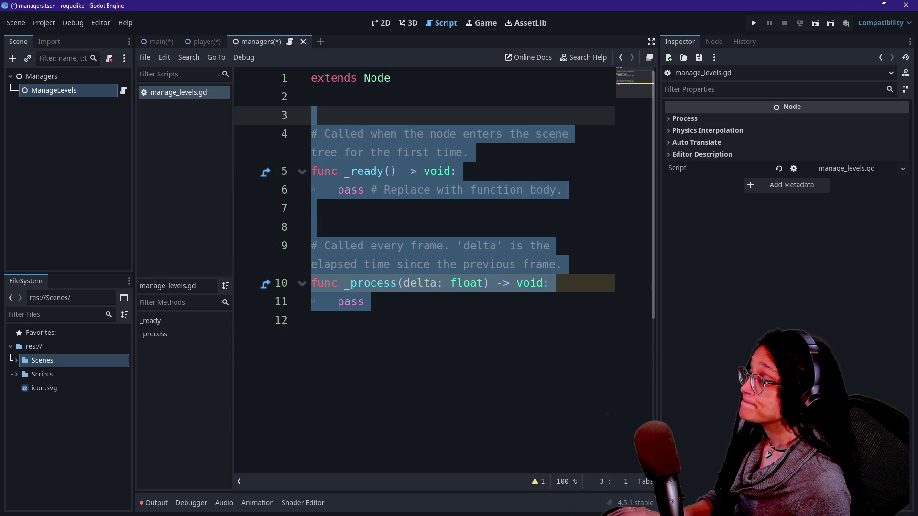
key("BackSpace")
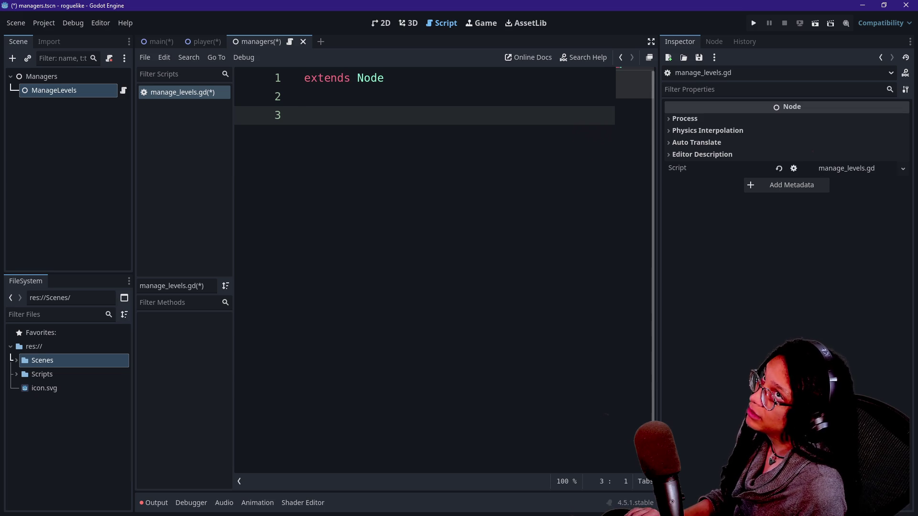
key("ctrl+z")
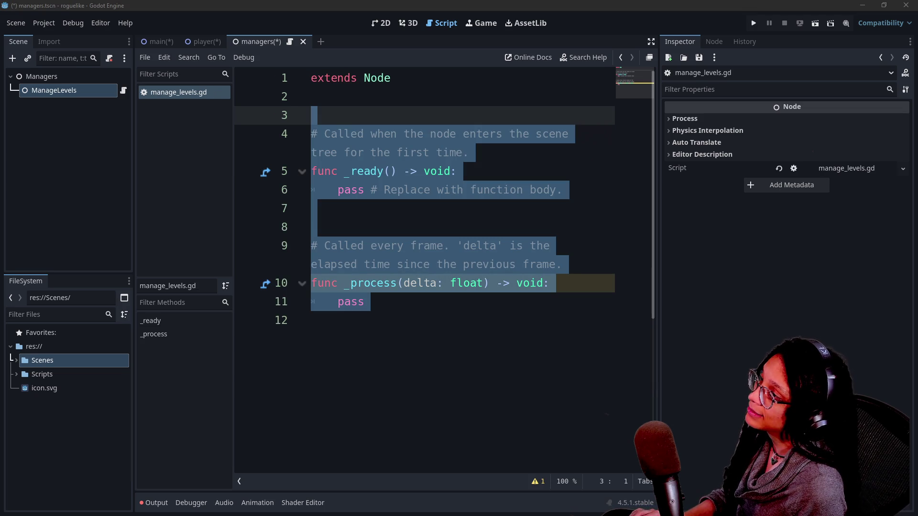
Check the Player node in the main scene, then return to the player scene.
left_click(206, 41)
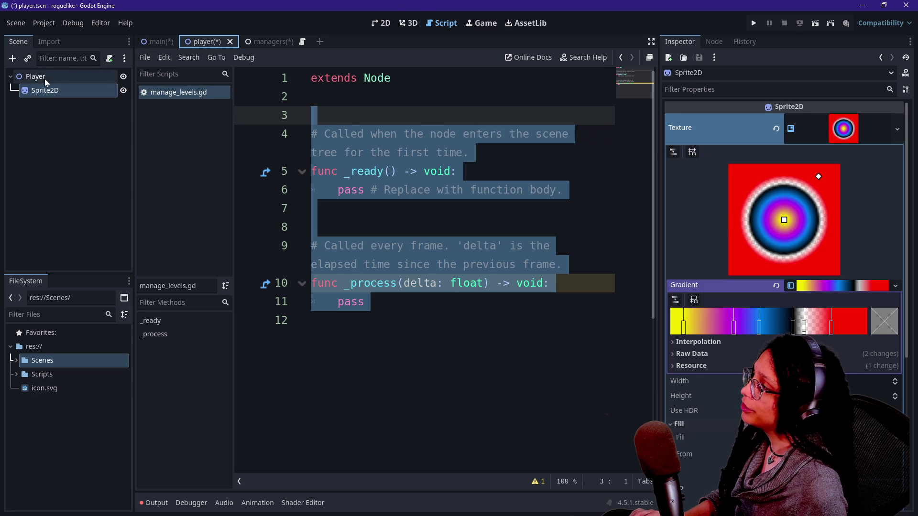
left_click(167, 43)
left_click(72, 94)
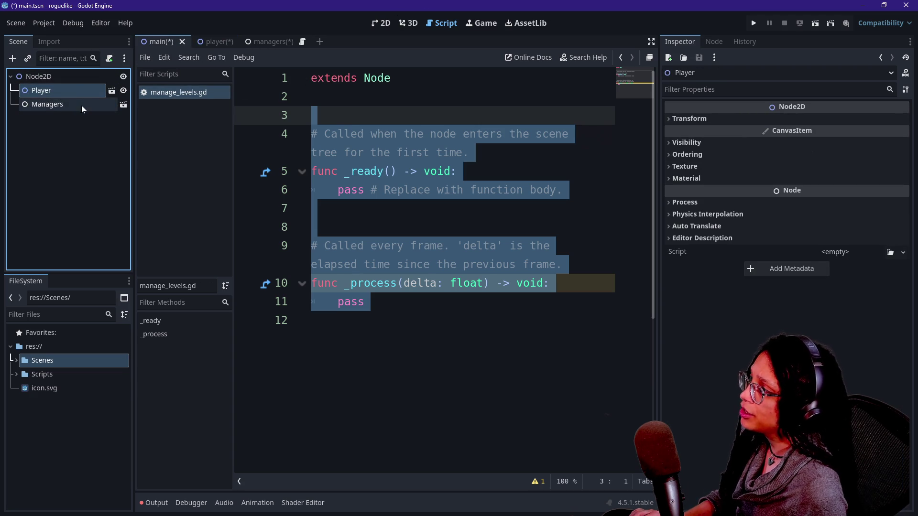
left_click(197, 41)
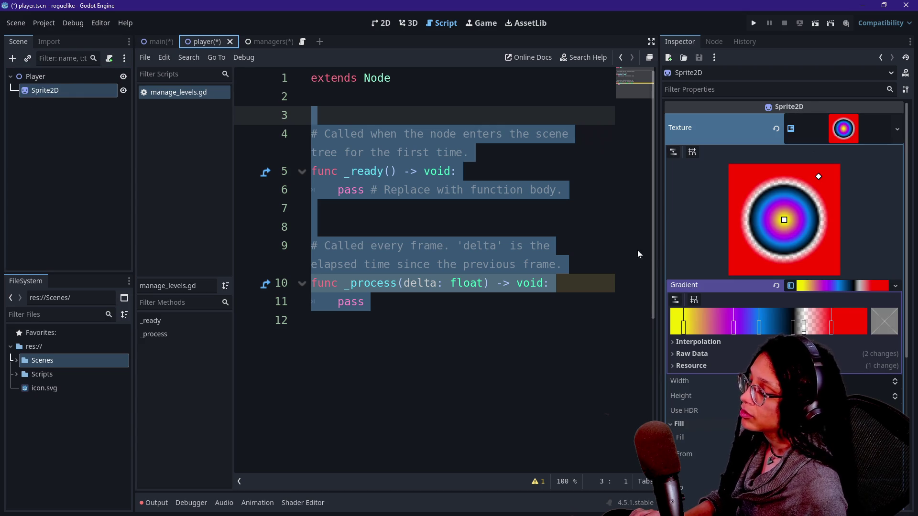
Expand the Sprite2D's Transform properties and show the player scene in the 2D view.
scroll(763, 338, "down", 5)
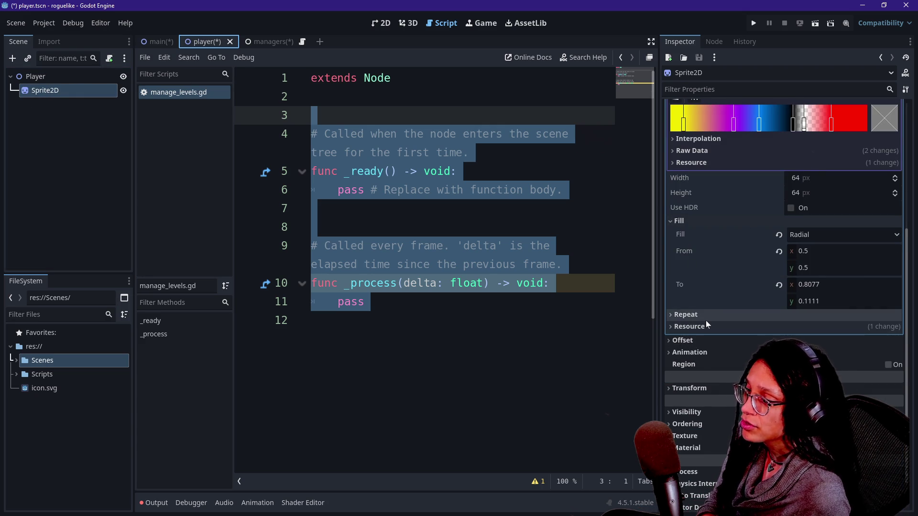
scroll(706, 322, "down", 1)
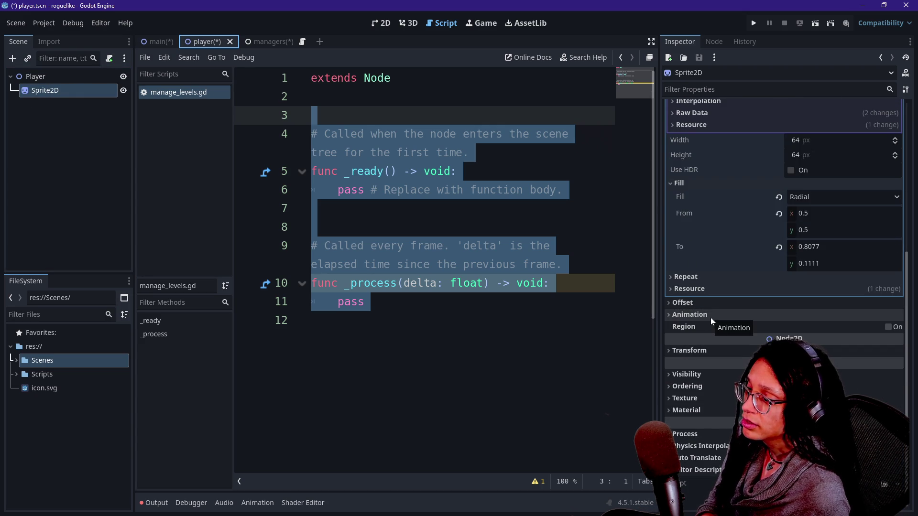
left_click(730, 351)
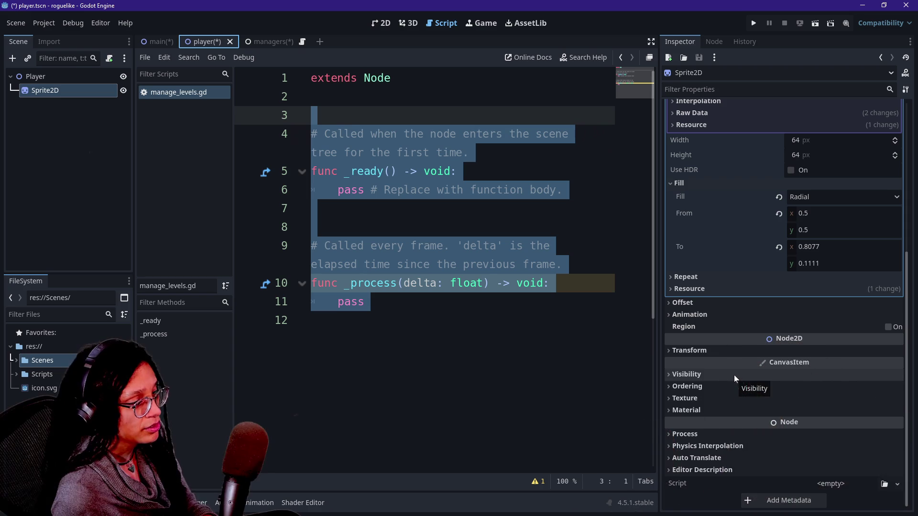
scroll(750, 371, "down", 3)
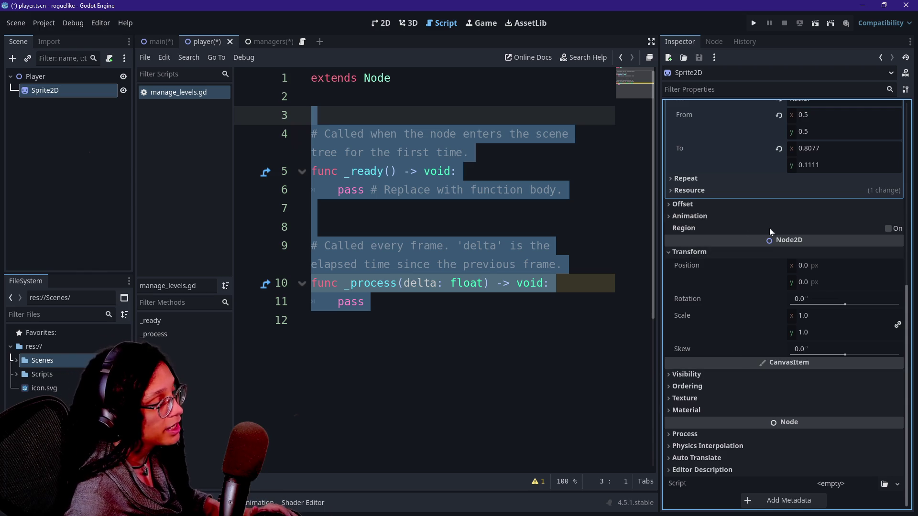
scroll(761, 226, "up", 3)
scroll(761, 226, "down", 3)
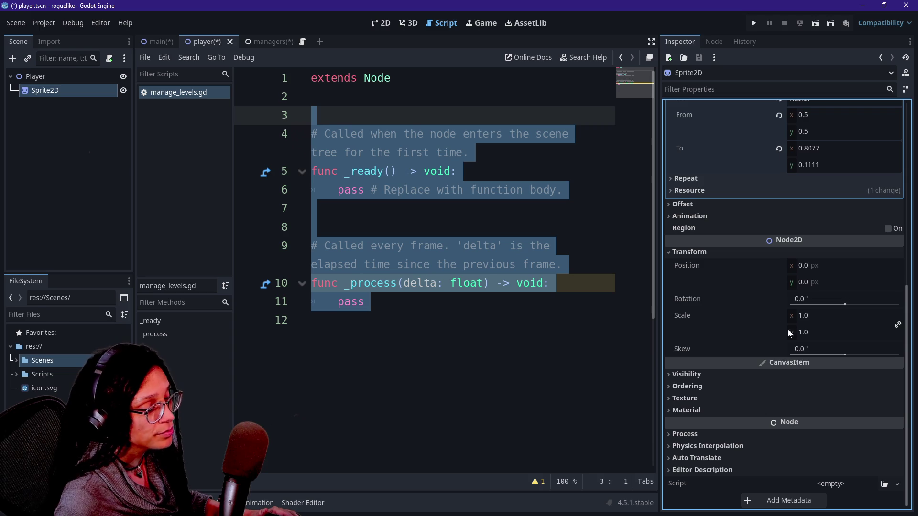
scroll(736, 258, "up", 3)
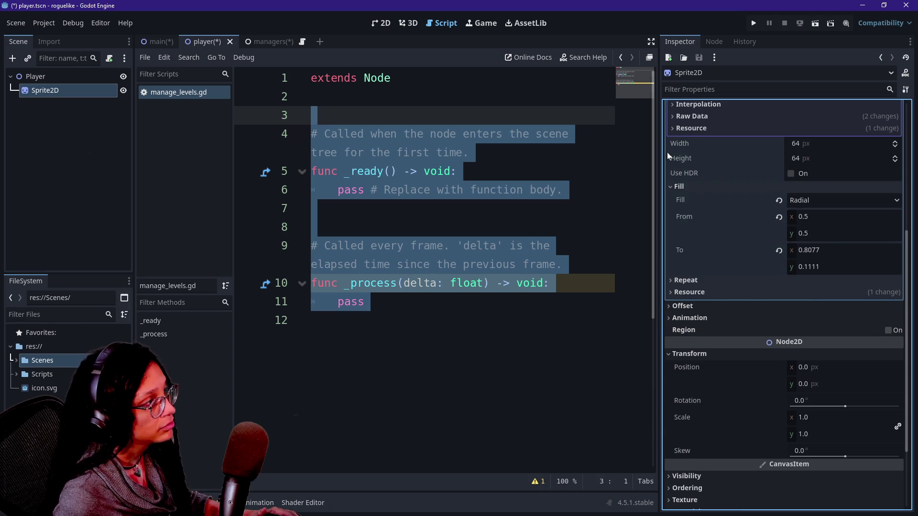
left_click(381, 23)
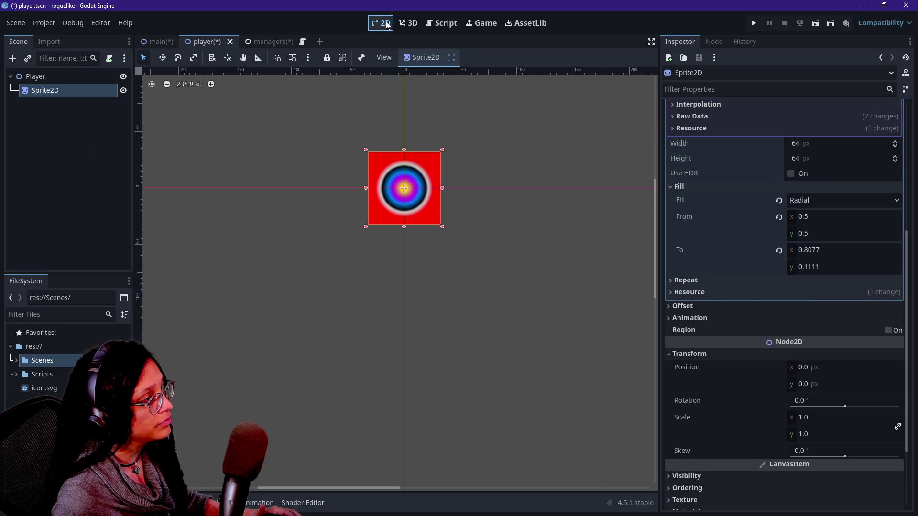
Set the Sprite2D gradient texture width to 60 px.
left_click(807, 149)
type("20")
key("Return")
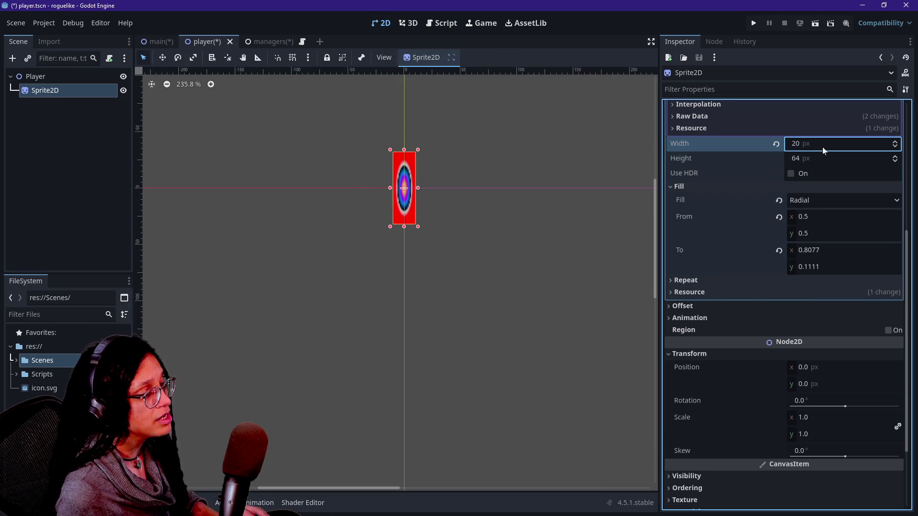
left_click(776, 144)
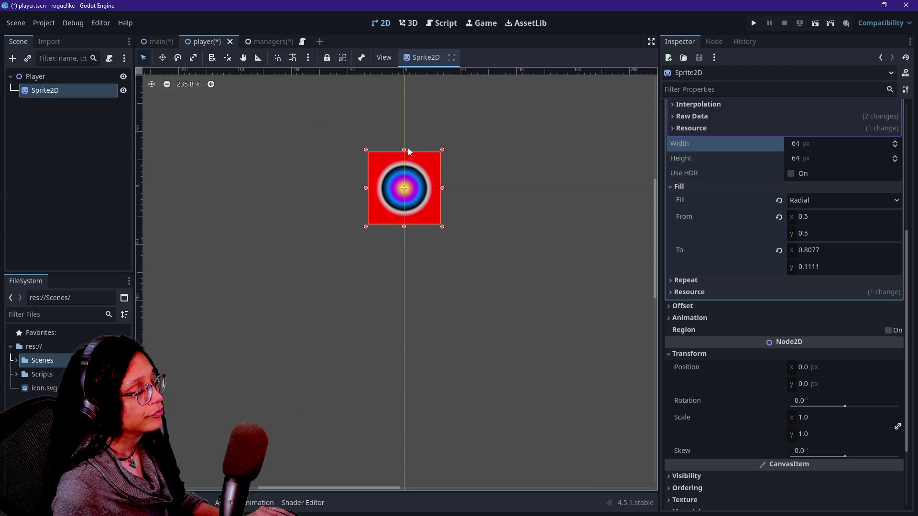
scroll(534, 113, "down", 4)
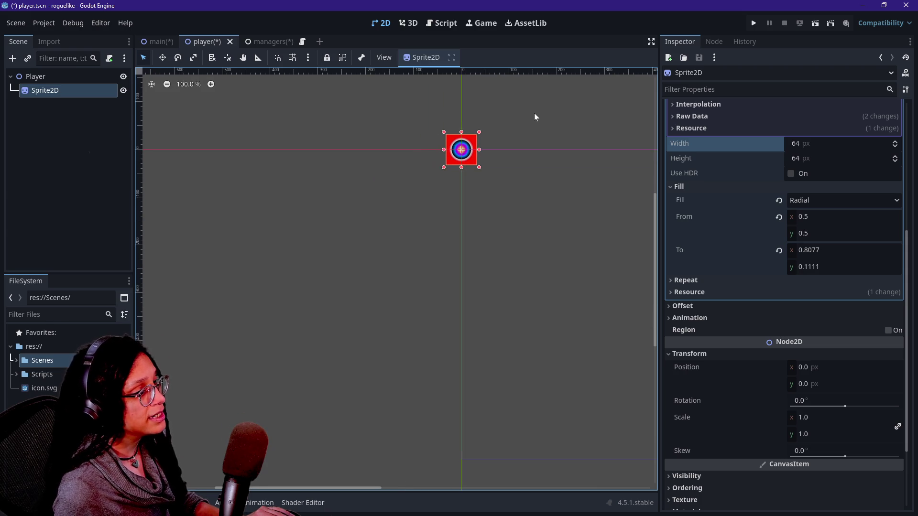
scroll(605, 91, "up", 8)
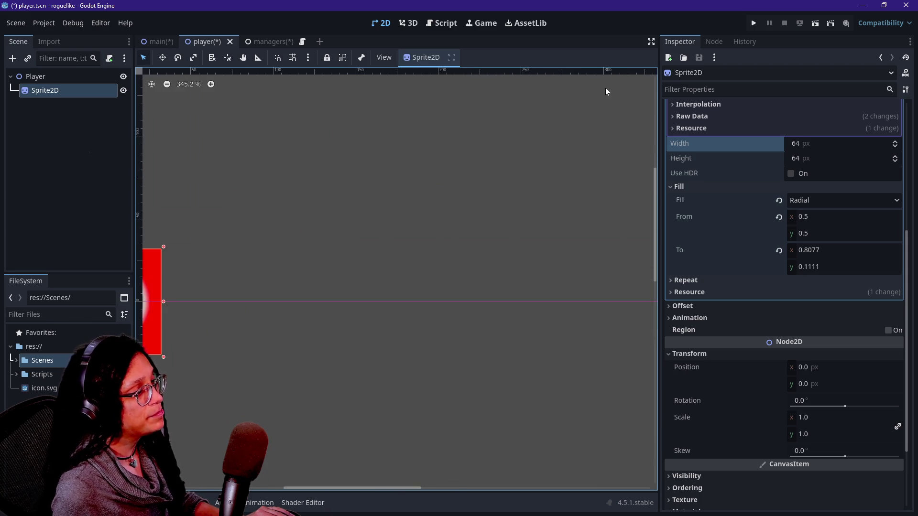
left_click(825, 145)
key("BackSpace")
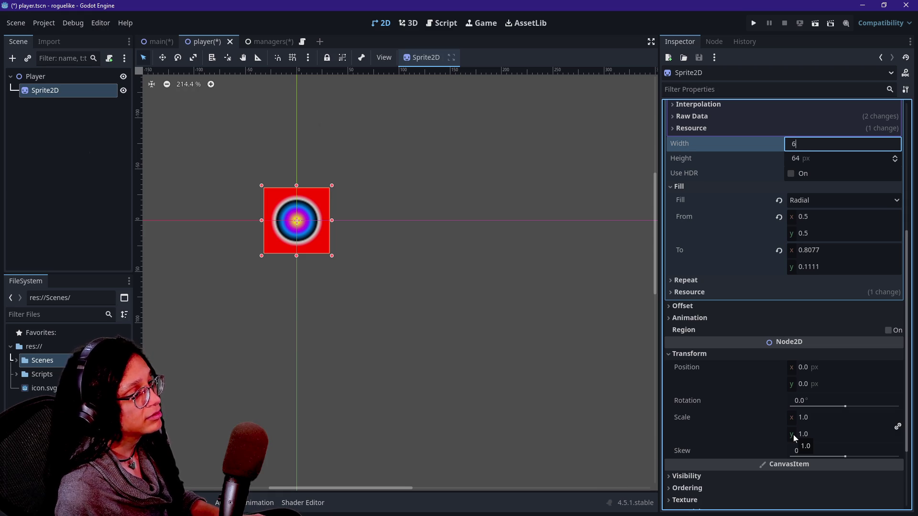
key("Return")
Set the texture height to 60 px, deselect the sprite and save player.tscn.
left_click(845, 159)
type("60")
key("Return")
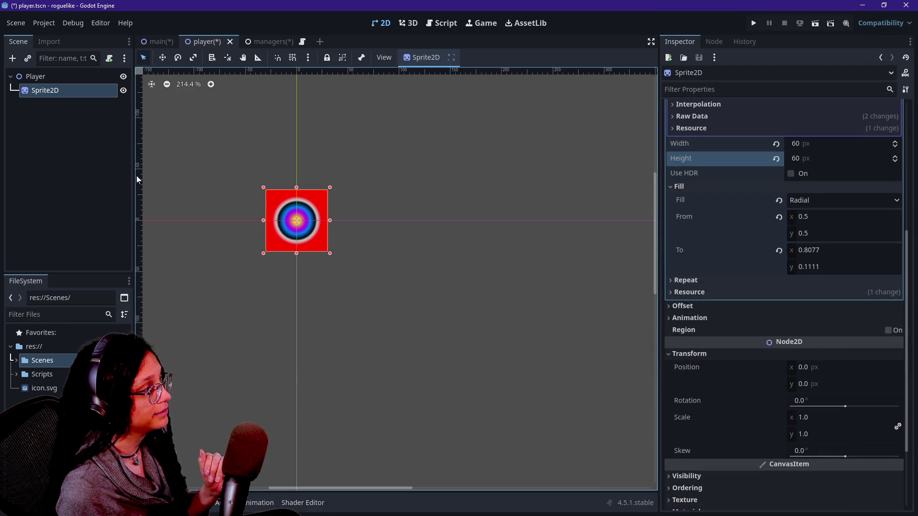
left_click(67, 140)
key("ctrl+s")
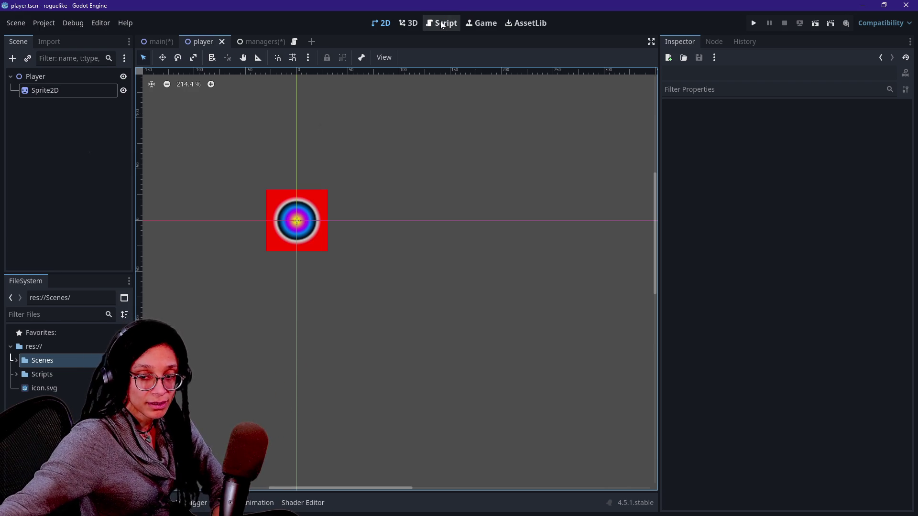
Duplicate player.tscn in the Scenes folder as tile_0.tscn and open the copy.
left_click(442, 26)
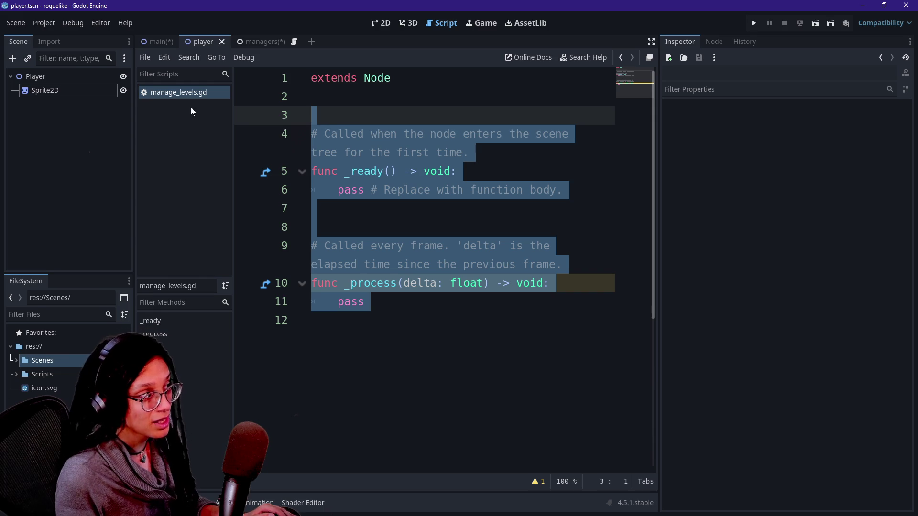
left_click(364, 97)
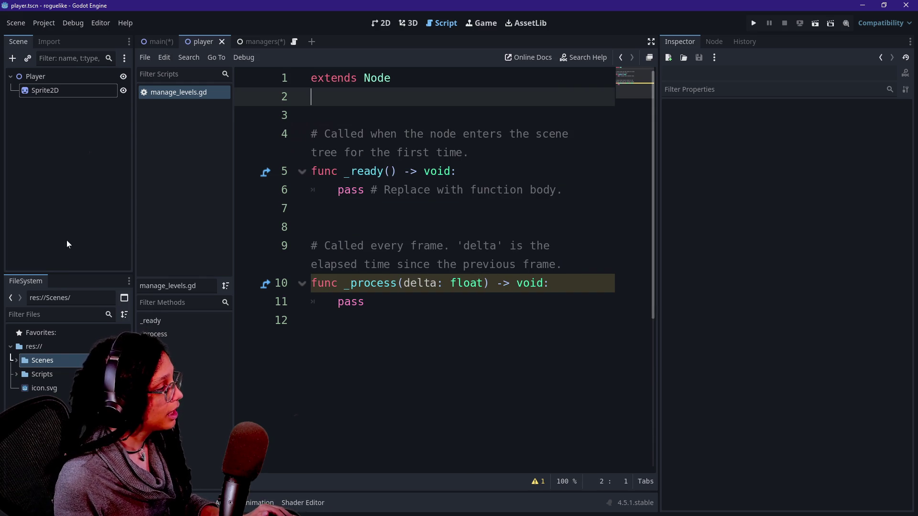
double_click(27, 365)
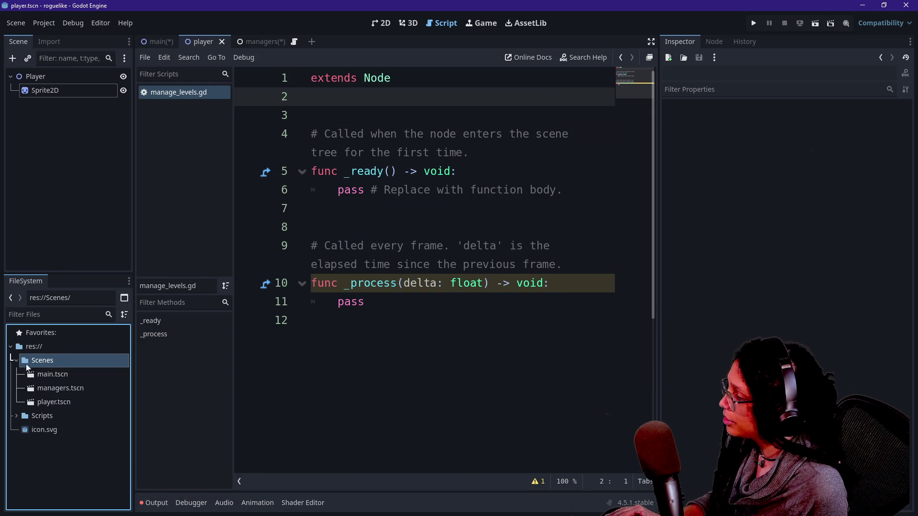
left_click(59, 403)
key("ctrl+d")
type("t")
type("ile_0")
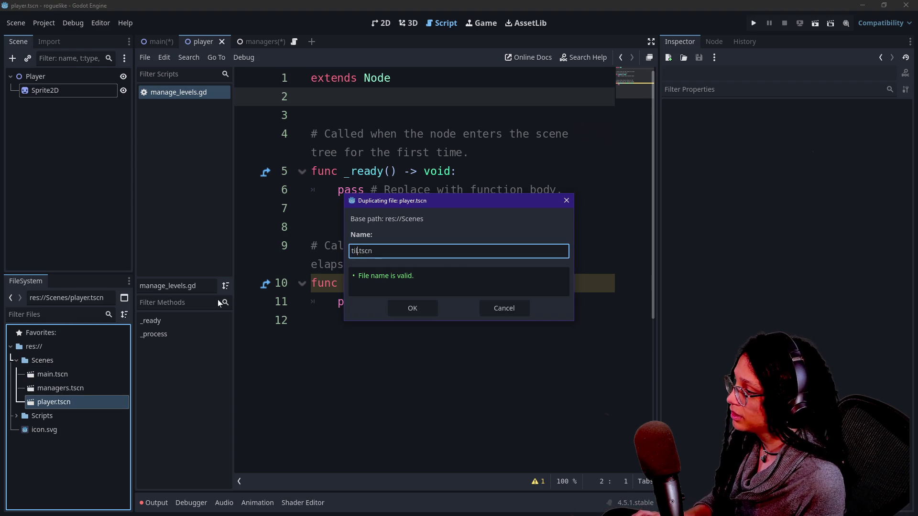
key("Return")
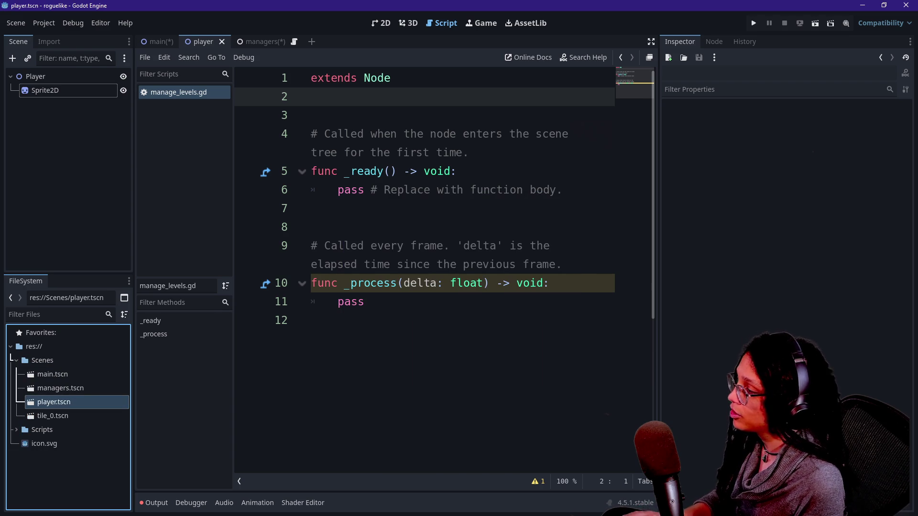
double_click(69, 413)
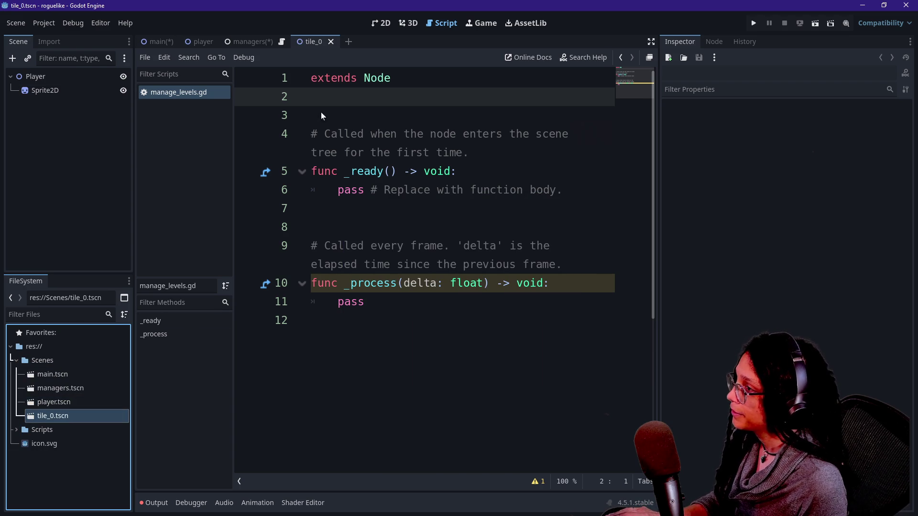
Give tile_0's Sprite2D a fresh New Gradient texture with Square fill.
left_click(382, 24)
left_click(30, 90)
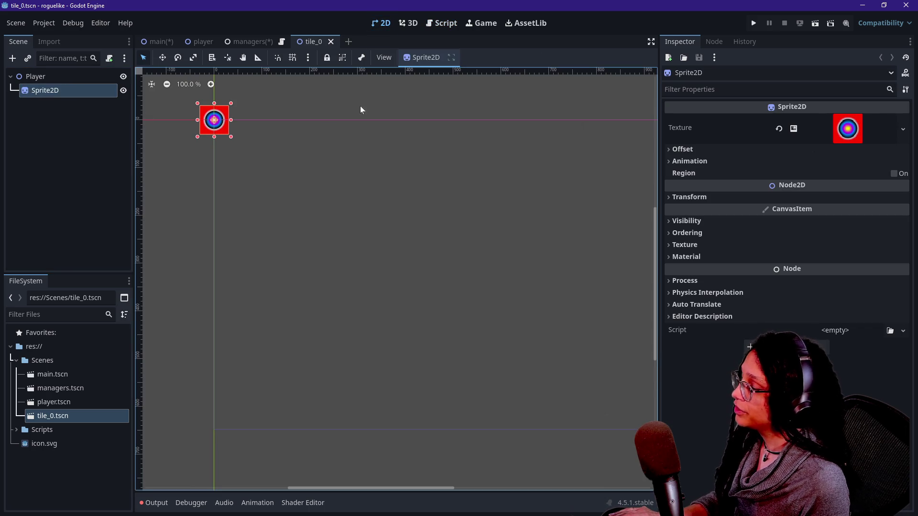
left_click(835, 135)
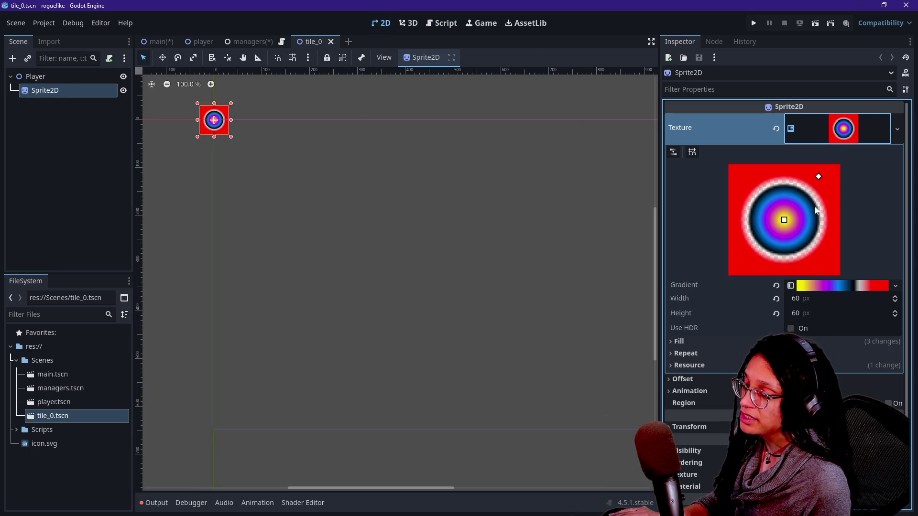
left_click(775, 285)
left_click(840, 287)
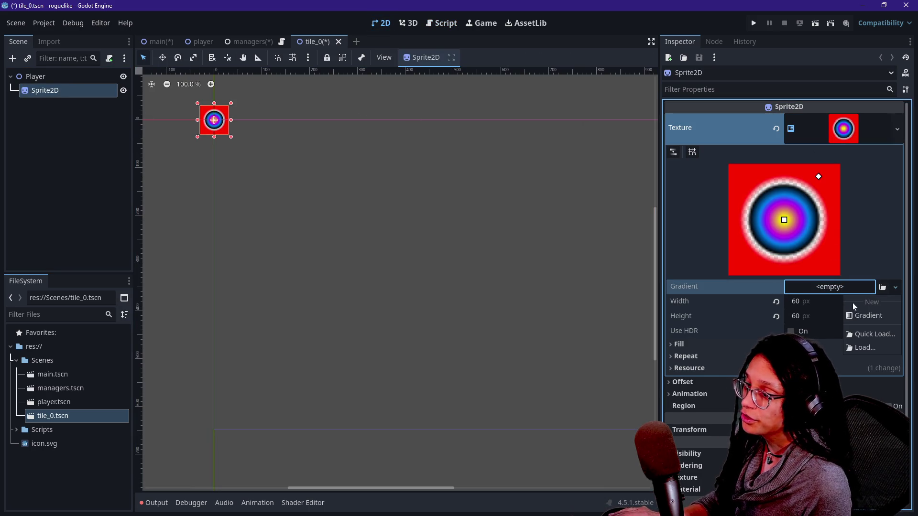
left_click(849, 315)
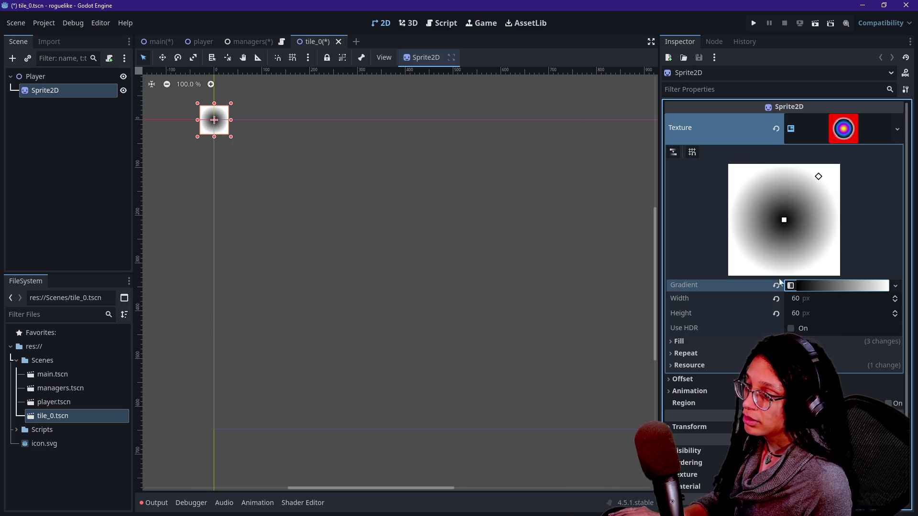
left_click(848, 288)
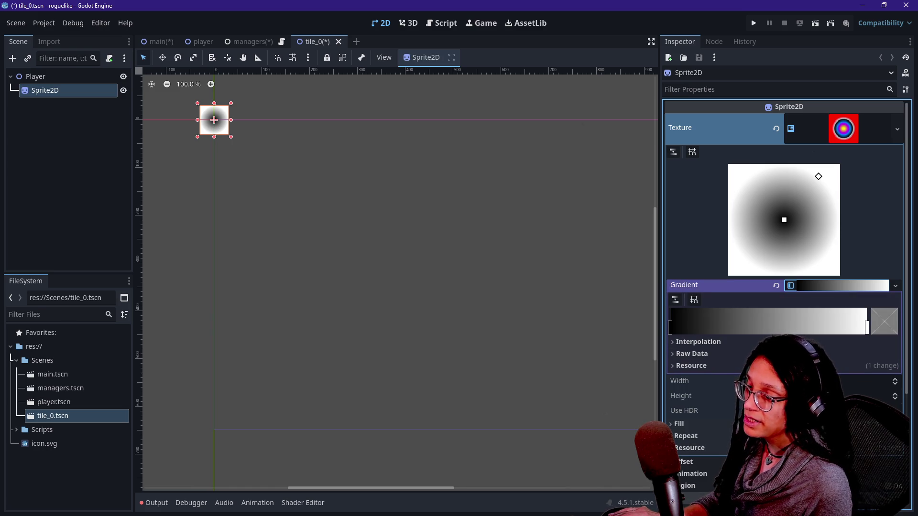
left_click(772, 424)
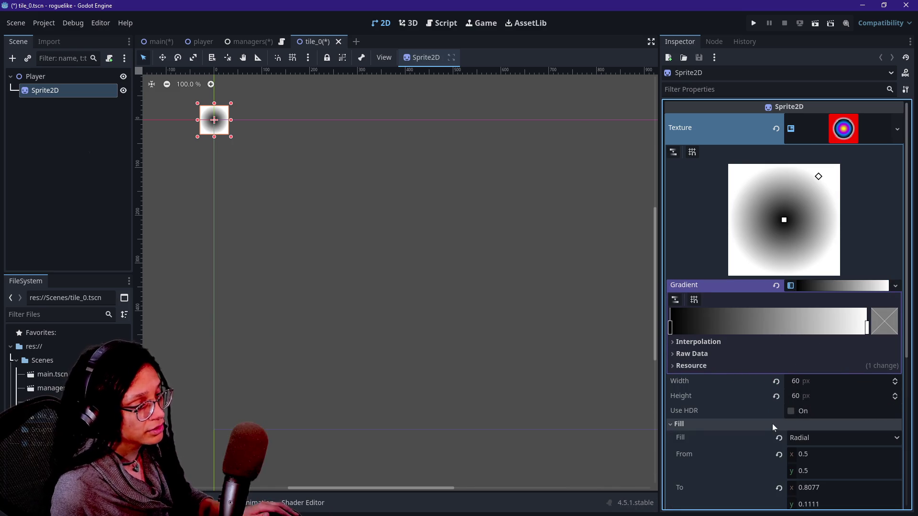
left_click(803, 438)
left_click(812, 482)
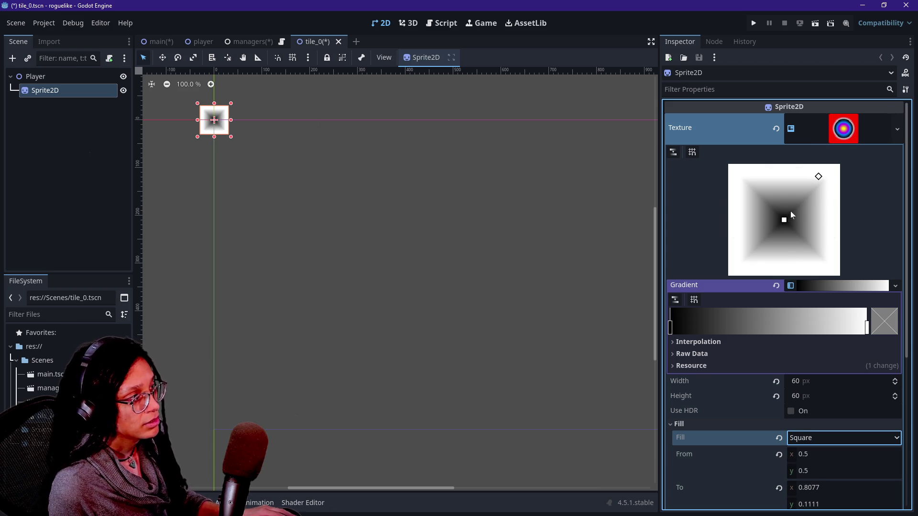
Shift the gradient stops and add a cyan (00ffd9) edge stop, then save tile_0.
left_click_drag(673, 321, 803, 327)
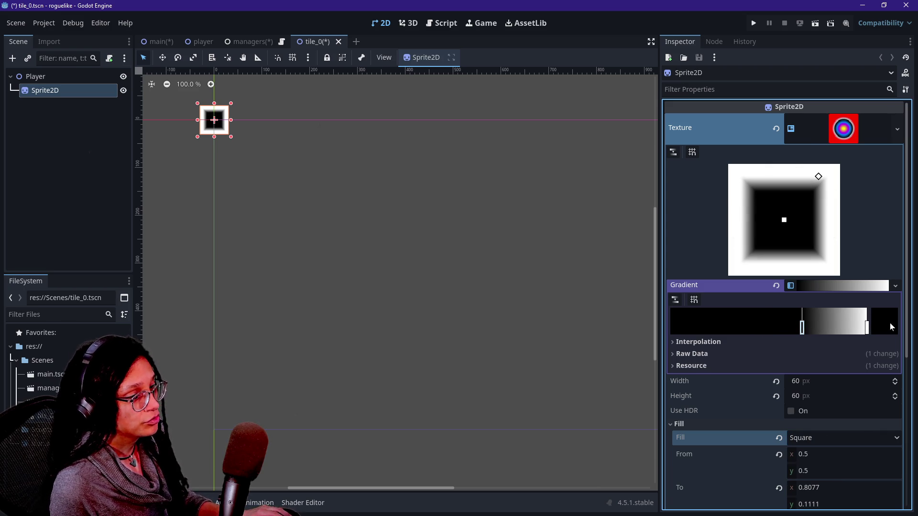
left_click_drag(868, 330, 866, 328)
left_click_drag(818, 178, 835, 166)
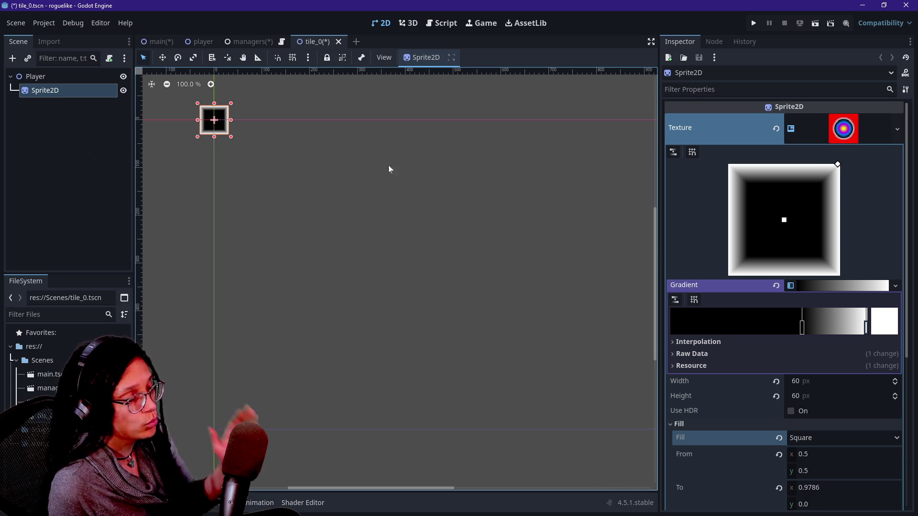
double_click(853, 327)
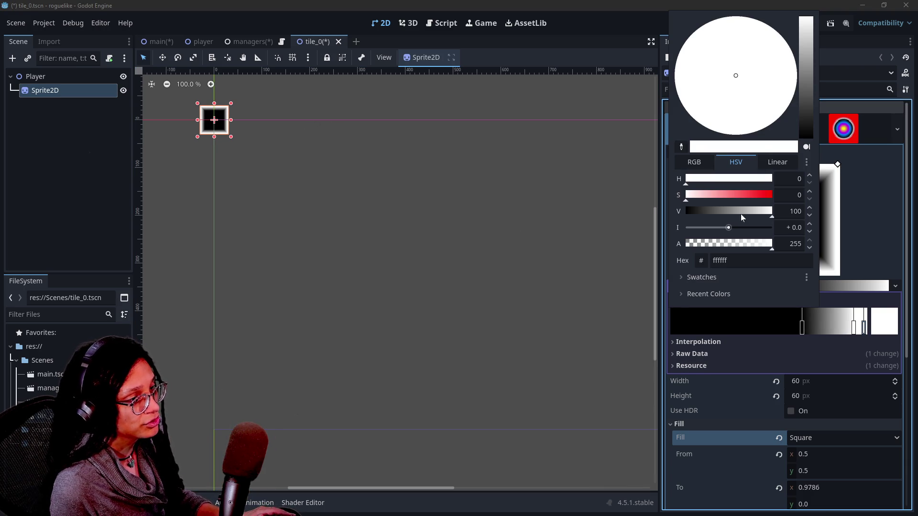
left_click_drag(746, 195, 859, 210)
left_click(727, 179)
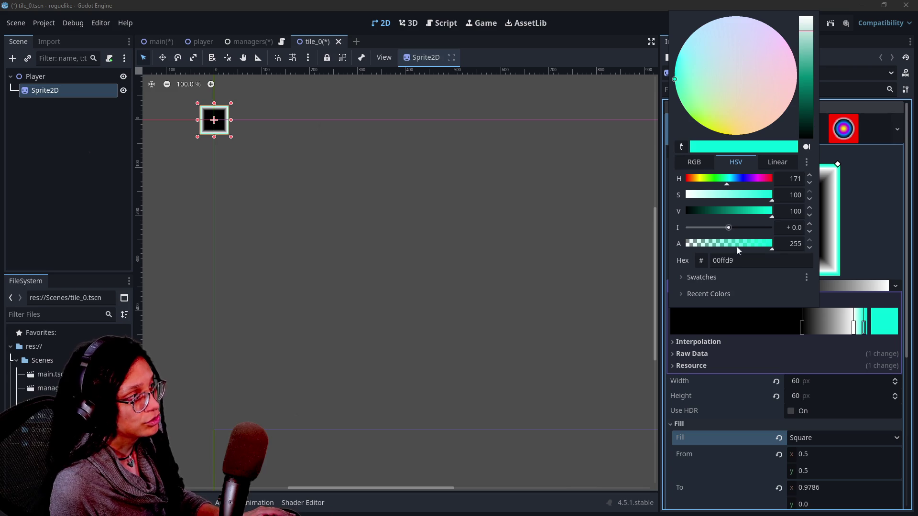
left_click(852, 327)
left_click_drag(854, 327, 836, 327)
key("ctrl+s")
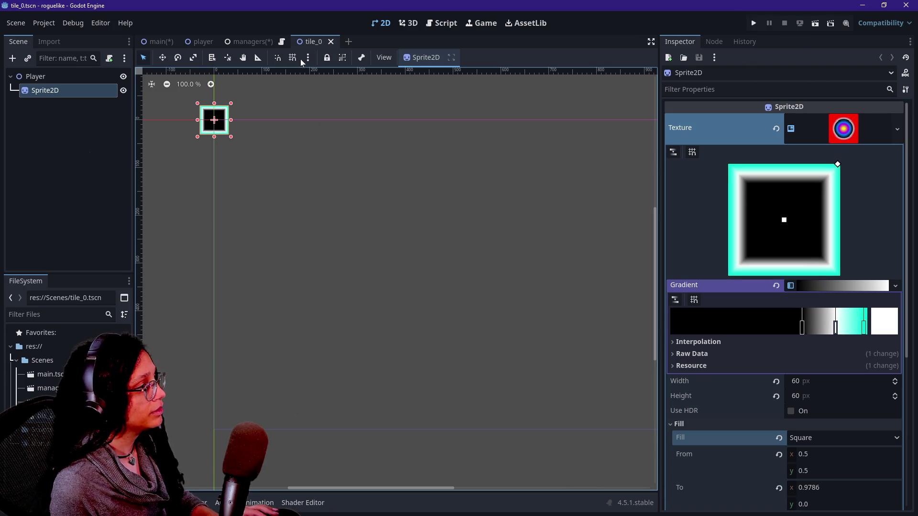
left_click(245, 42)
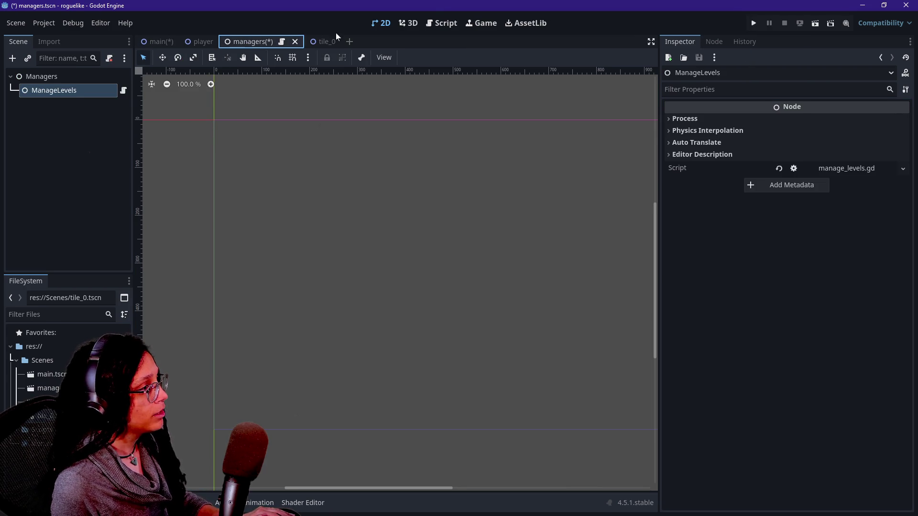
Save the managers scene.
left_click(322, 42)
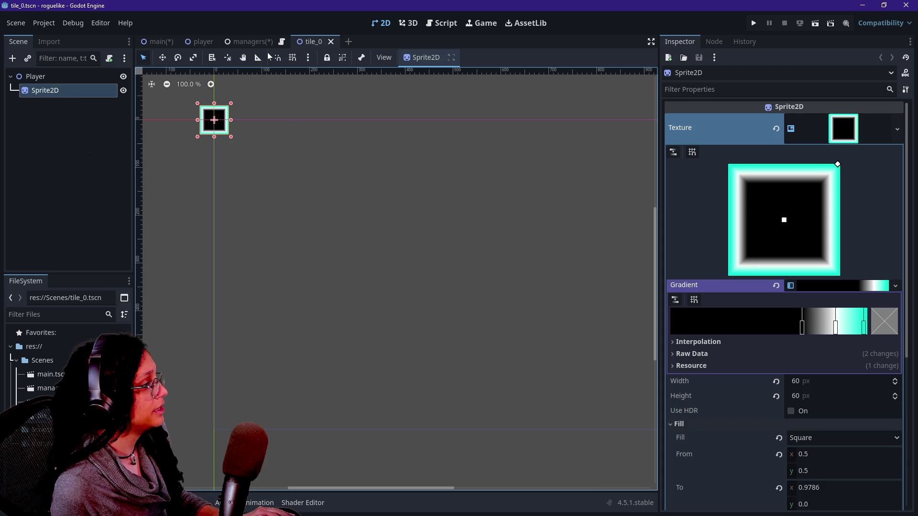
left_click(246, 42)
key("ctrl+s")
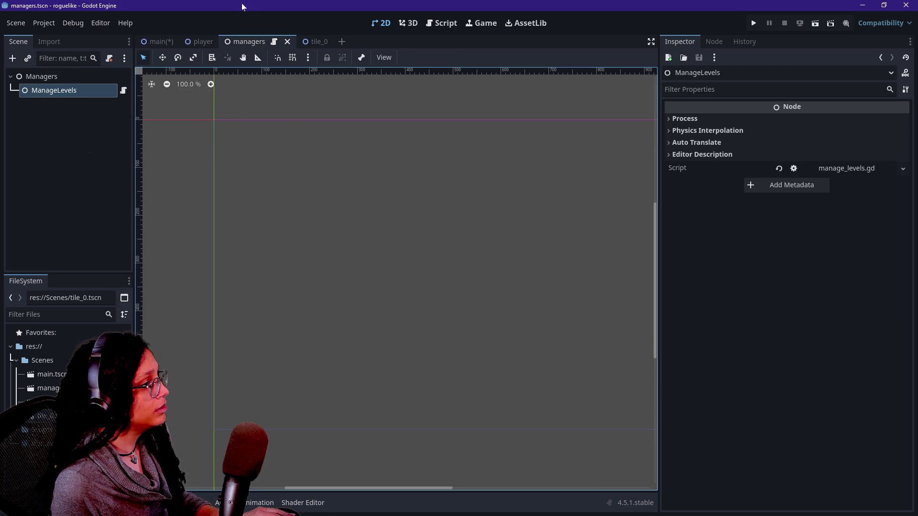
Replace manage_levels.gd's template code with a TILE_0 constant preloading tile_0.tscn.
left_click(123, 91)
left_click_drag(310, 114, 562, 265)
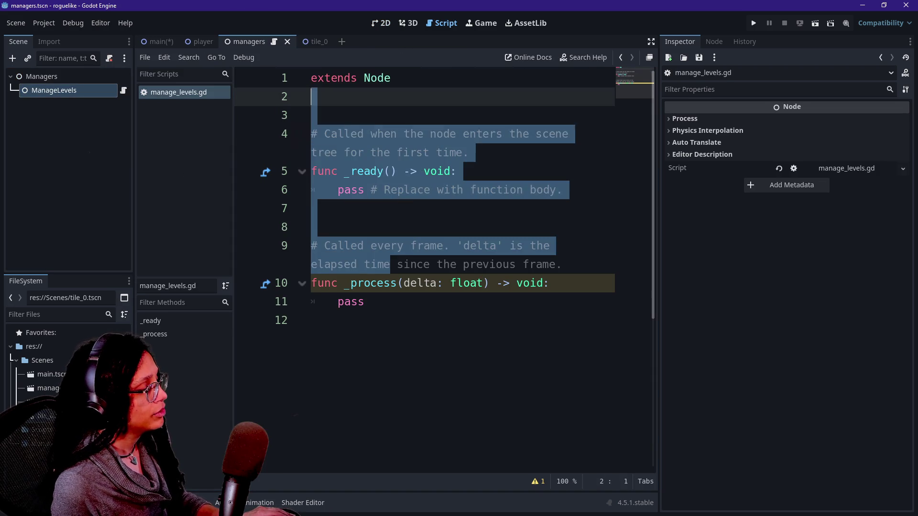
left_click(315, 321)
left_click_drag(371, 301, 318, 134)
key("shift+Up")
key("BackSpace")
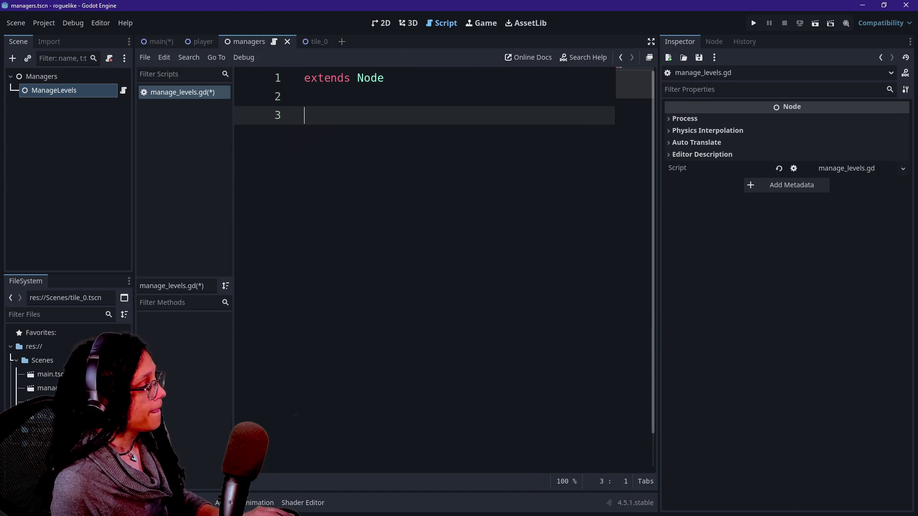
left_click_drag(52, 415, 328, 176)
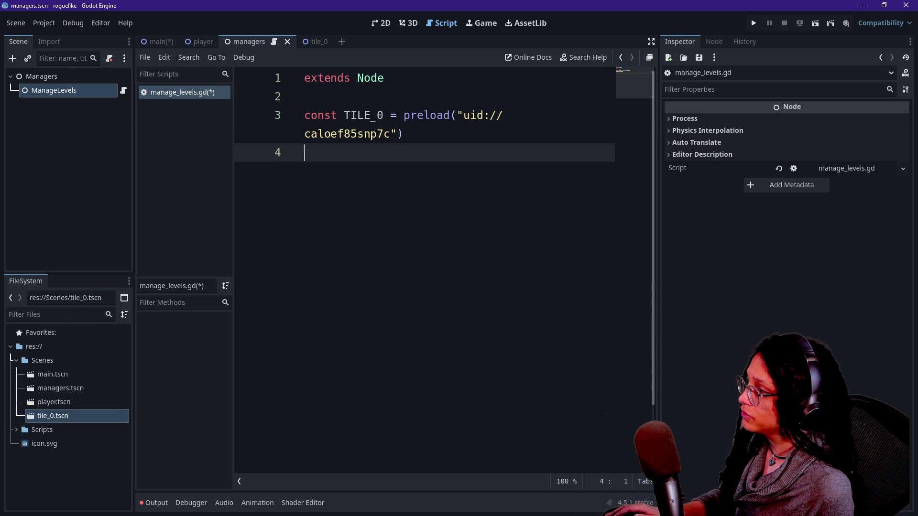
key("Return")
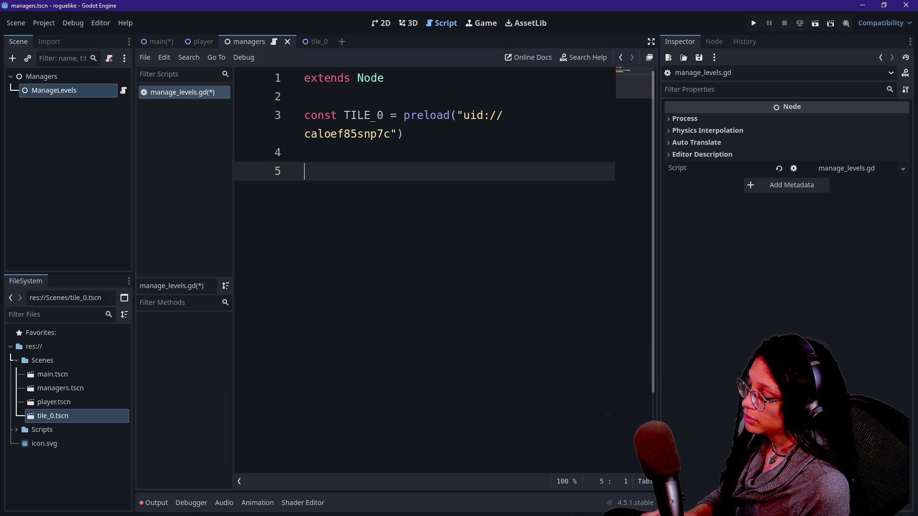
Add an empty _ready() -> void function and begin a variable line below TILE_0.
type("func ")
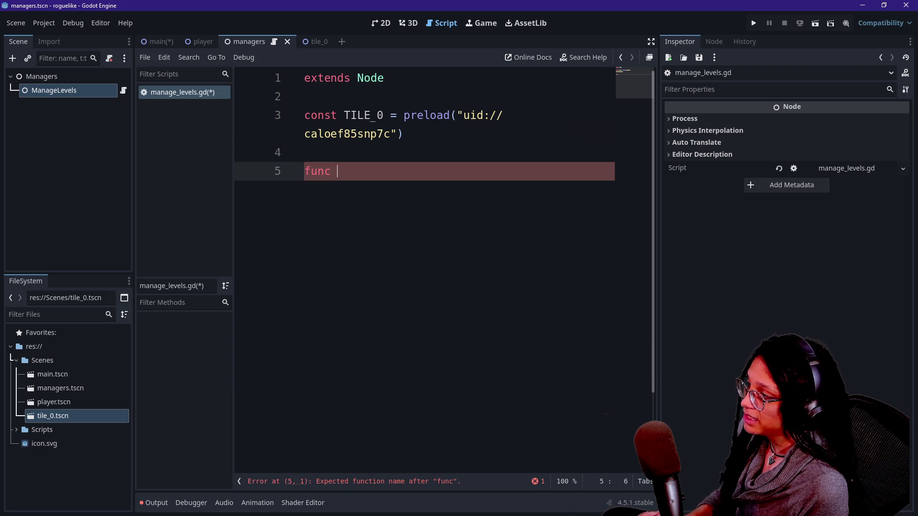
type("_rea")
key("Return")
key("Return")
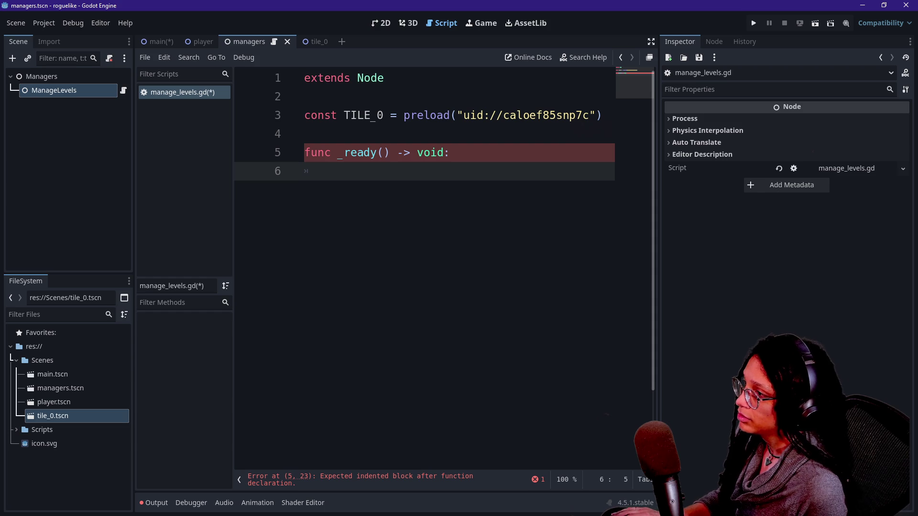
left_click(603, 115)
key("Return")
type("c")
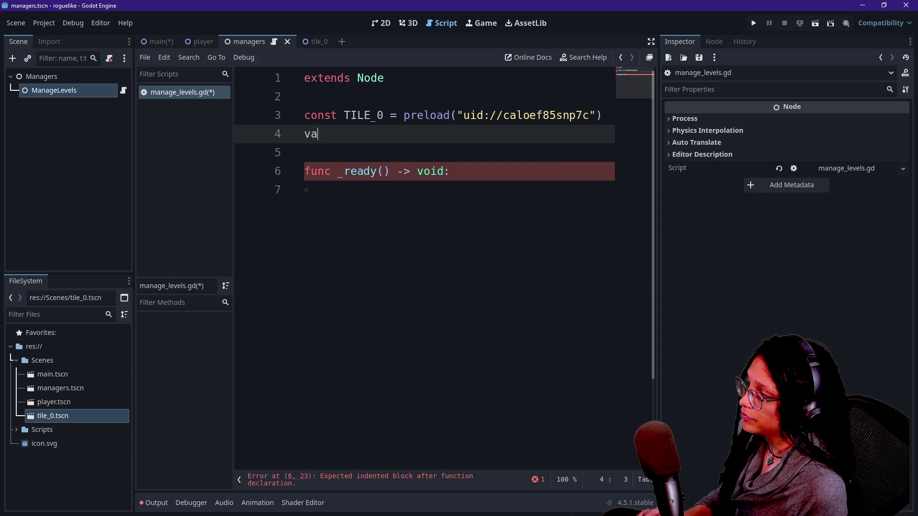
type("le_array")
Prefix both TILE_0 and tile_array with an underscore using two carets.
left_click(331, 134)
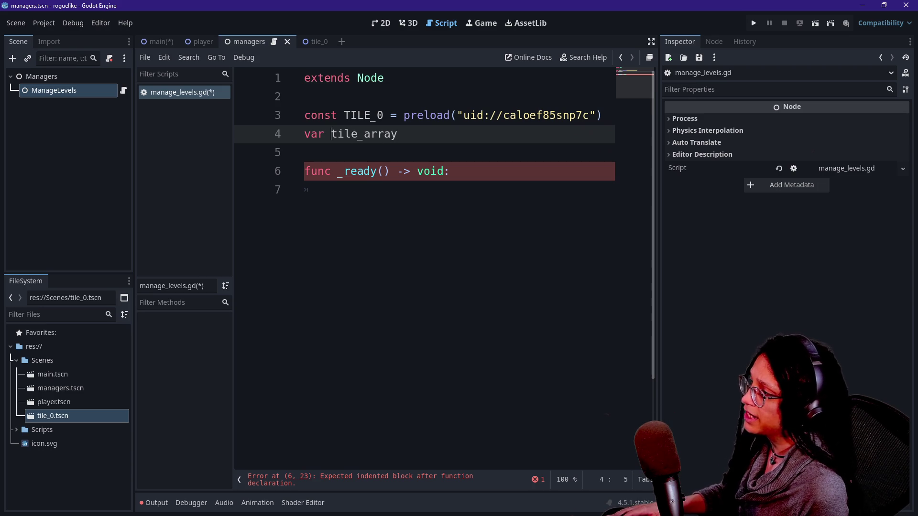
key("Up")
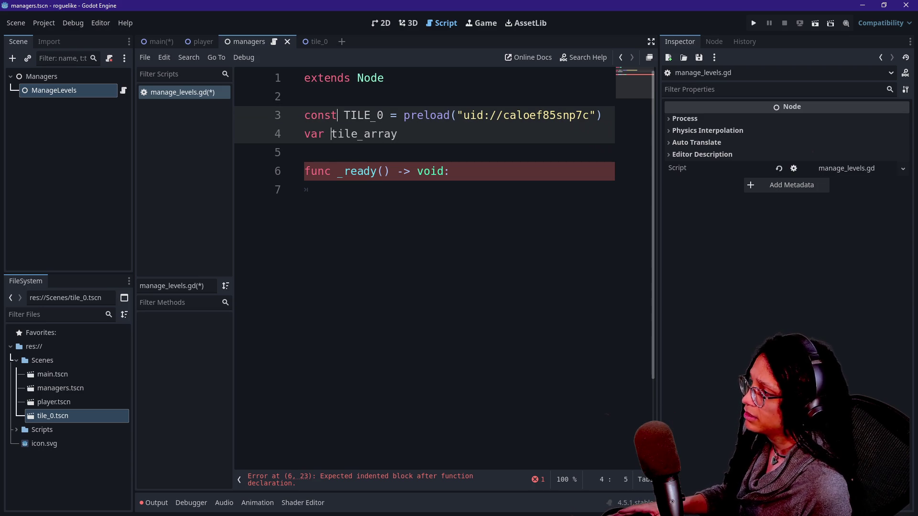
key("Right")
left_click(331, 133, "alt")
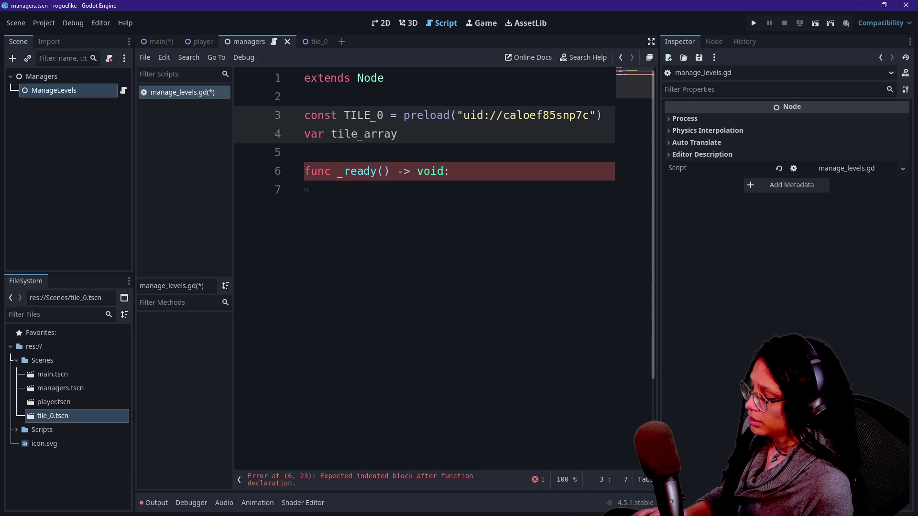
type("_")
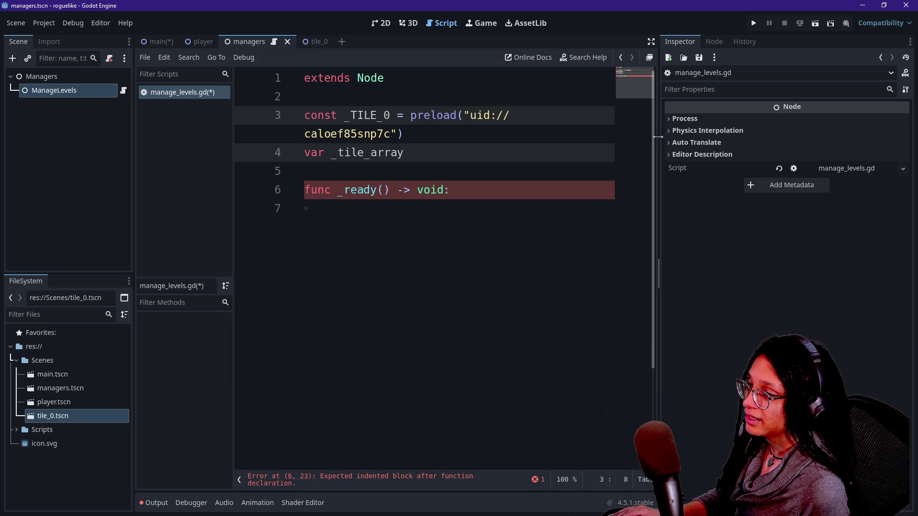
Widen the code area, hide the script list, and type the Array[Node2D] type for _tile_array.
left_click_drag(661, 138, 735, 137)
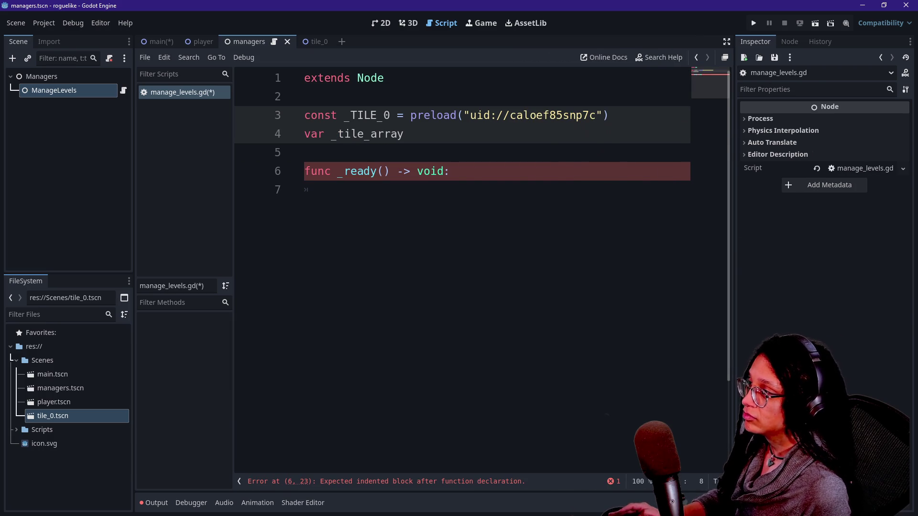
left_click(240, 480)
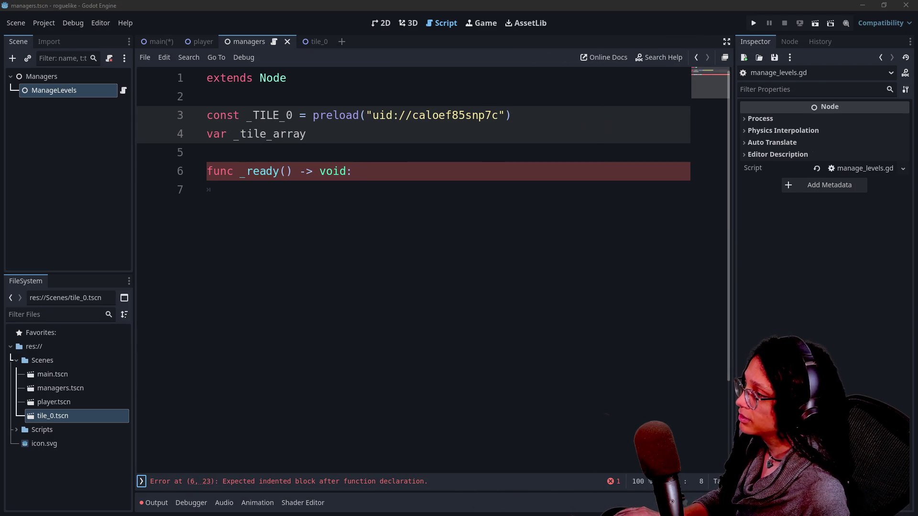
left_click(306, 134)
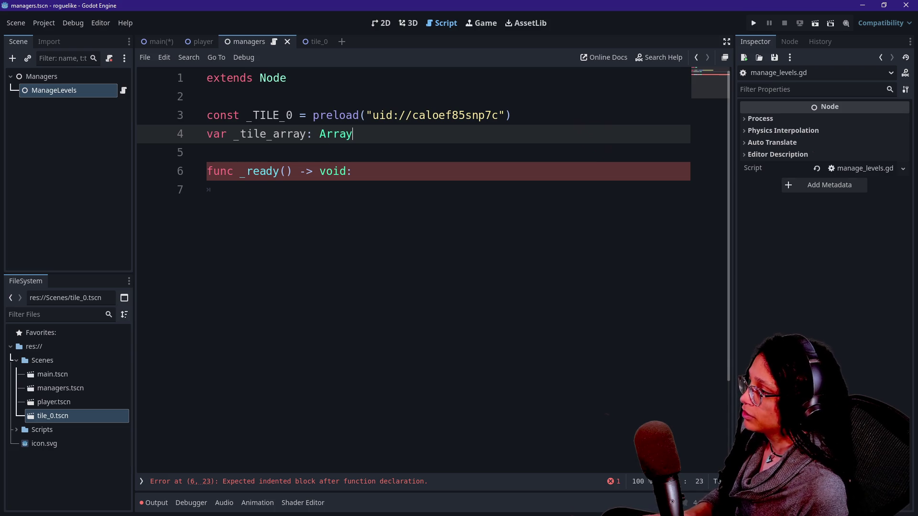
type("y")
type("][")
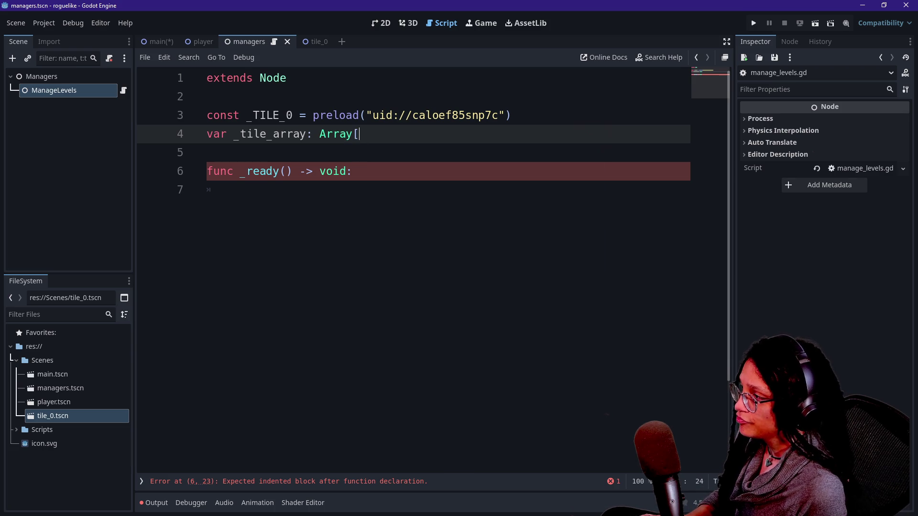
type("Node")
type("D\\")
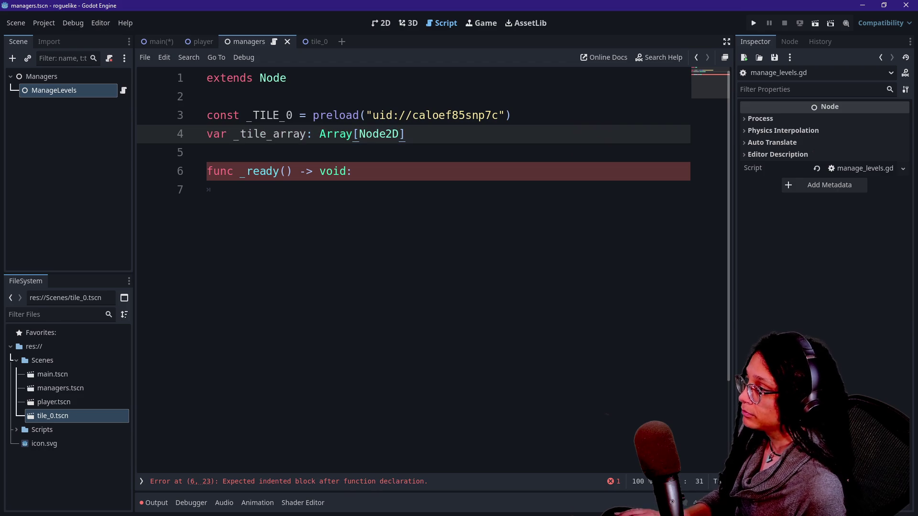
Finish the declaration with = [], zoom in the code text, and start line 7.
left_click(352, 171)
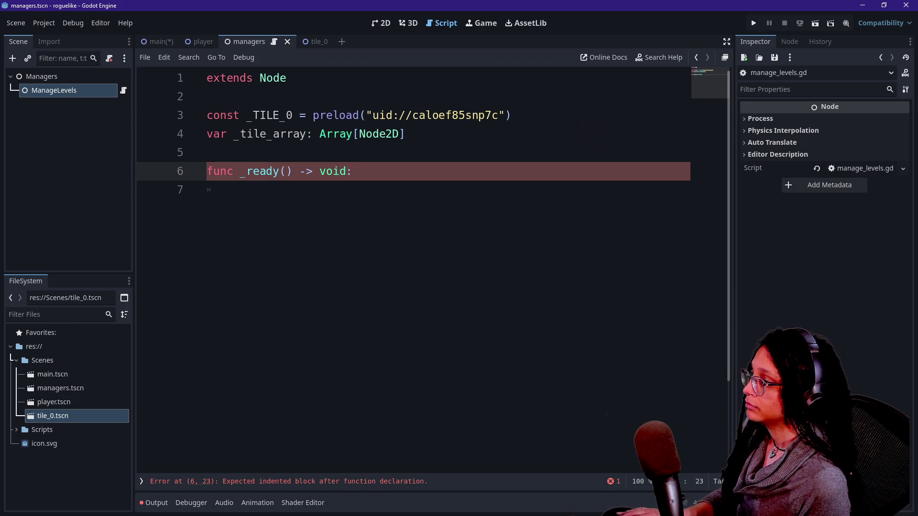
left_click(406, 133)
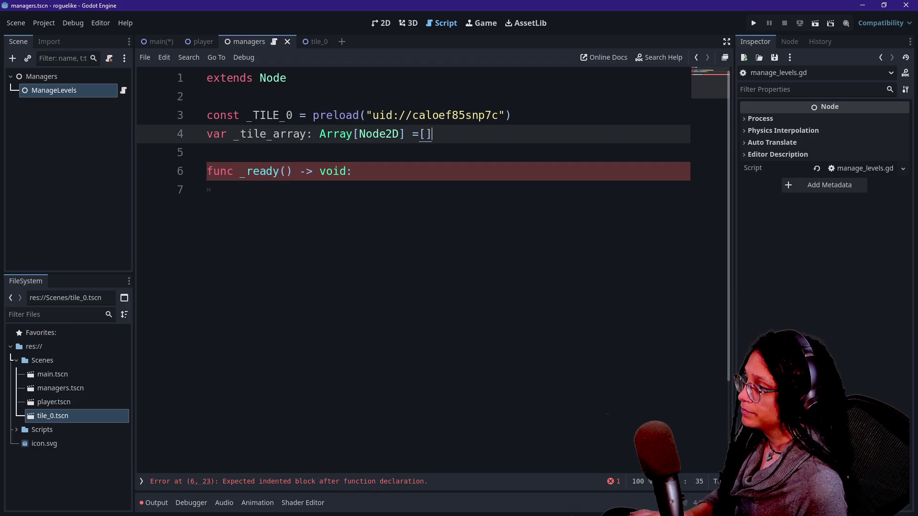
left_click(207, 153)
left_click(419, 134)
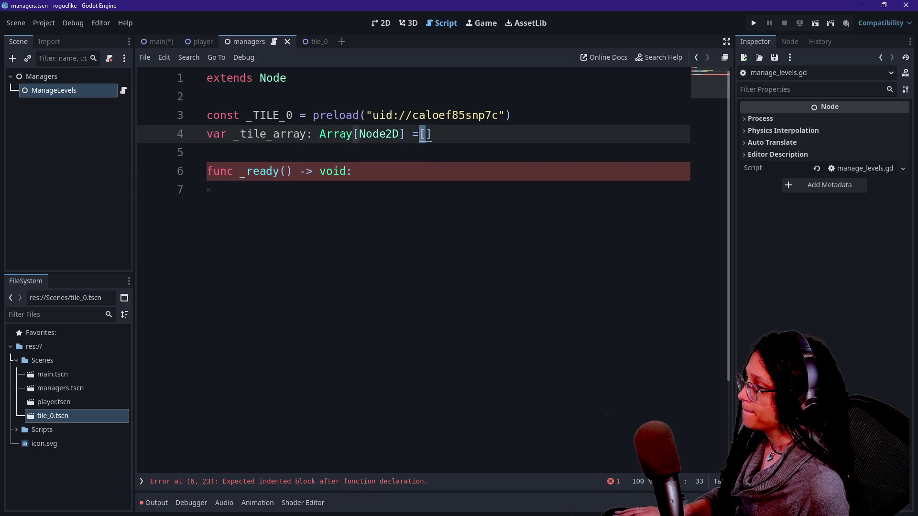
left_click(353, 171)
key("ctrl+equal")
key("ctrl+equal")
key("Down")
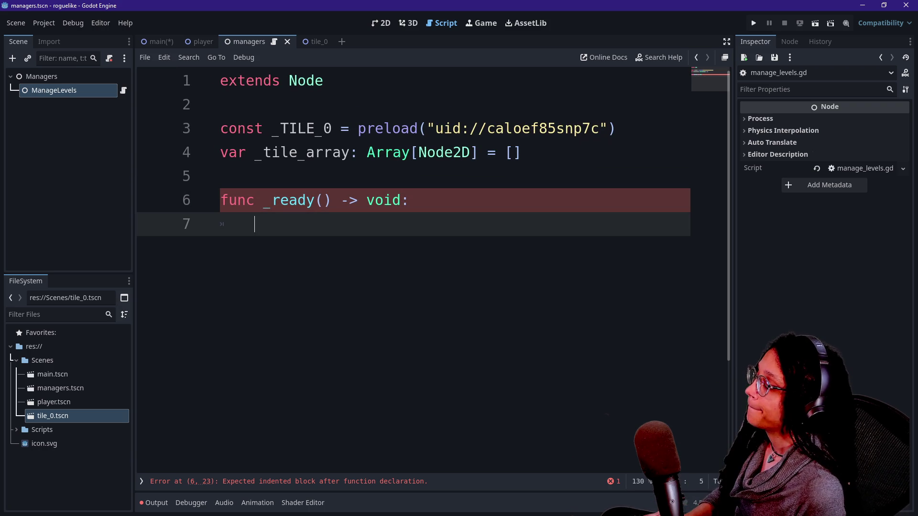
Type the call _generate_tiles(60) inside _ready().
type("_rea")
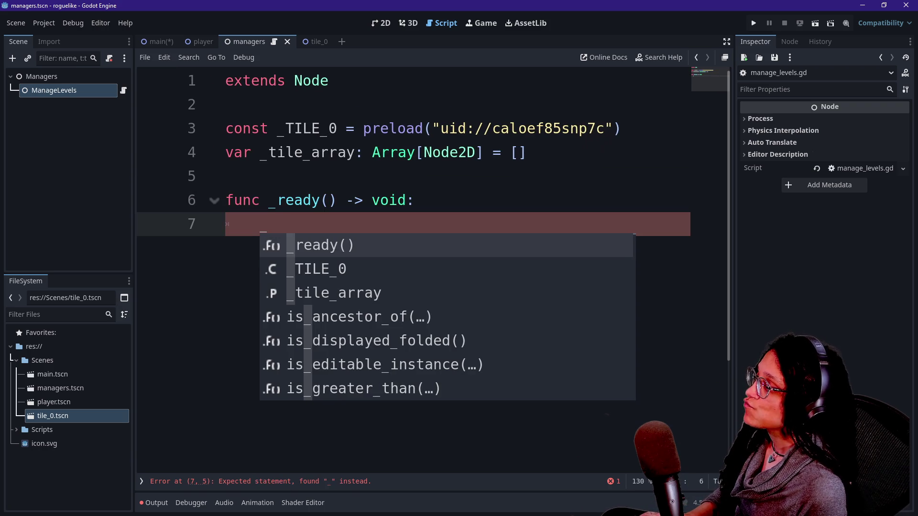
key("BackSpace")
key("BackSpace")
key("BackSpace")
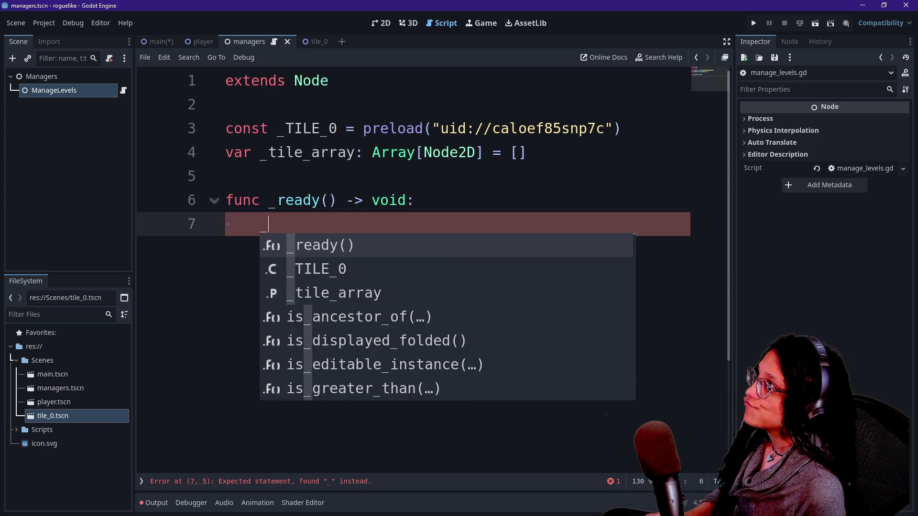
type("g")
key("BackSpace")
type("s")
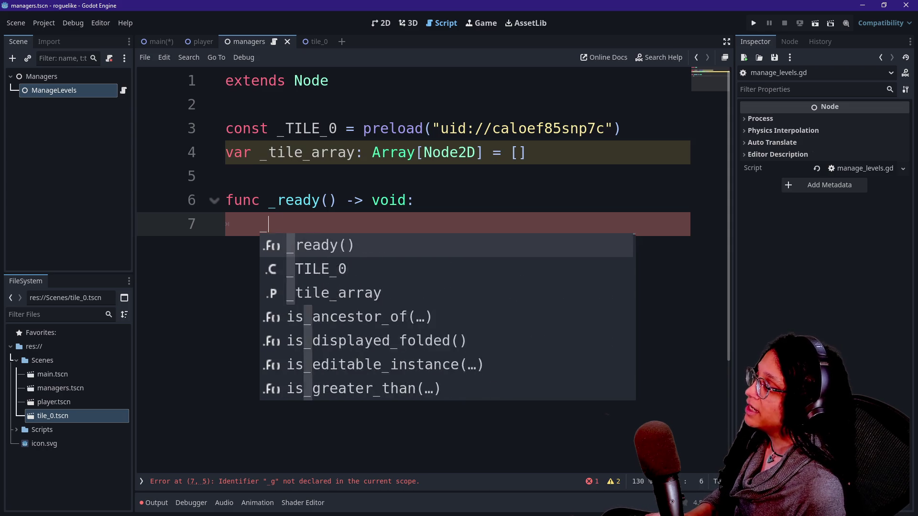
key("BackSpace")
type("generate_tiles(")
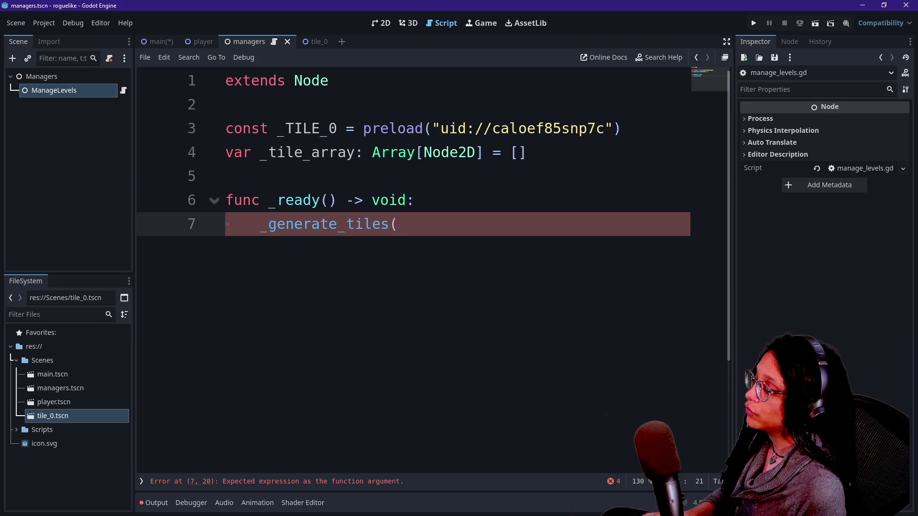
type("5")
key("BackSpace")
type("60")
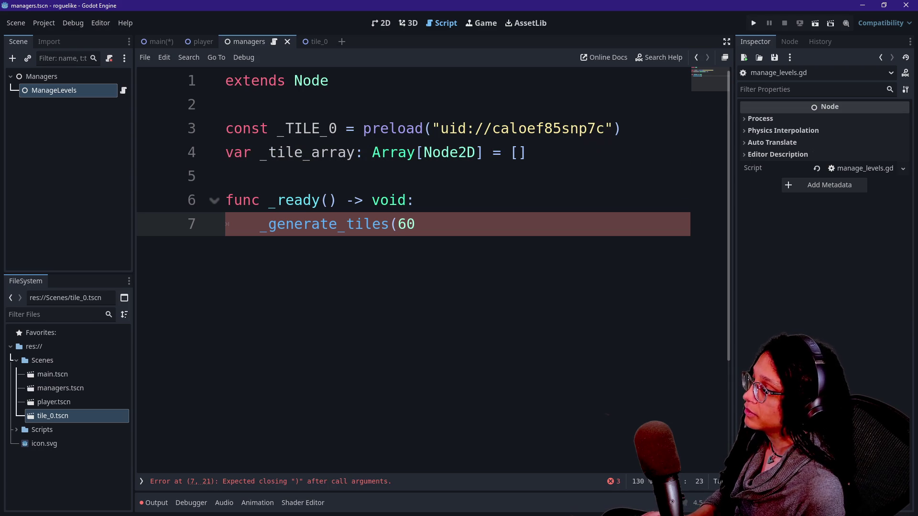
type(")")
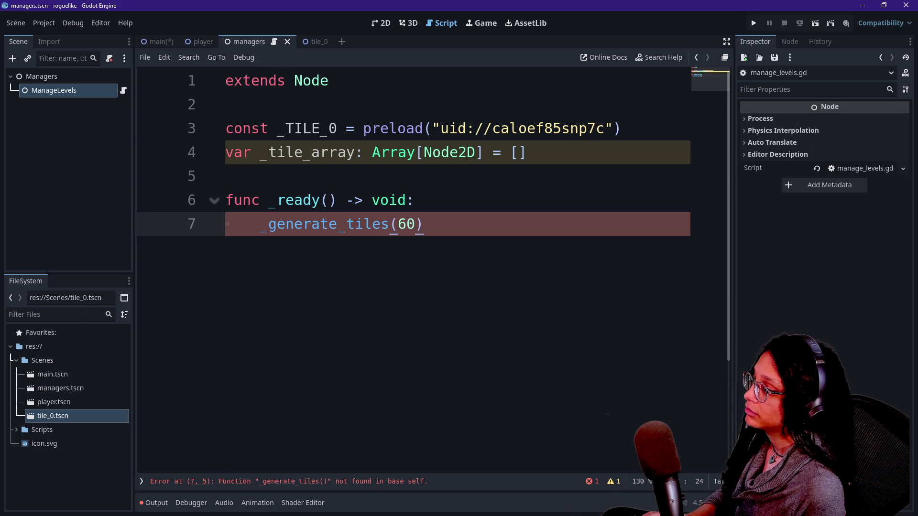
Add an unindented line below _ready and begin typing func _generate.
key("Return")
key("BackSpace")
key("Return")
type("f")
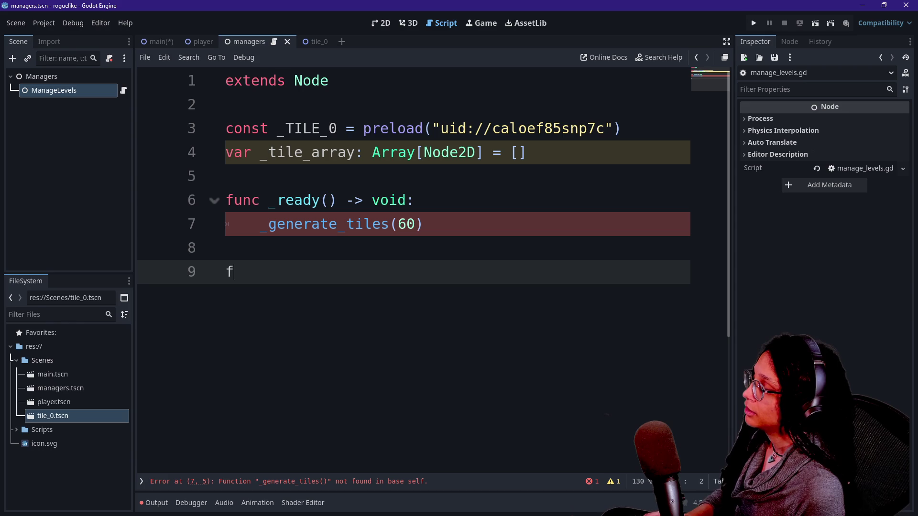
type("unc _generate")
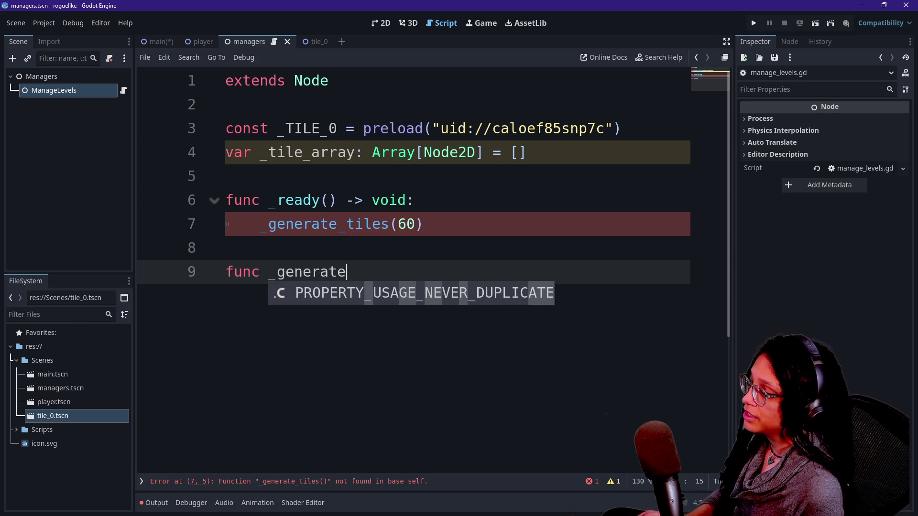
Name the new function generate_tiles and drop the underscore from the call on line 7.
key("BackSpace")
key("BackSpace")
key("BackSpace")
type("generate_tiles")
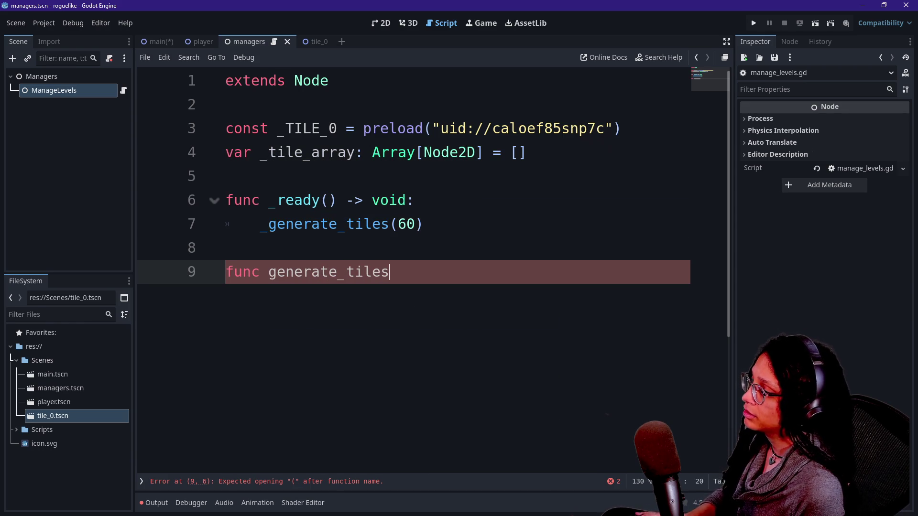
left_click(267, 224)
key("BackSpace")
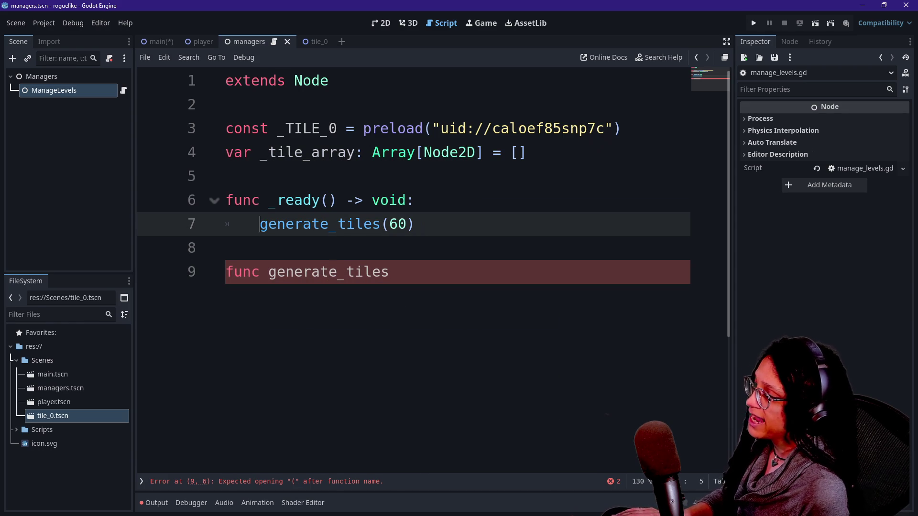
key("Down")
key("Down")
Complete the signature generate_tiles(how_many: int) -> void: and begin the body with 'for i'.
type("(")
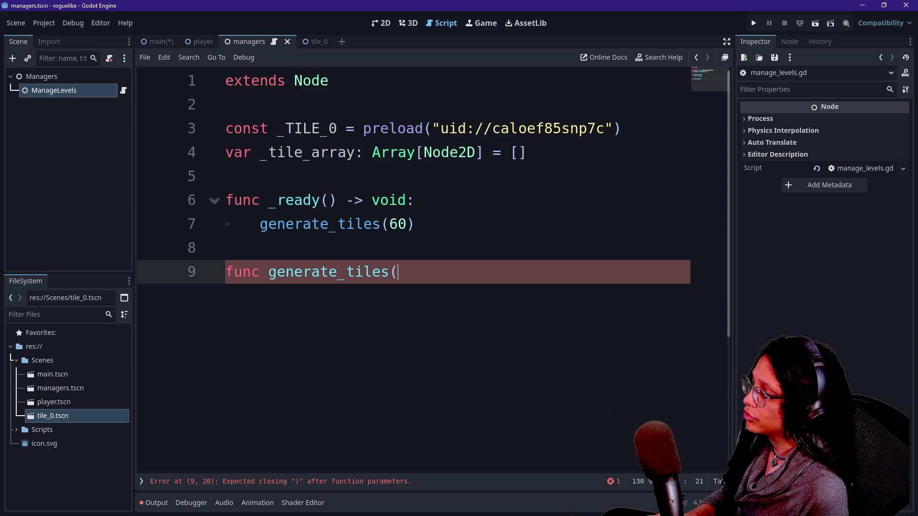
type("how_many")
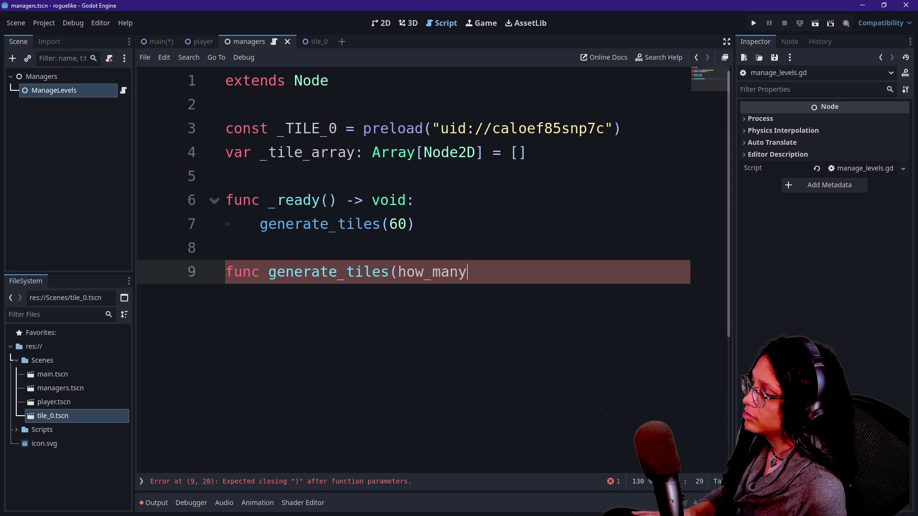
type(": int")
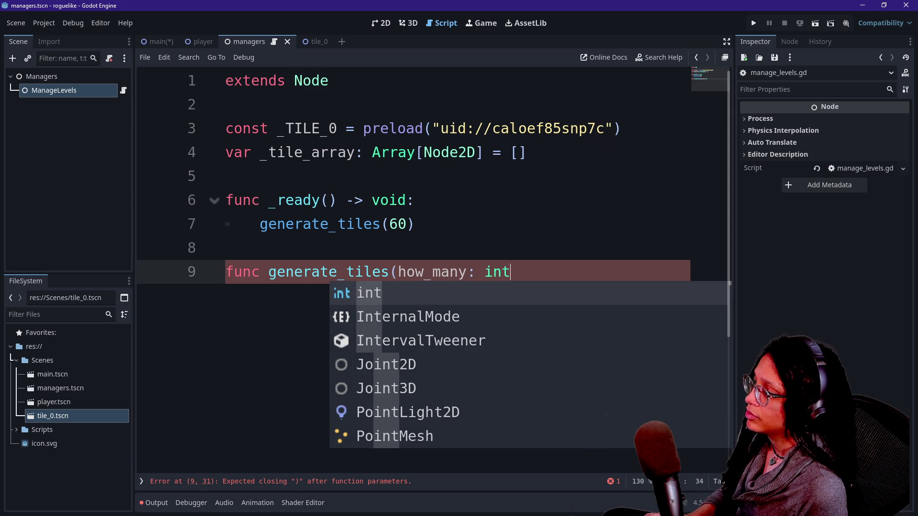
type(") -> void:")
key("Return")
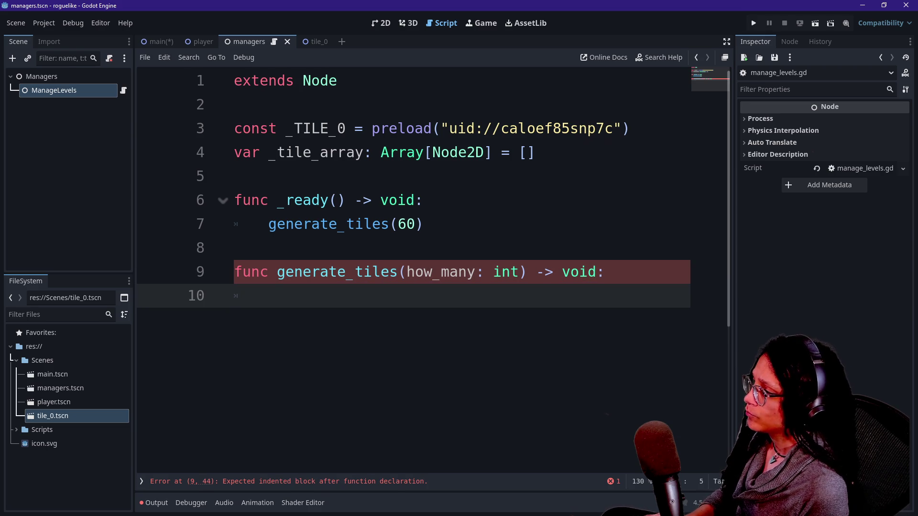
type("for ")
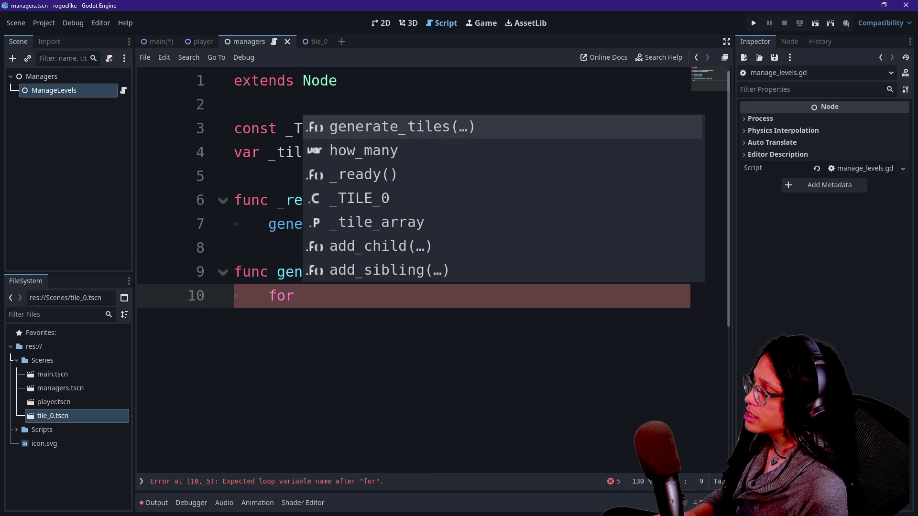
type("i")
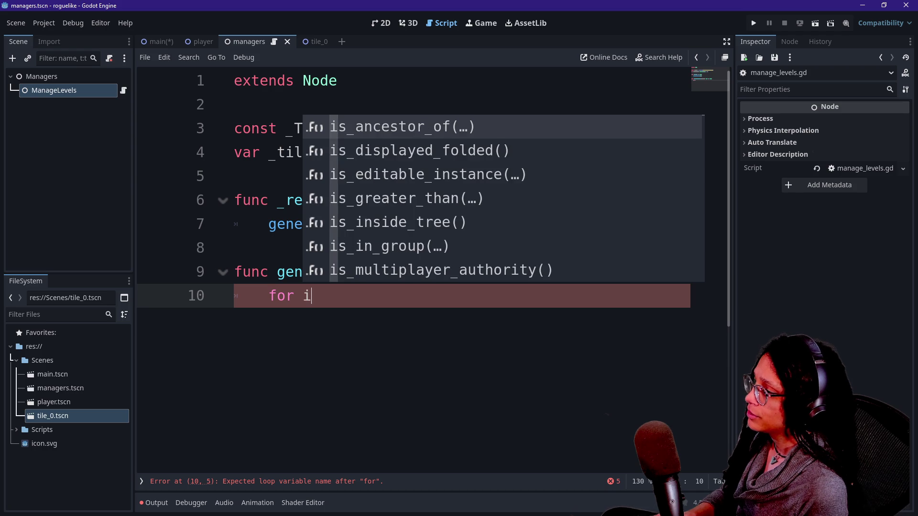
Write the loop header 'for i in how_many:' in generate_tiles.
key("BackSpace")
key("BackSpace")
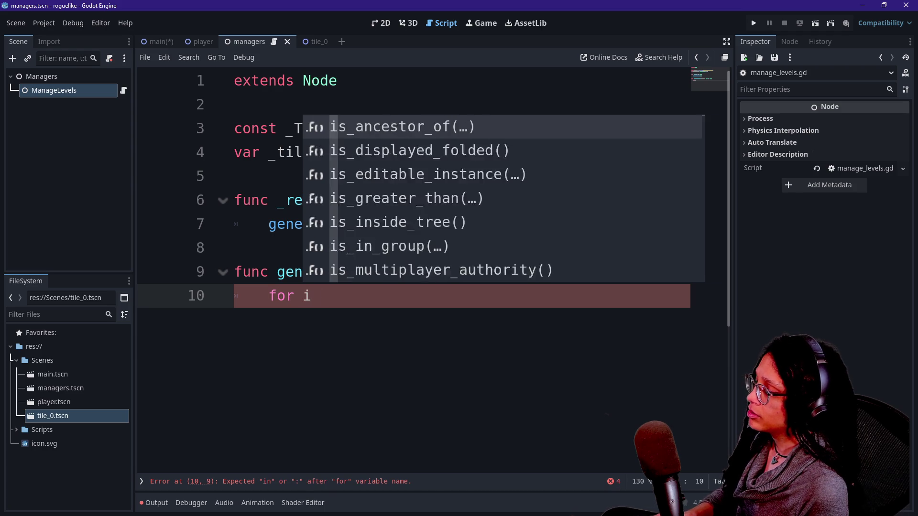
type("ti")
key("BackSpace")
key("BackSpace")
type("i ")
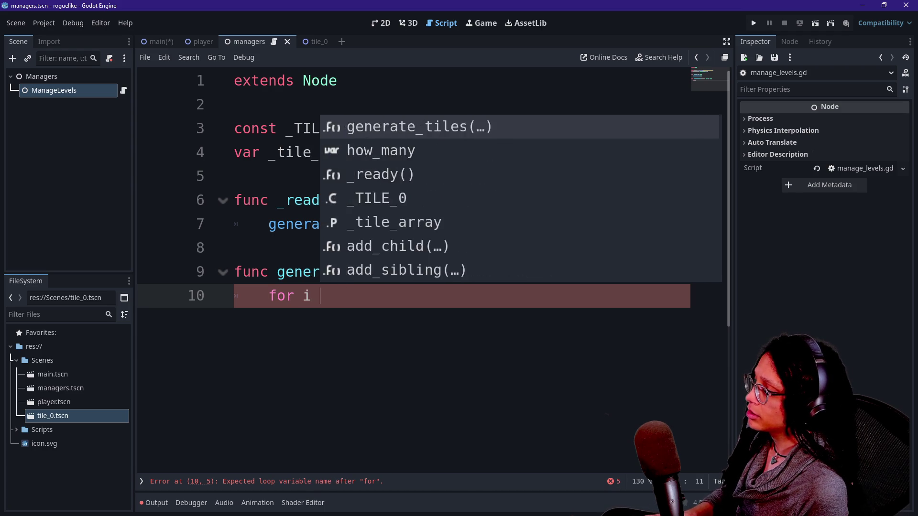
type("in r")
key("BackSpace")
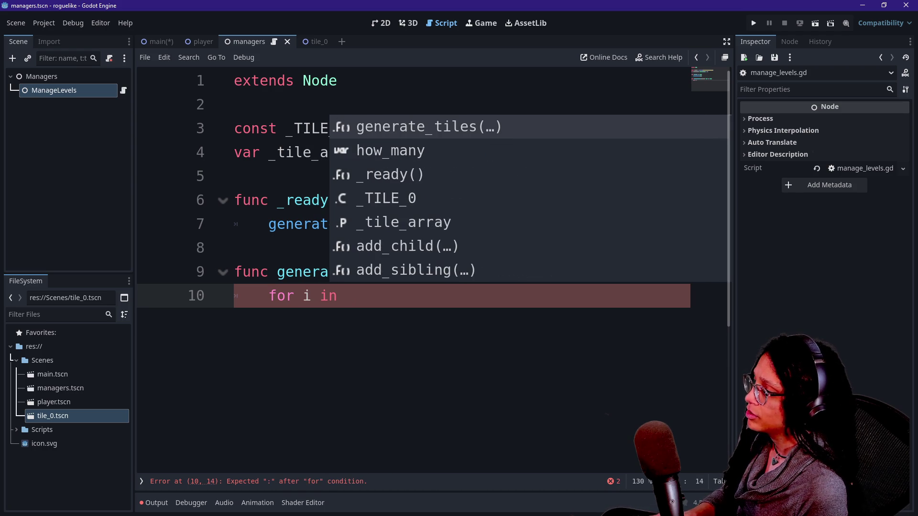
key("Escape")
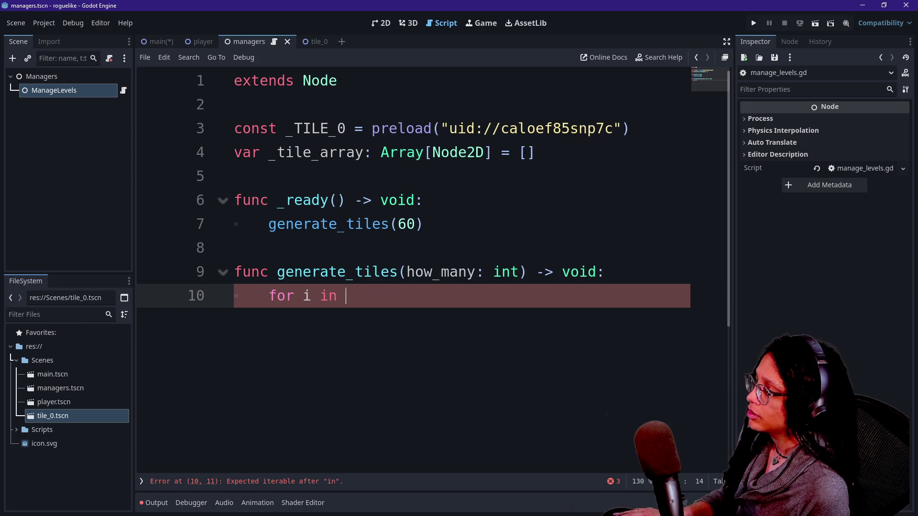
type("range")
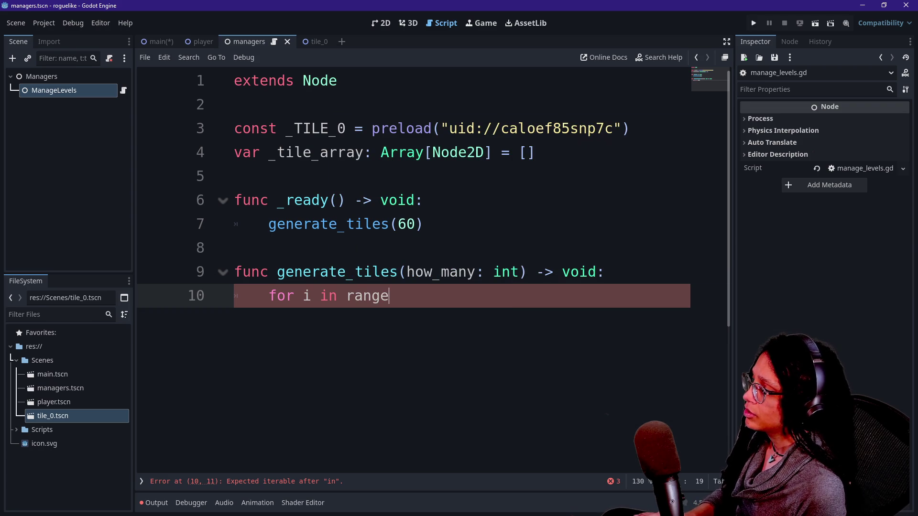
type("(how_man")
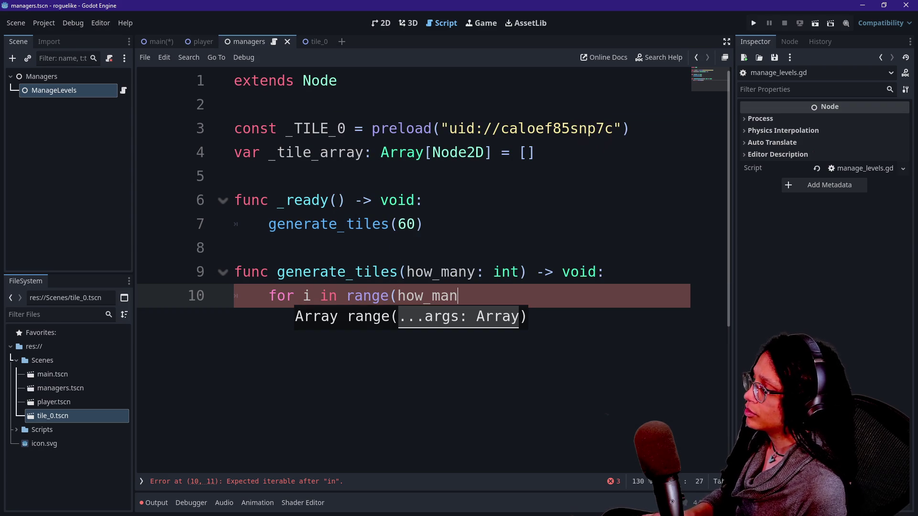
type("y)")
key("BackSpace")
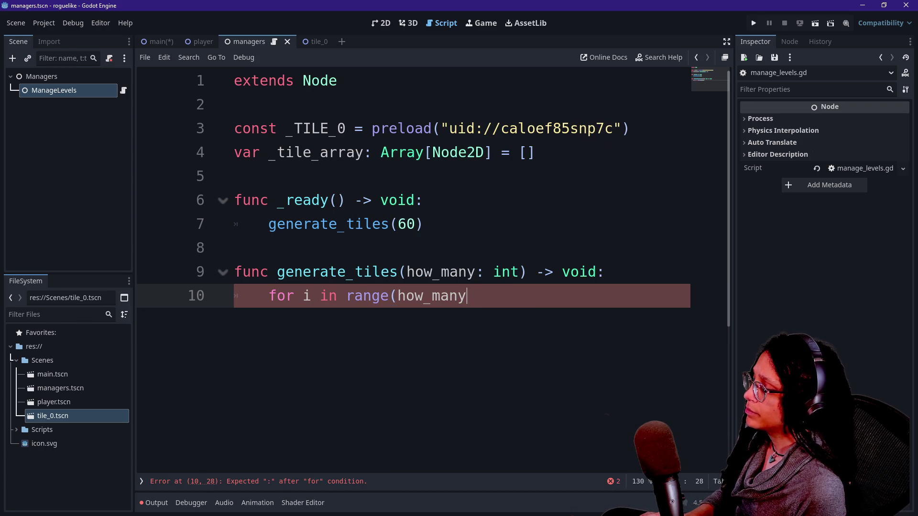
key("BackSpace")
key("BackSpace")
key("BackSpace")
key("BackSpace")
type("e.")
key("BackSpace")
key("BackSpace")
key("BackSpace")
key("BackSpace")
key("BackSpace")
key("BackSpace")
type("r i in r")
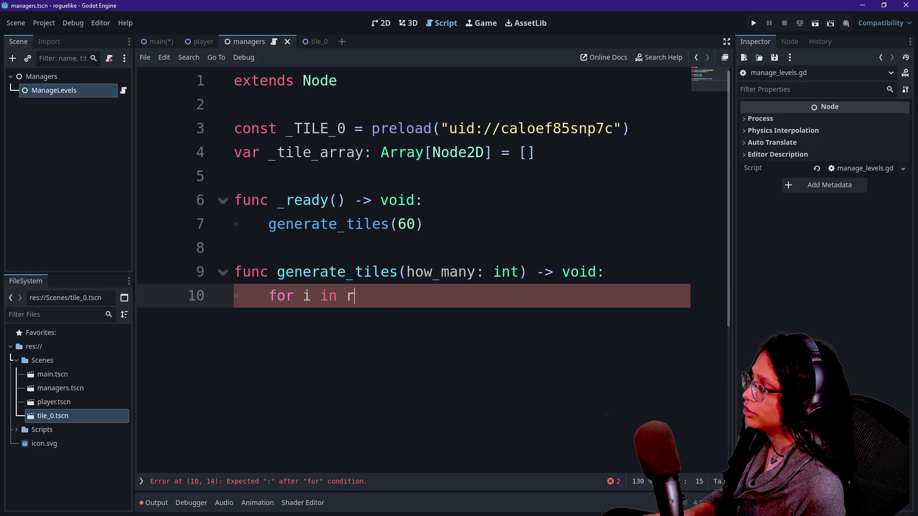
type("ange(")
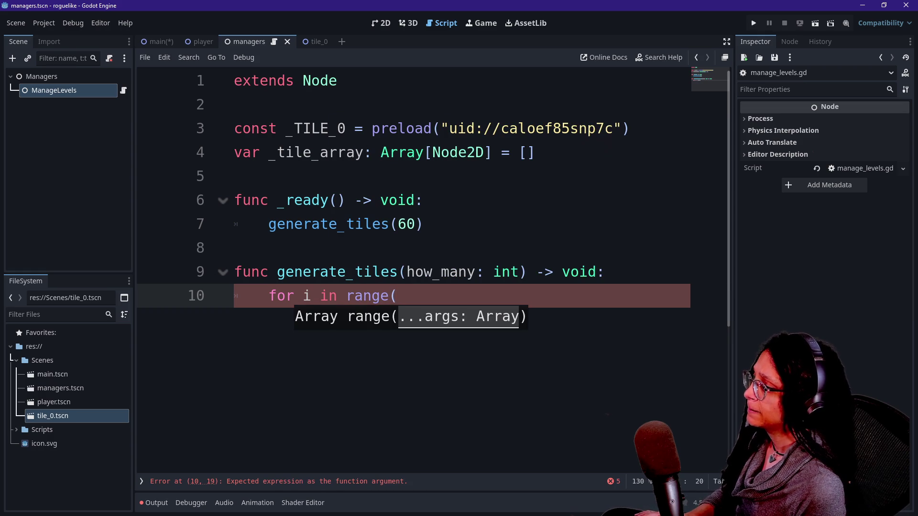
type("ho")
key("BackSpace")
key("BackSpace")
key("BackSpace")
key("BackSpace")
key("BackSpace")
key("BackSpace")
key("BackSpace")
type("how_many:")
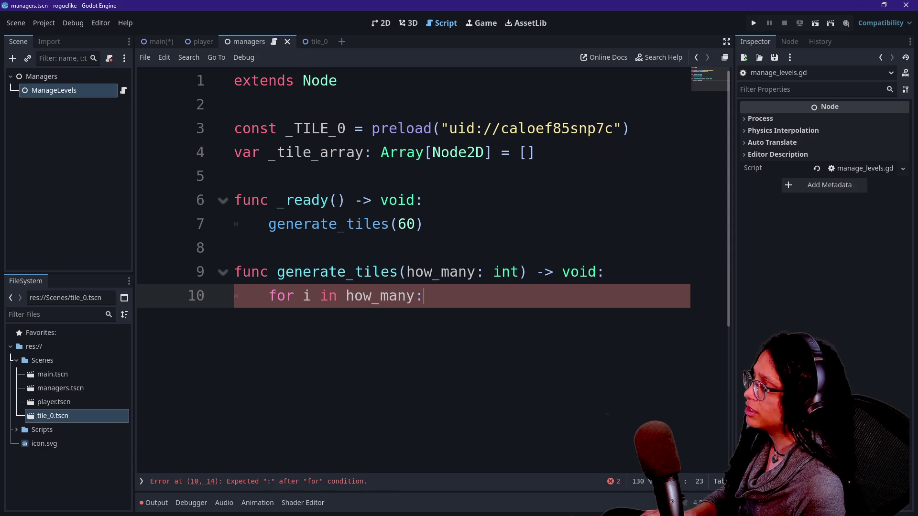
key("Return")
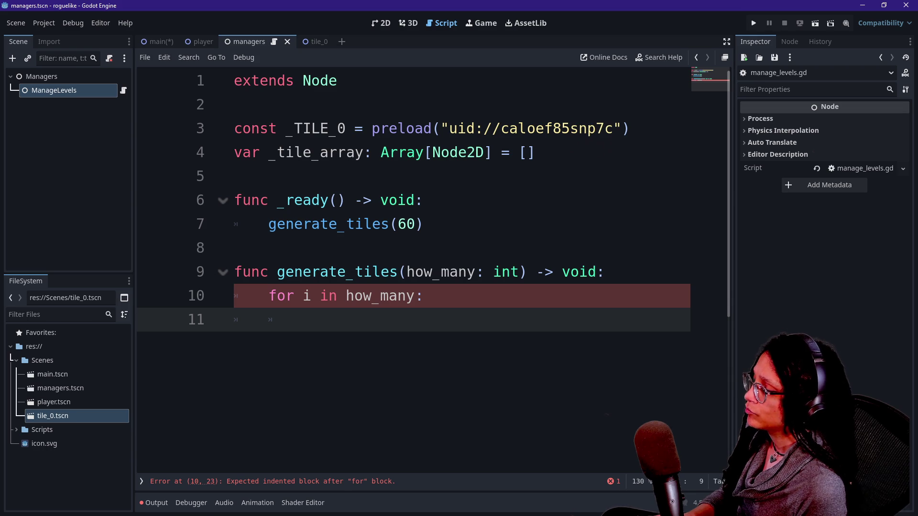
Make _generate_tile() the loop body and add blank lines below it.
type("generate_tile")
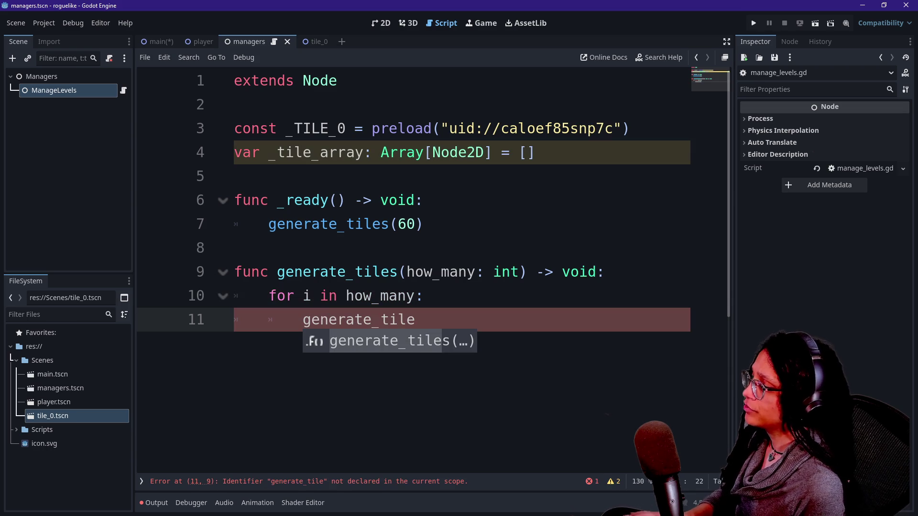
left_click(303, 320)
type("_")
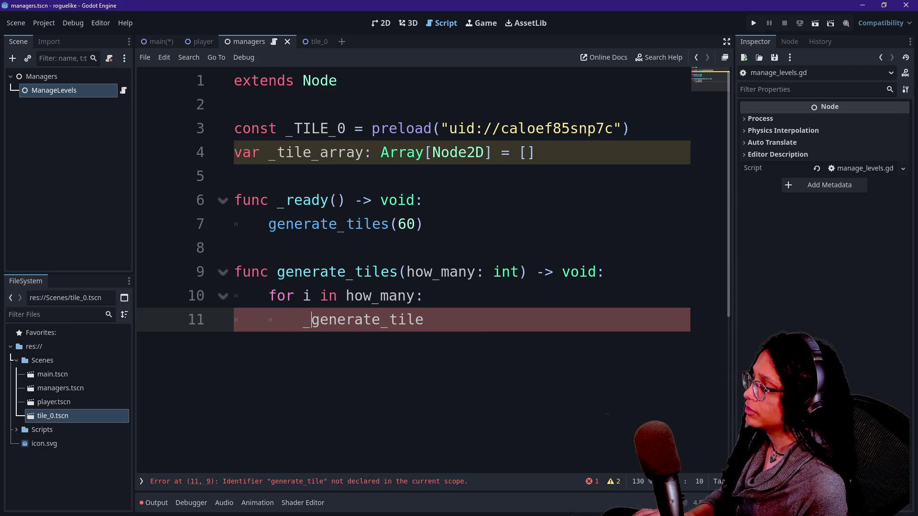
key("End")
type(")")
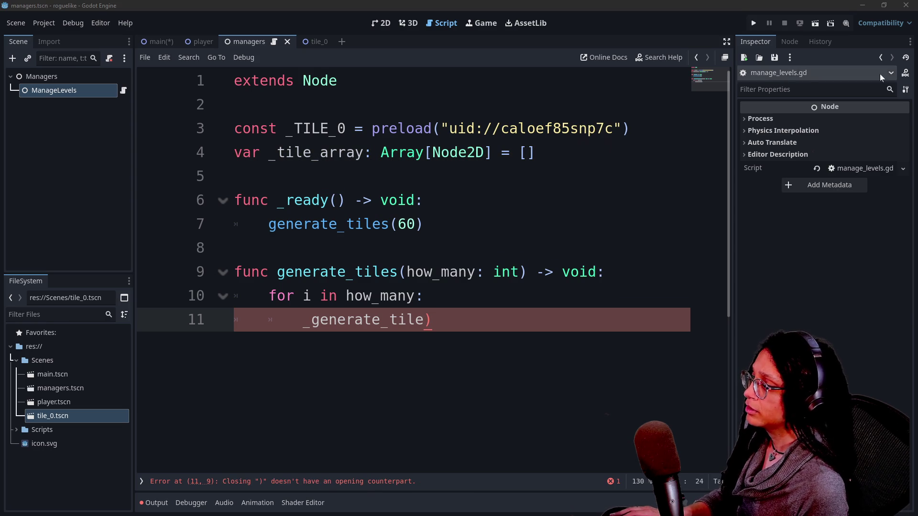
key("BackSpace")
type("()")
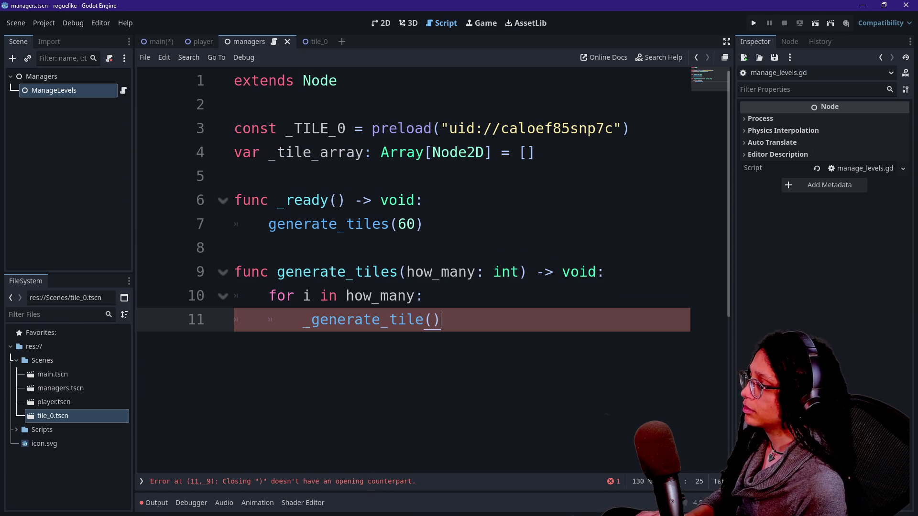
key("Return")
key("Return")
Declare func _generate_tile() -> void:, correcting the 'fucn' typo.
key("BackSpace")
type("fucn _")
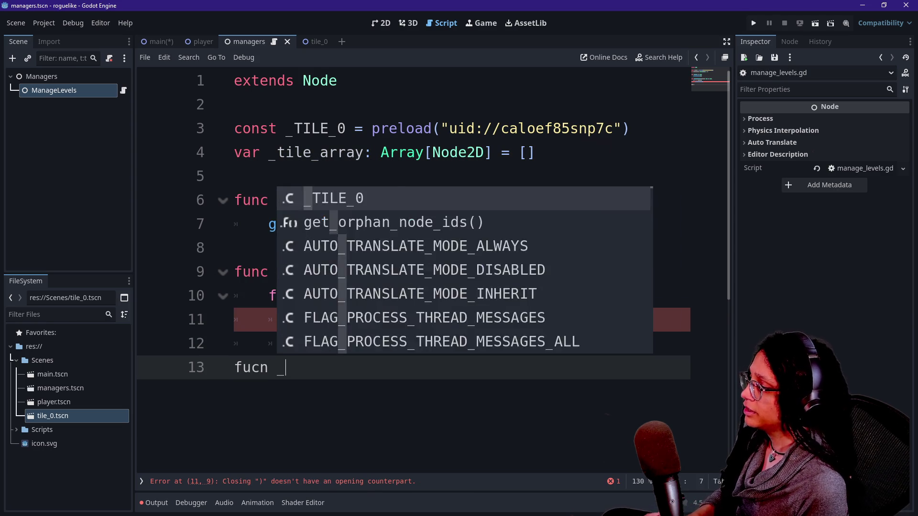
type("generate_tile() -")
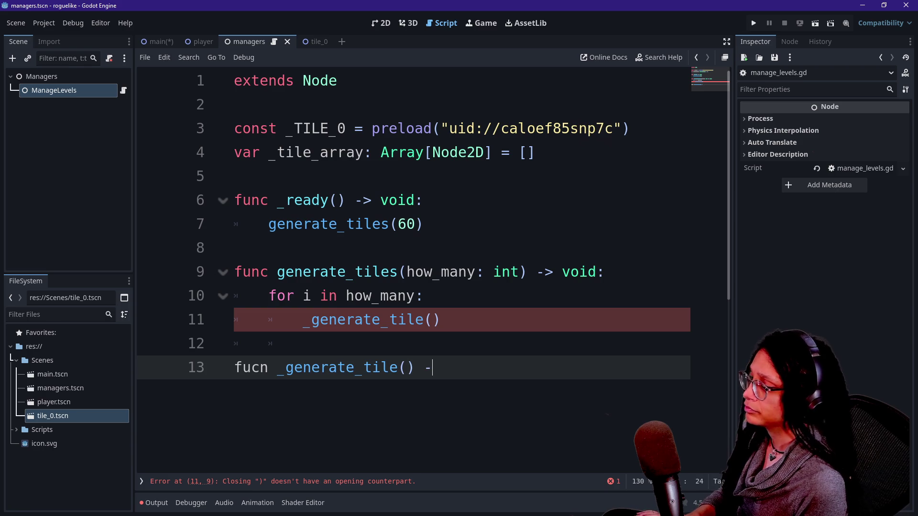
type("> viid:")
key("Return")
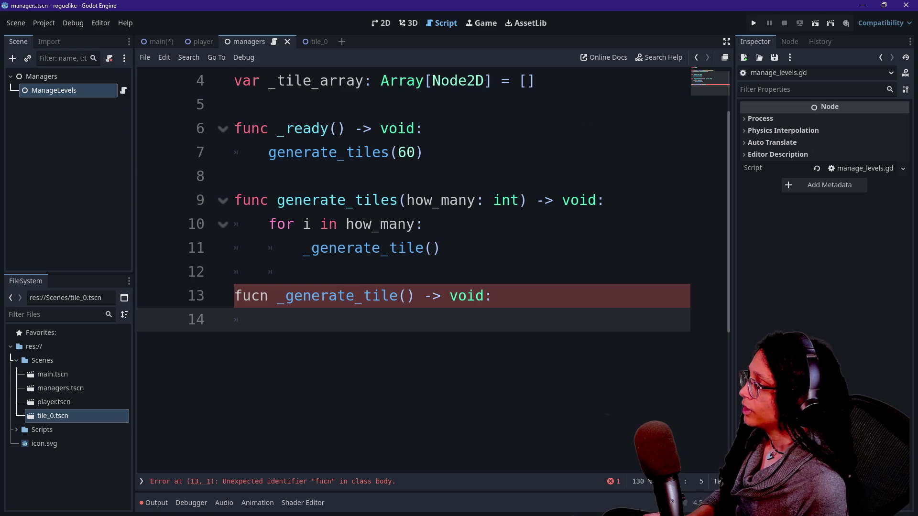
key("Up")
key("BackSpace")
key("BackSpace")
type("nc")
key("Down")
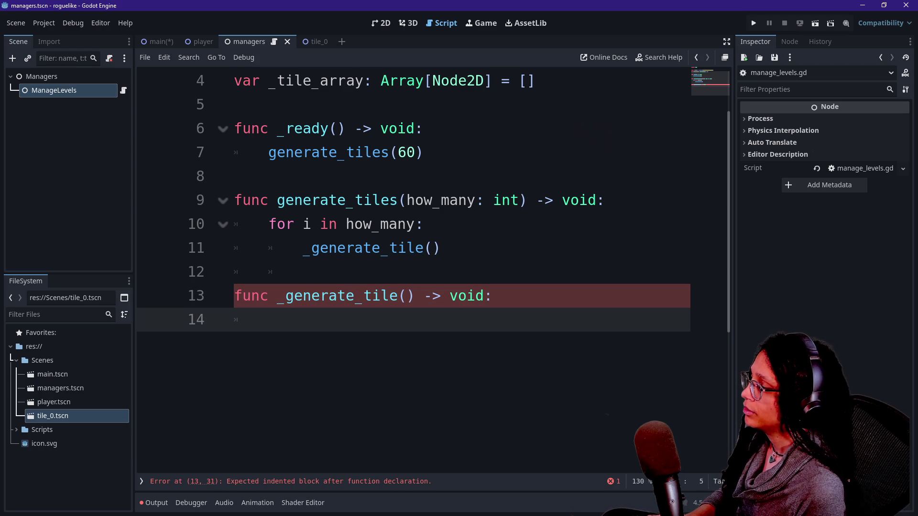
Add 'var tile: Node2D = _TILE_0' as the first line of its body.
type("var tile_")
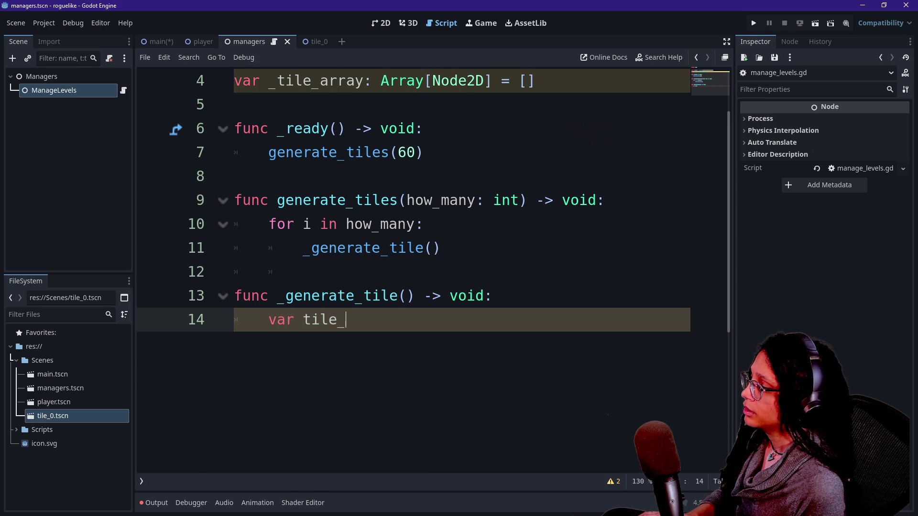
type(": Node32")
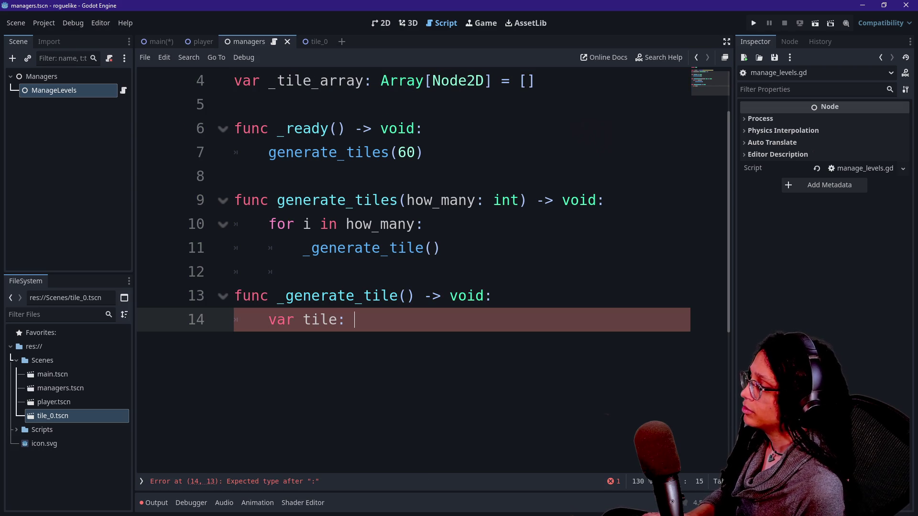
key("BackSpace")
key("BackSpace")
type("2D = ")
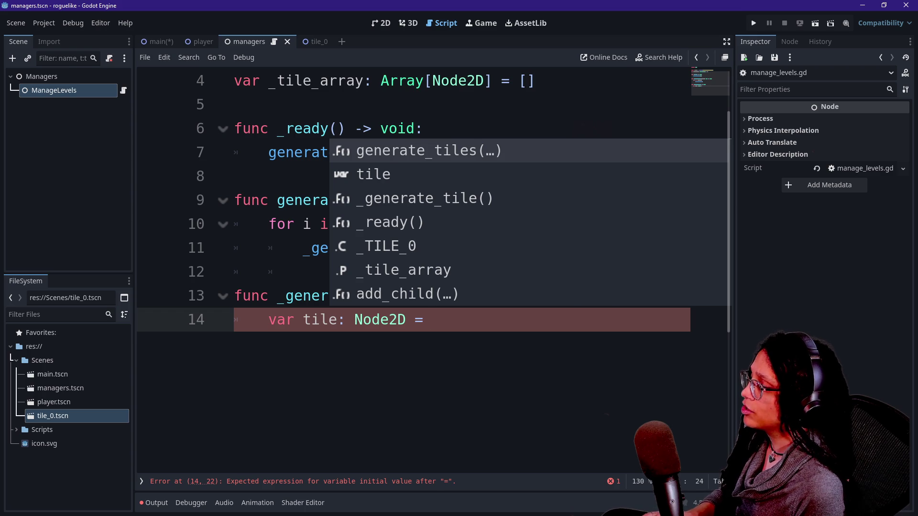
type("_TILE-")
key("BackSpace")
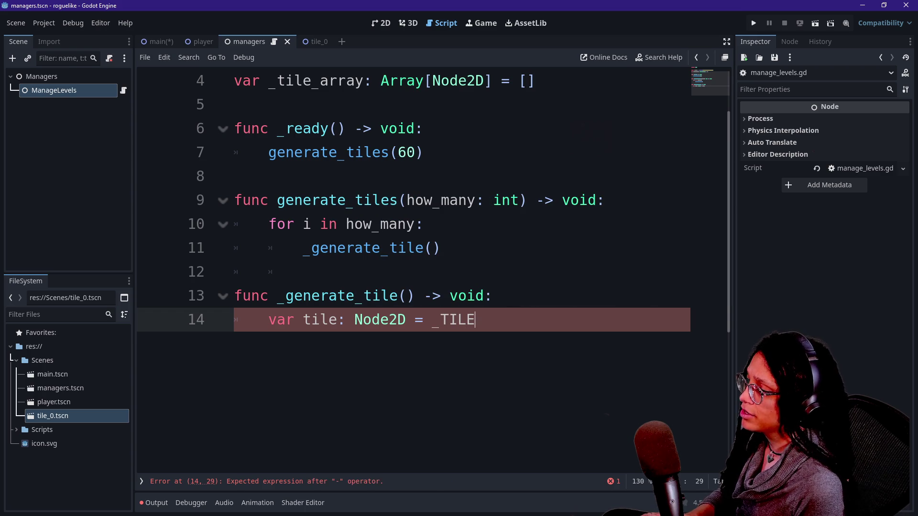
type("_0")
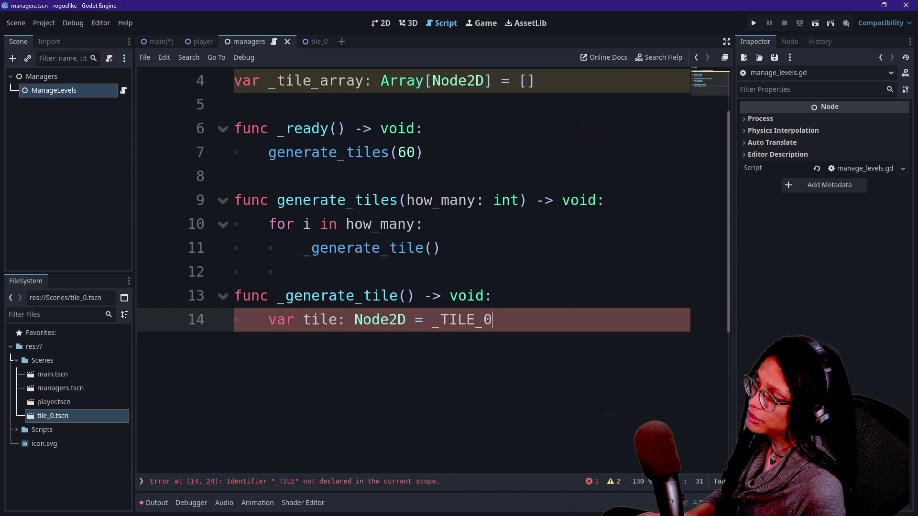
mouse_move(423, 152)
left_mouse_down()
mouse_move(306, 128)
mouse_move(423, 152)
mouse_move(398, 152)
left_mouse_up()
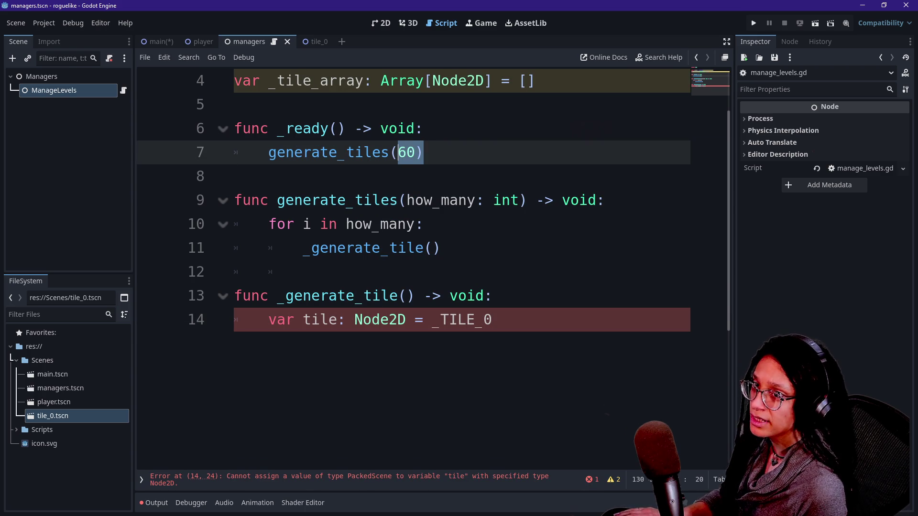
Add a comma after 60 in the _ready call and insert a line above _TILE_0.
left_click(414, 152)
type(",")
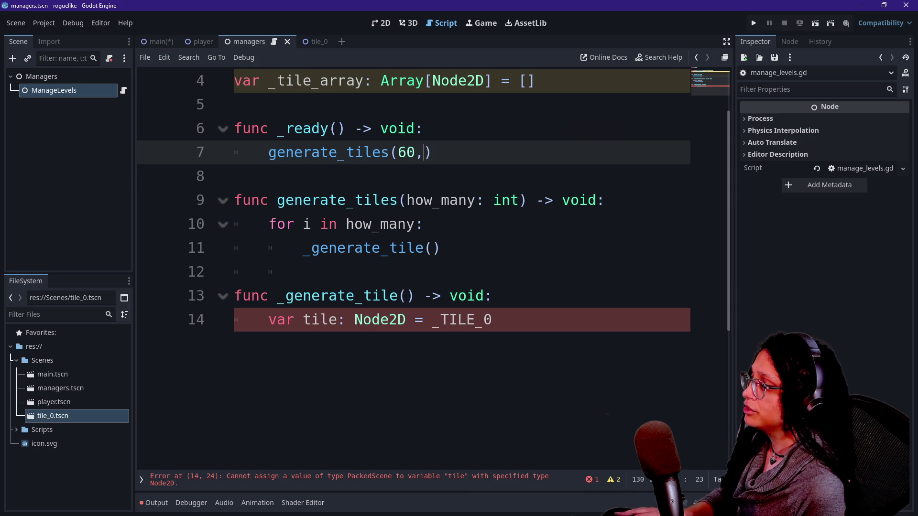
scroll(413, 239, "up", 2)
left_click(235, 128)
left_click(235, 104)
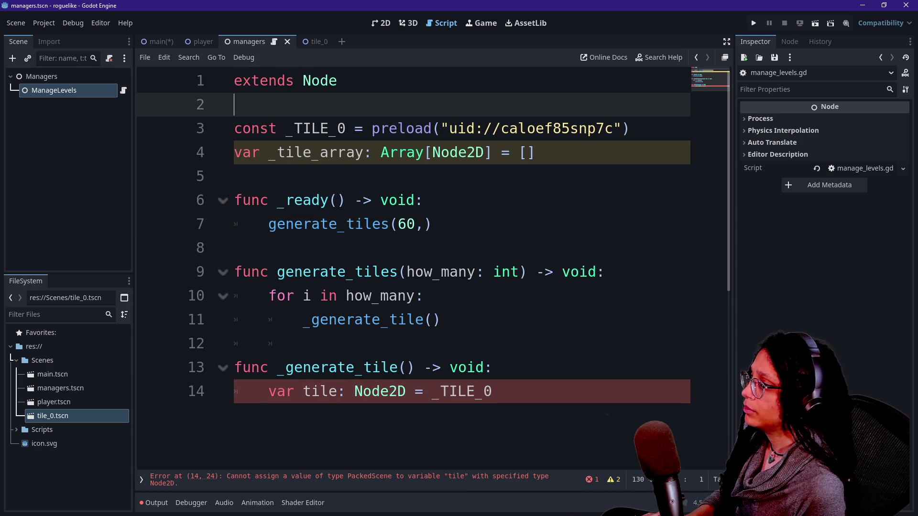
left_click_drag(259, 128, 406, 128)
left_click(235, 104)
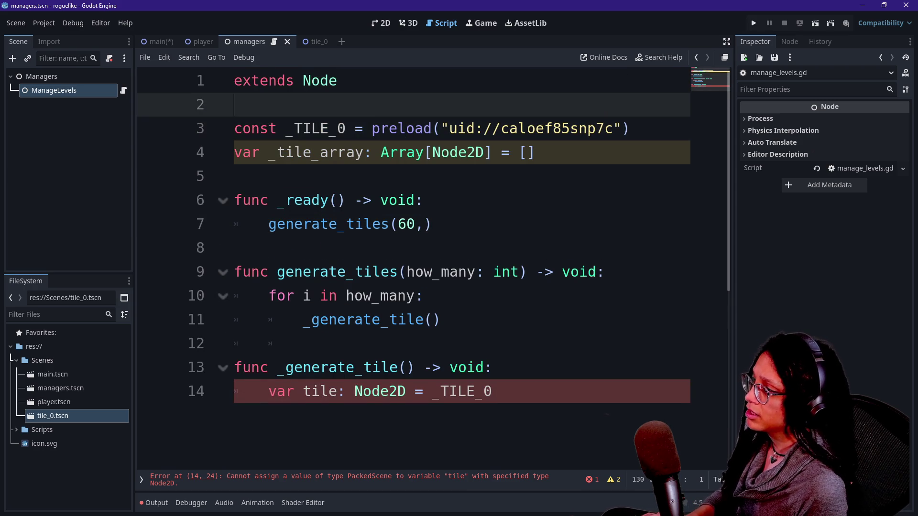
key("Return")
Type the declaration 'enum TILES' on line 3.
type("enu")
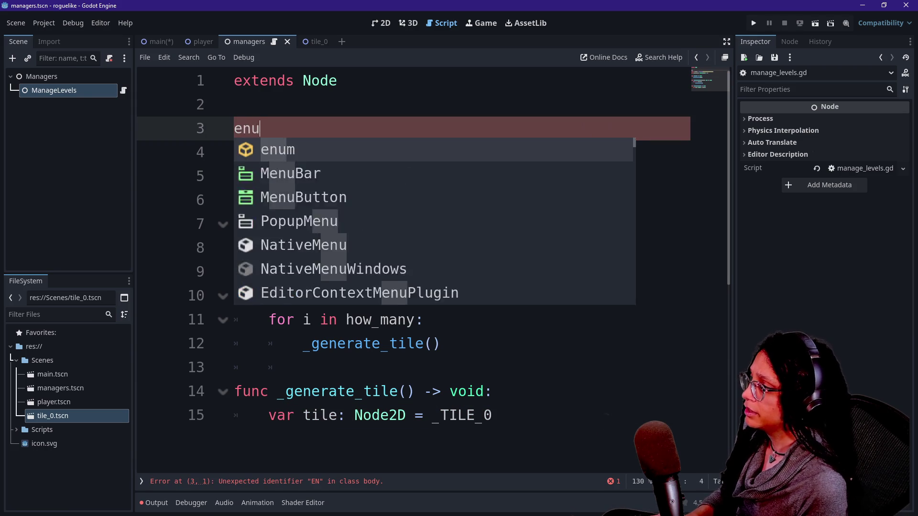
type("m _TILES")
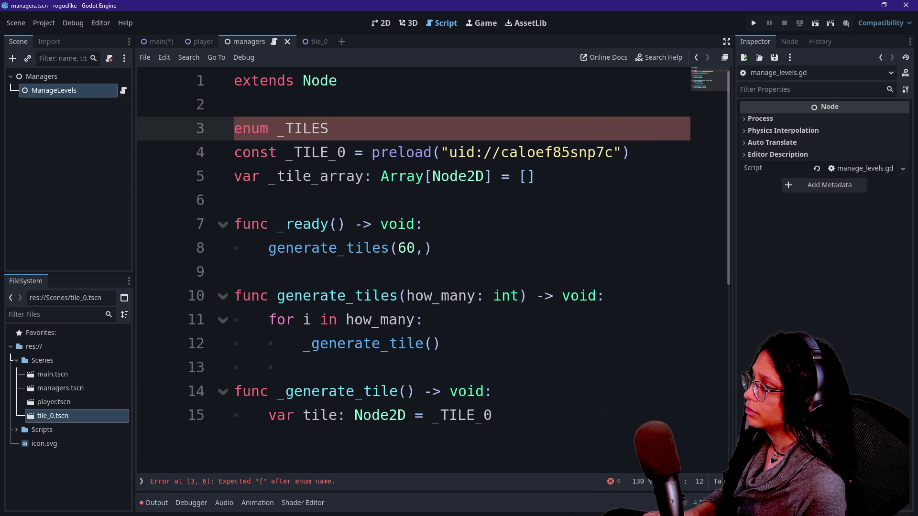
key("BackSpace")
key("BackSpace")
key("BackSpace")
key("BackSpace")
key("BackSpace")
key("BackSpace")
type("TILES")
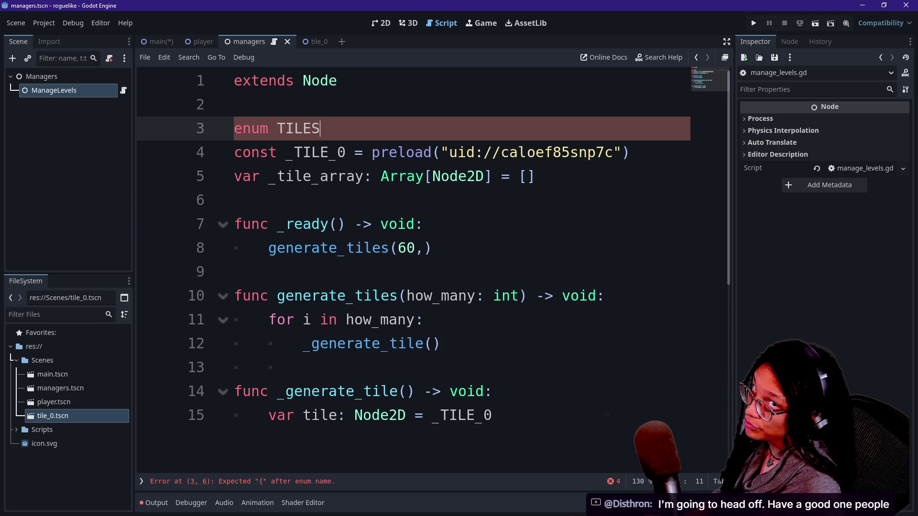
type(":")
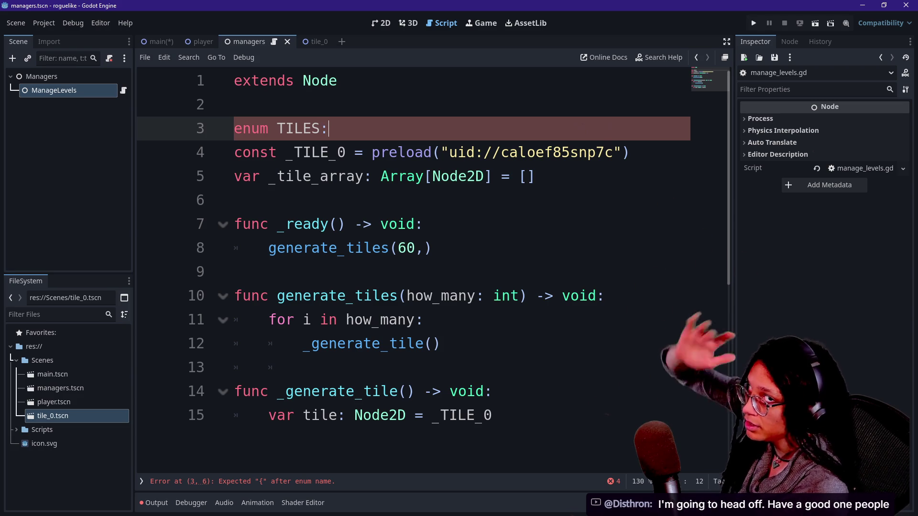
key("BackSpace")
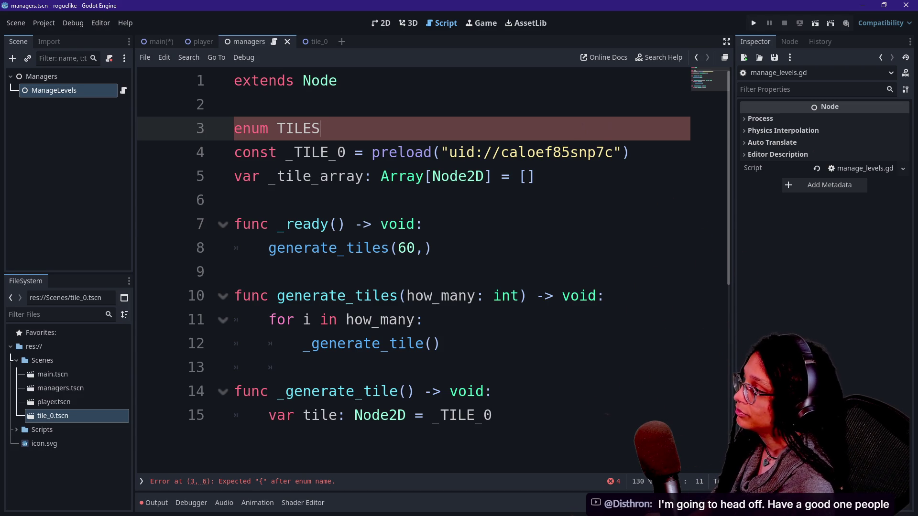
Add the braced entry list ending with ROOM, WALL_L and WALL_TOP.
type("{")
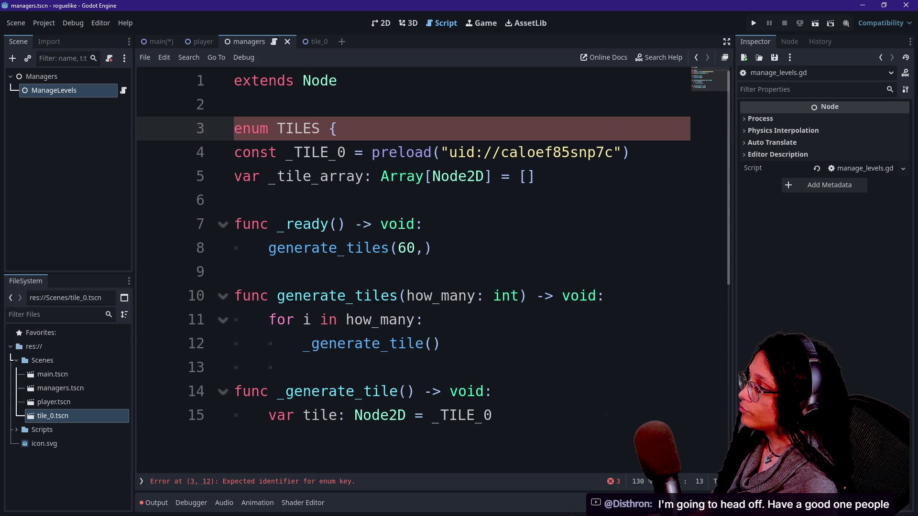
type("_T")
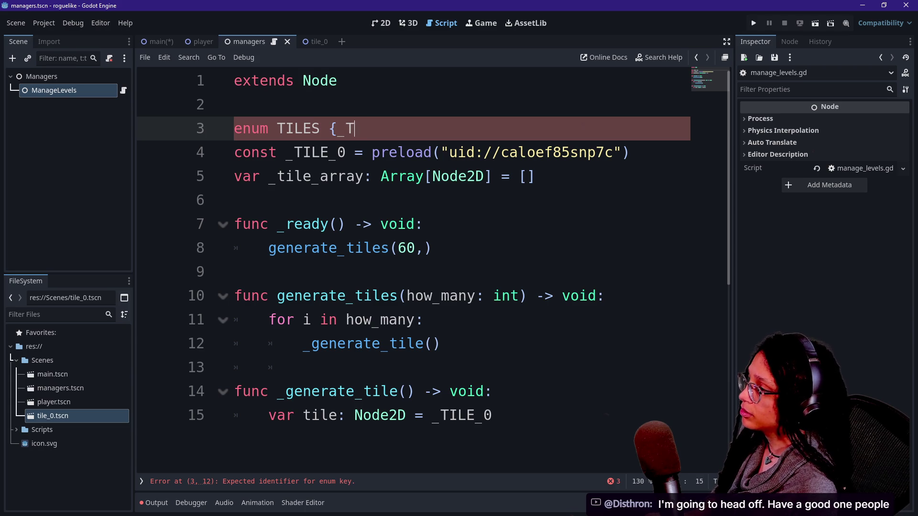
type("ILE_0")
key("BackSpace")
key("BackSpace")
key("BackSpace")
type("TILE_0")
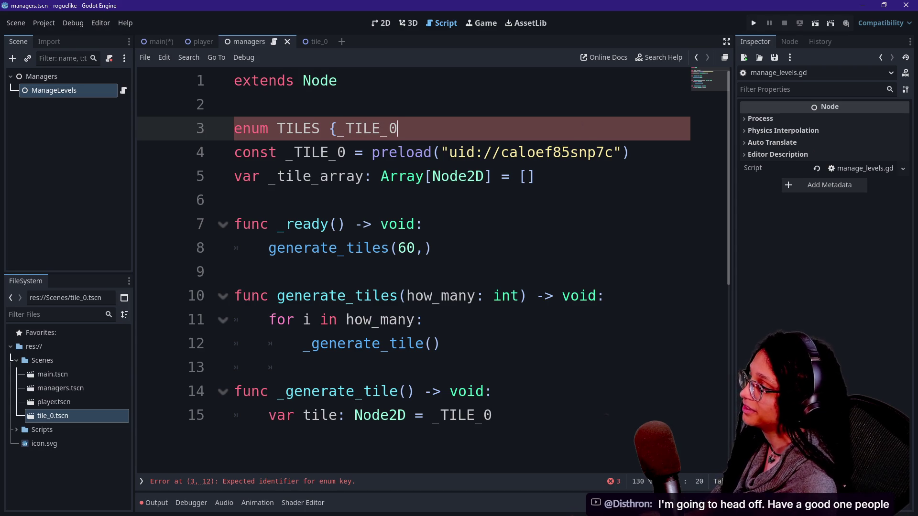
type(")")
key("BackSpace")
type(")")
key("BackSpace")
type(", ROOM")
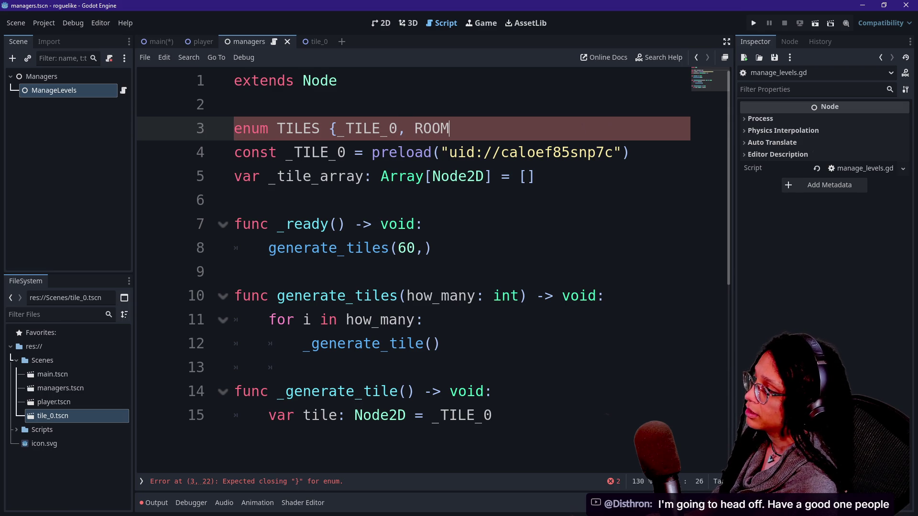
type(",WALL")
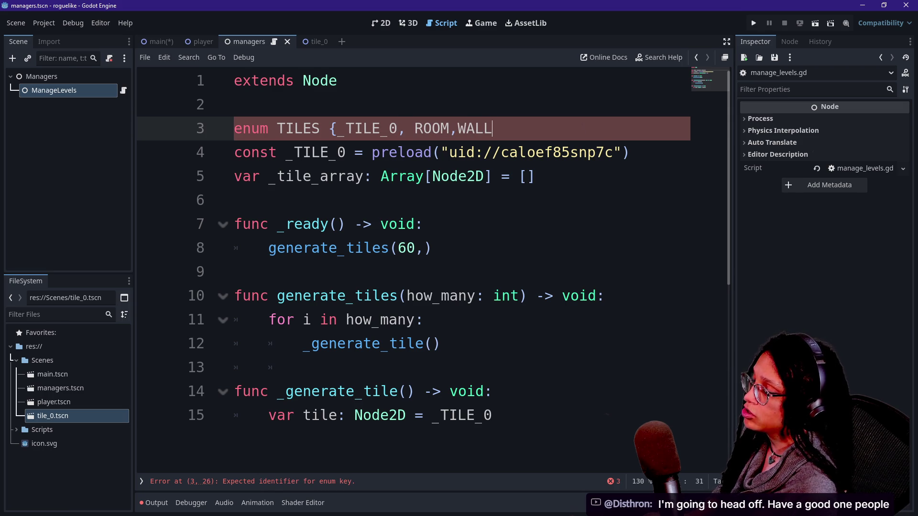
type("_L,W")
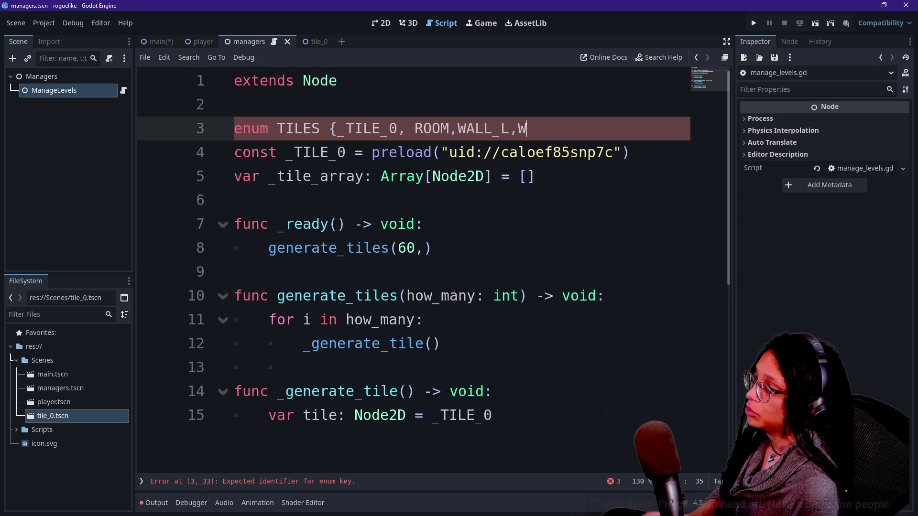
type("ALL_")
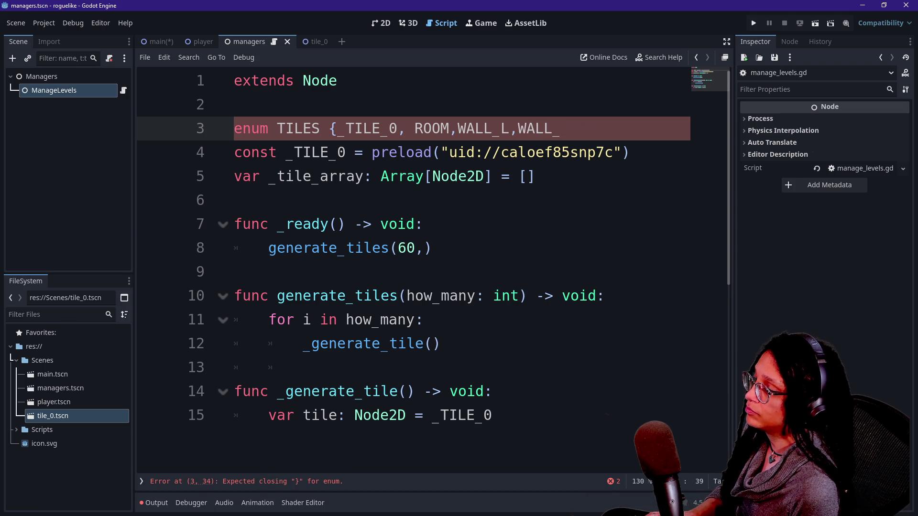
type("TOP}")
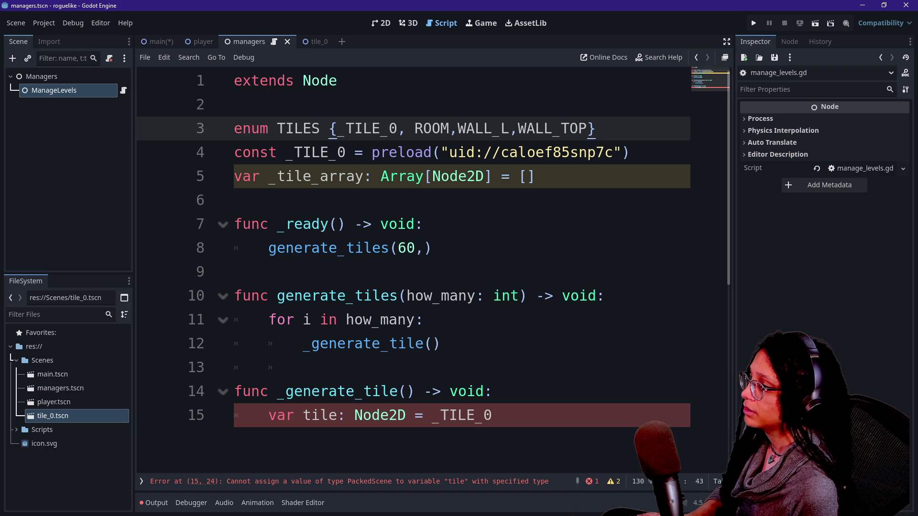
Rename the first enum entry to DEBUG and add spaces between the entries.
left_click(389, 128)
key("BackSpace")
key("BackSpace")
key("BackSpace")
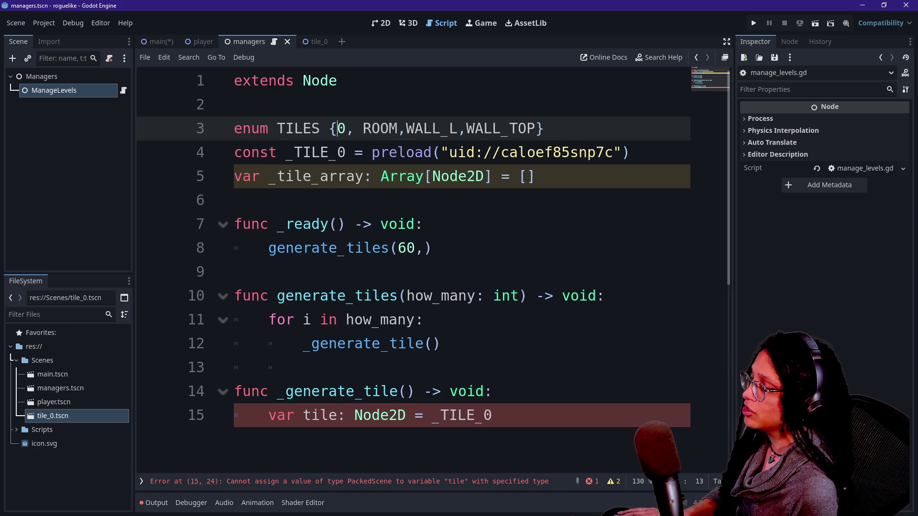
key("Delete")
type("T")
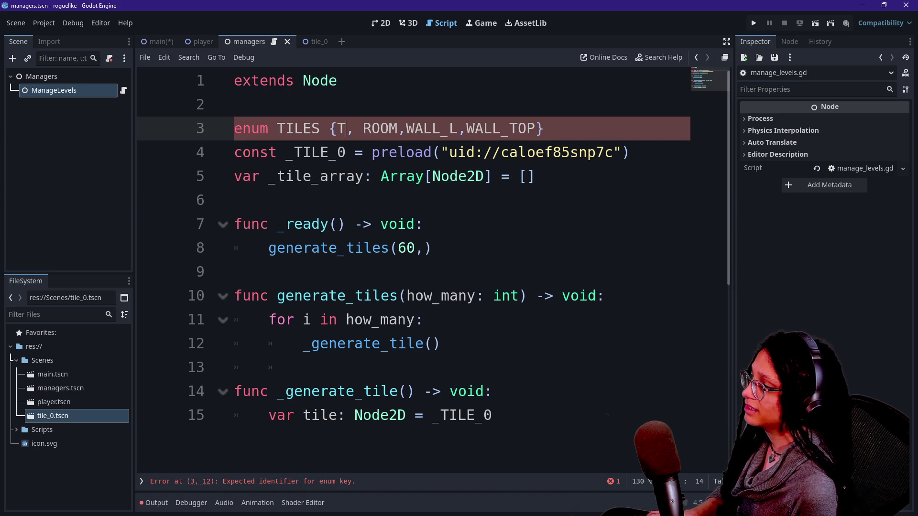
key("BackSpace")
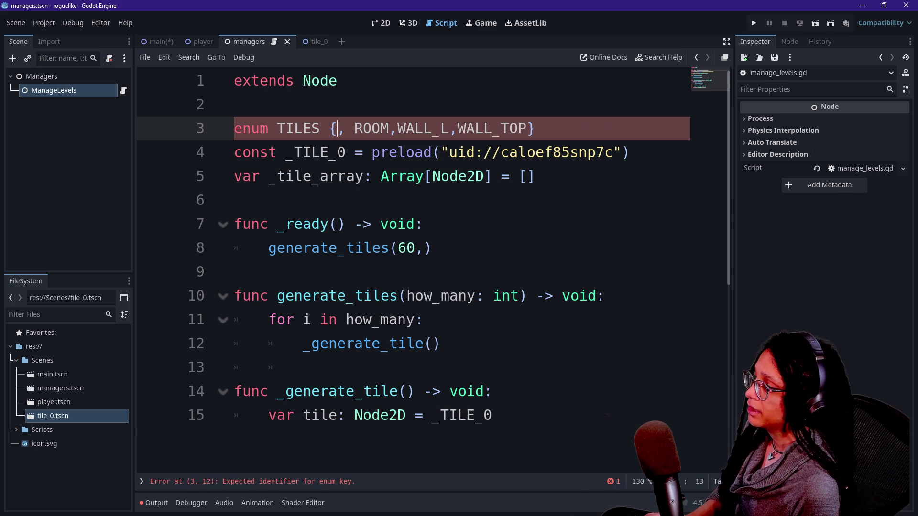
type("DEBUG")
left_click_drag(329, 128, 363, 128)
left_click(390, 128)
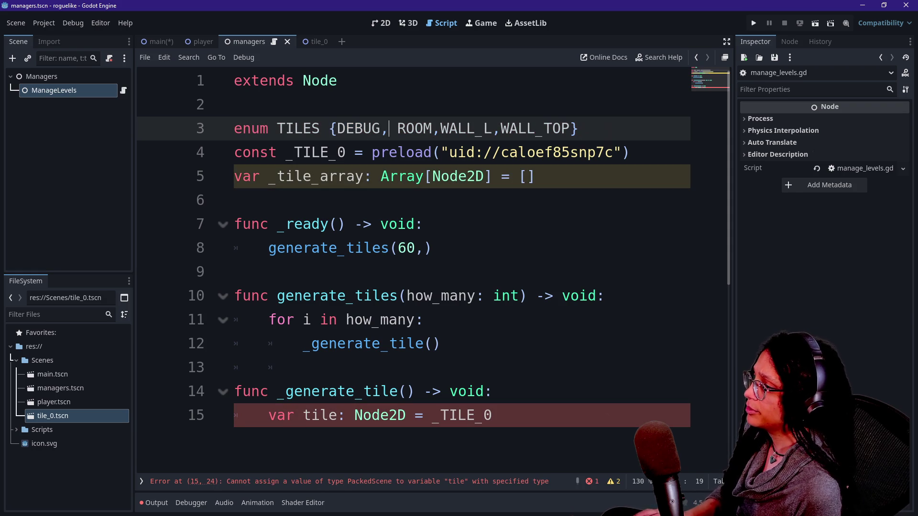
left_click(441, 128)
left_click(509, 128)
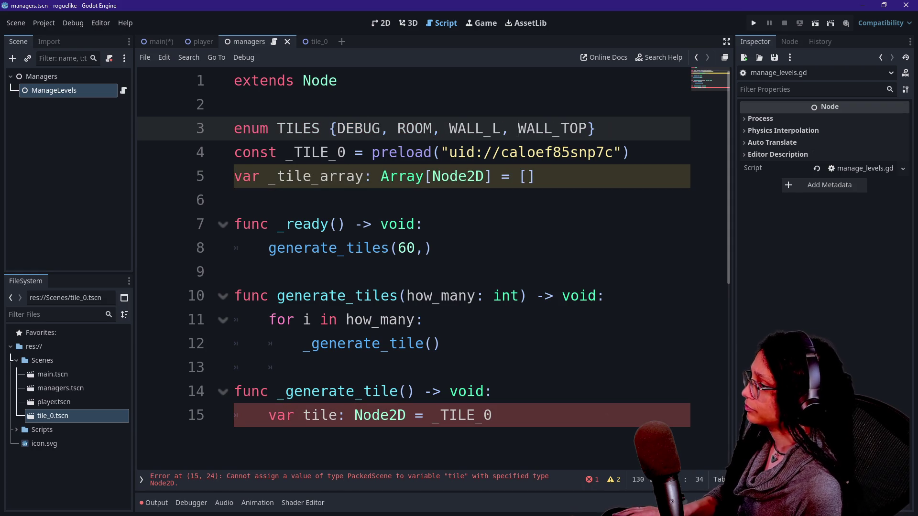
scroll(430, 239, "down", 1)
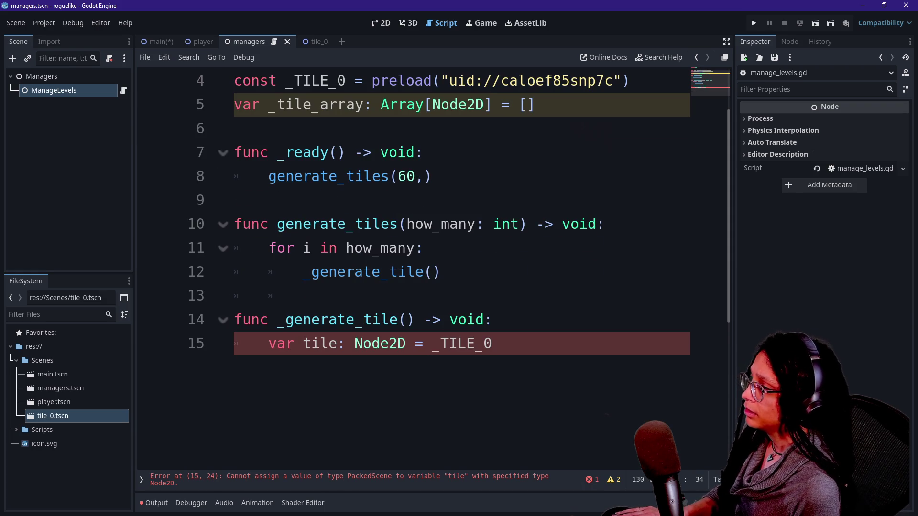
scroll(430, 239, "up", 1)
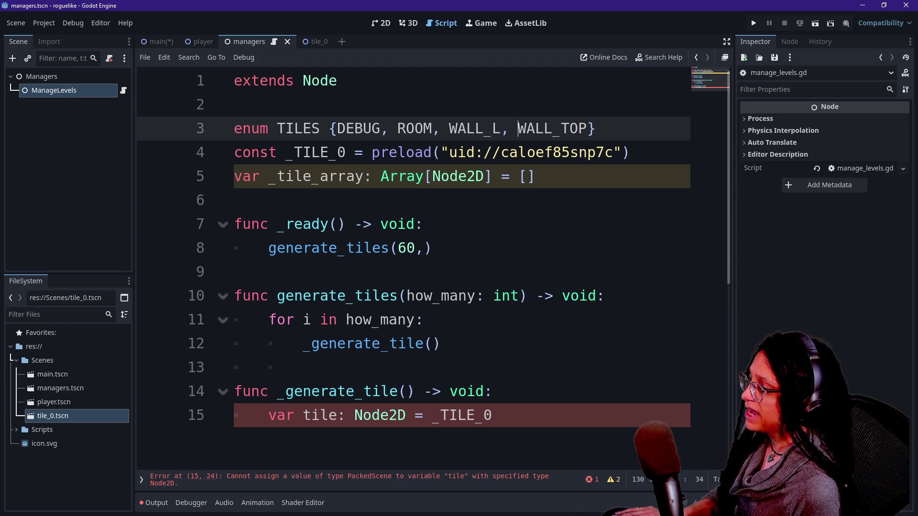
Add a which_tile:TILES parameter to the generate_tiles function.
left_click(424, 247)
type("T")
key("BackSpace")
left_click(423, 224)
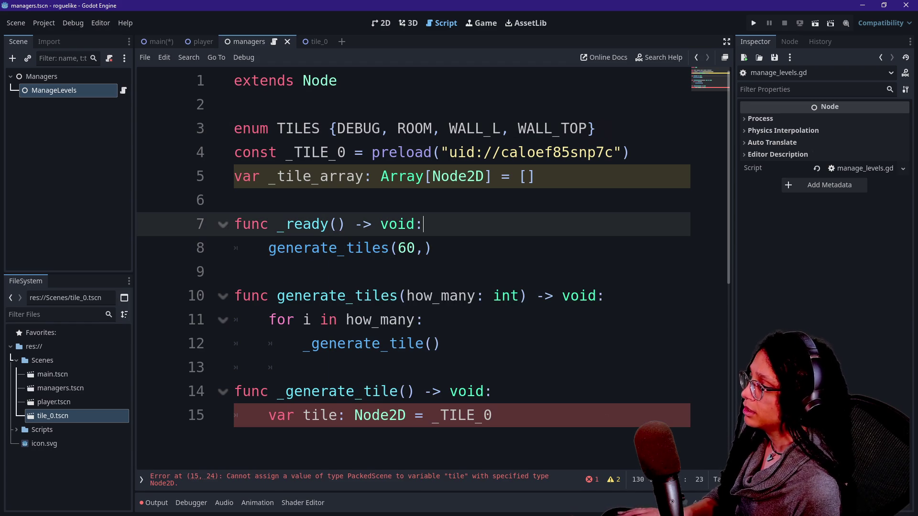
left_click(527, 295)
key("Left")
type(",")
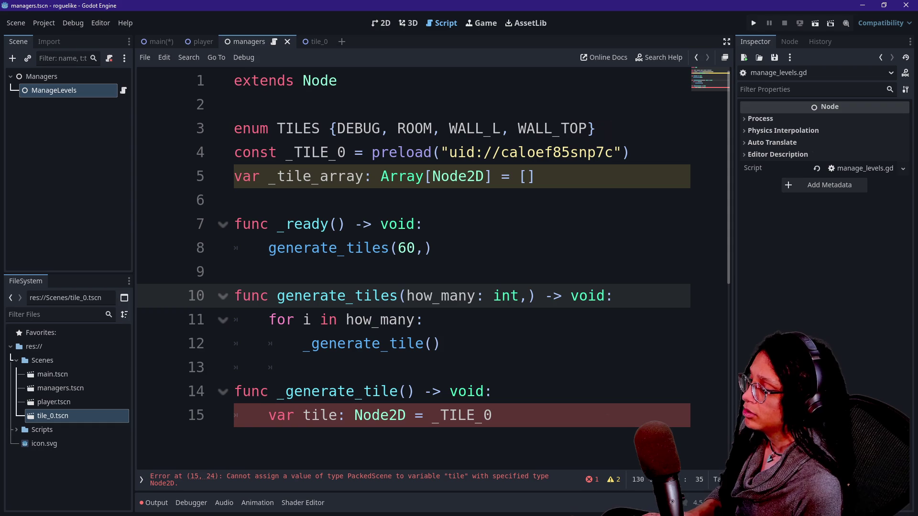
type("which_tile:")
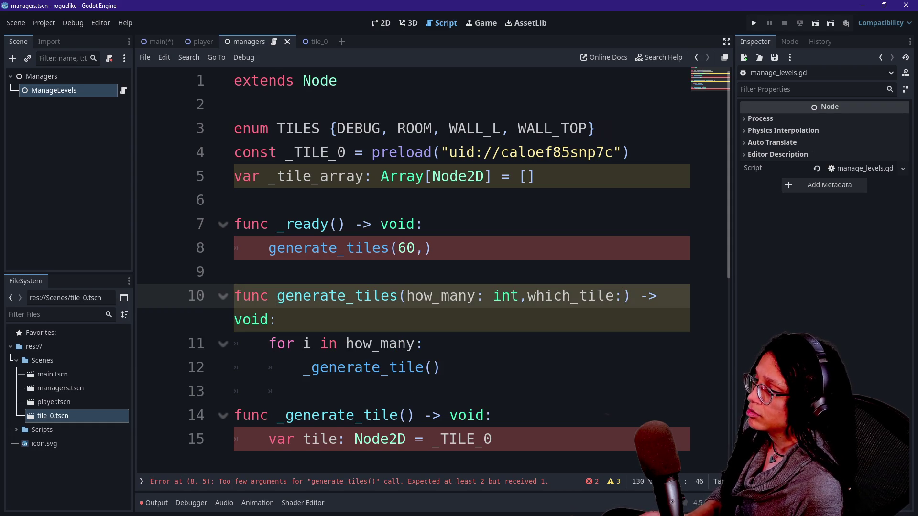
key("ctrl+shift+F11")
type("TI")
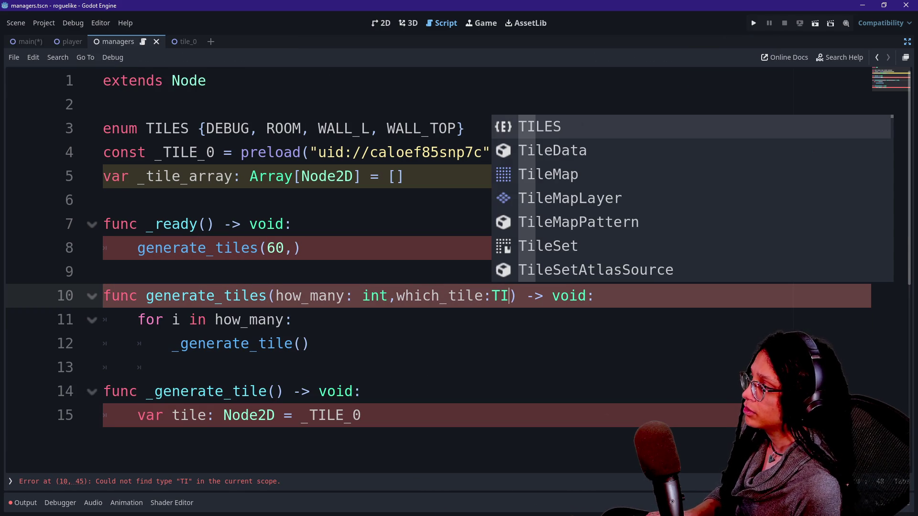
type("LES")
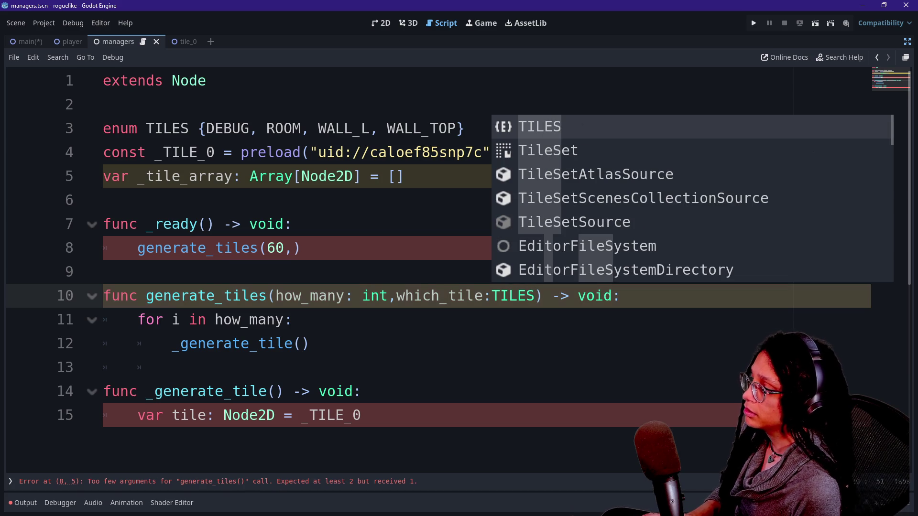
left_click(292, 319)
left_click(396, 295)
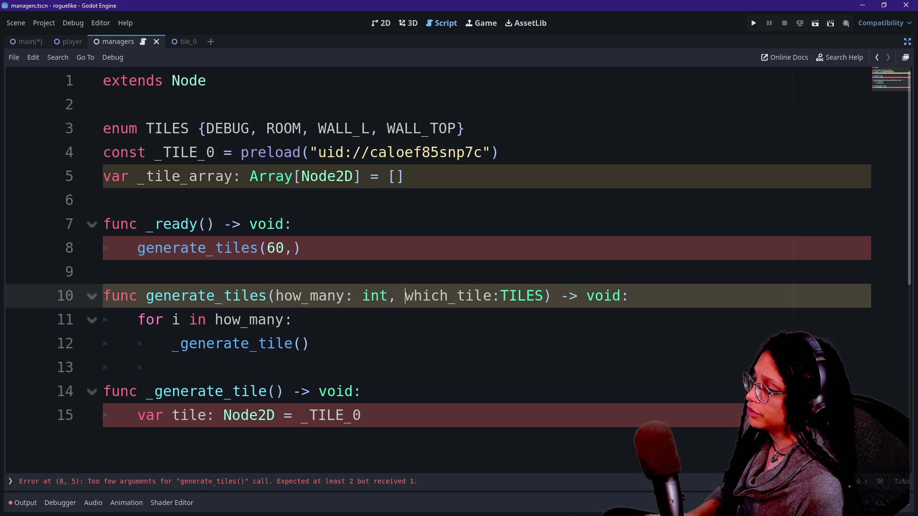
left_click(534, 295)
Pass TILES.DEBUG as the second argument of the generate_tiles call in _ready.
scroll(459, 239, "down", 2)
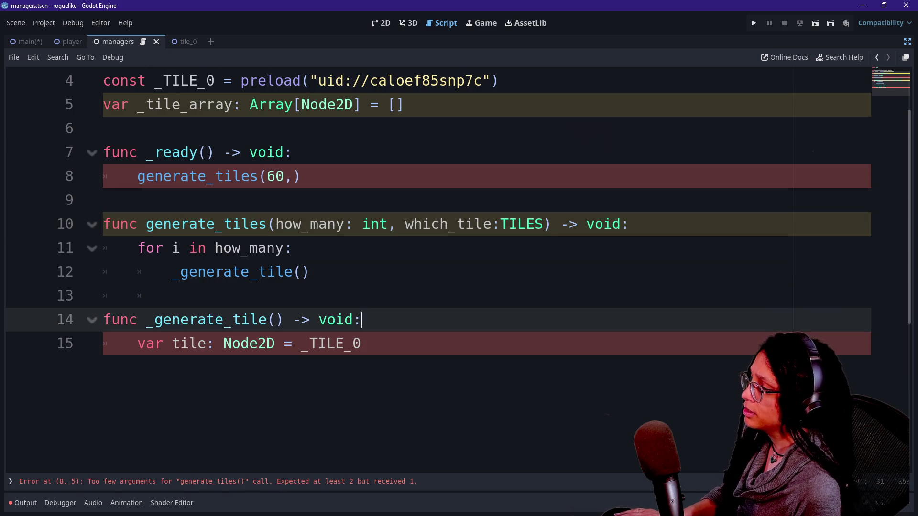
key("Down")
key("Down")
key("Down")
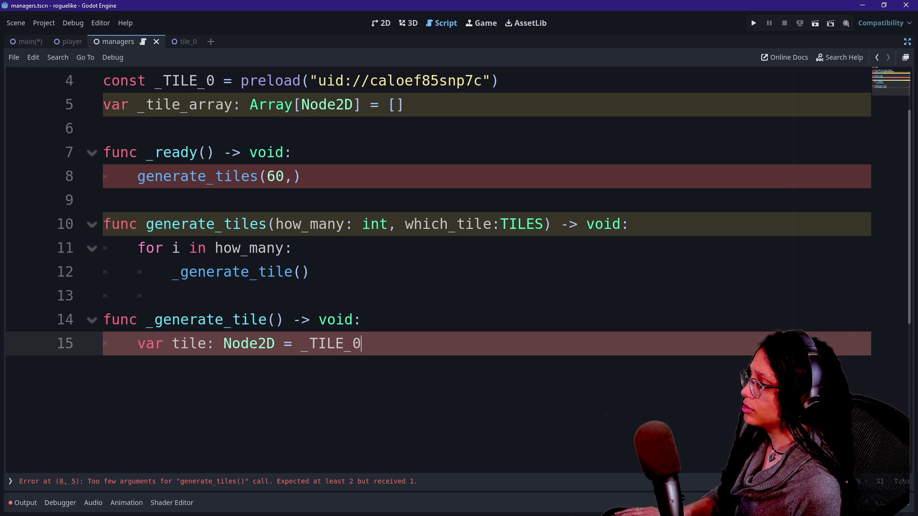
left_click(293, 176)
type("TILES")
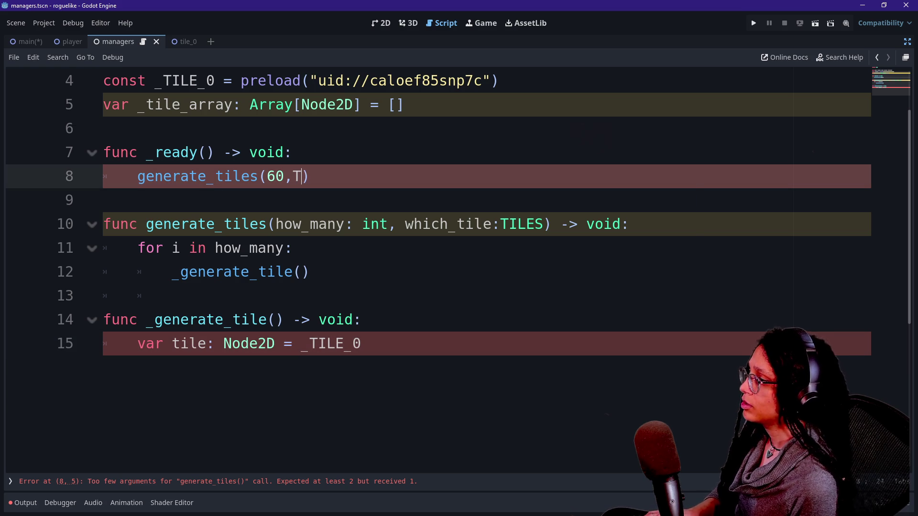
type(".")
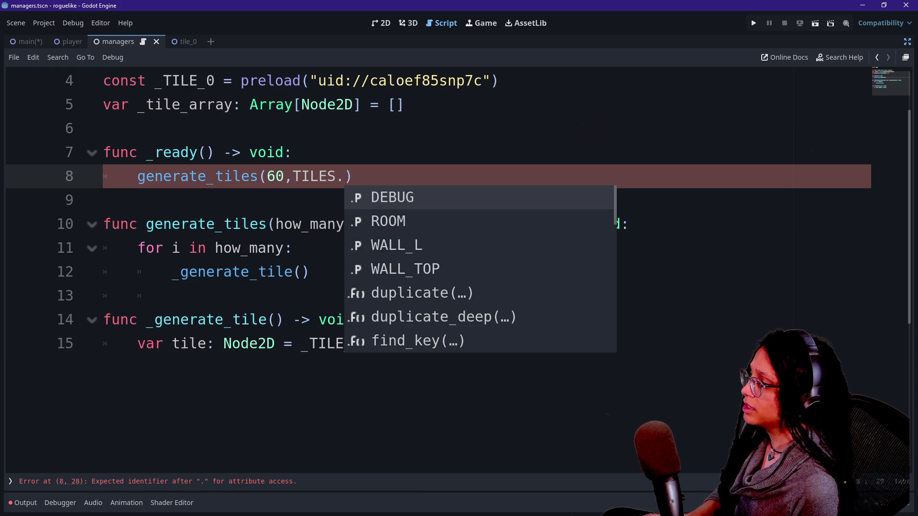
key("Return")
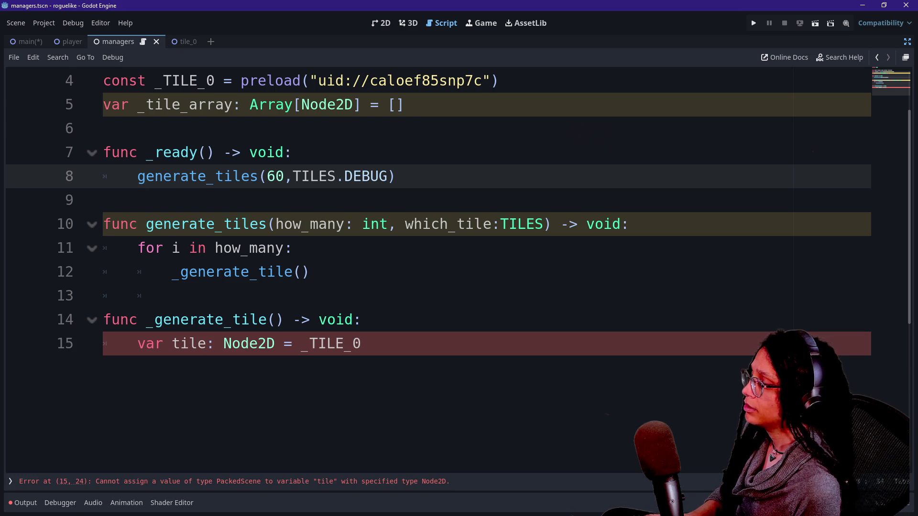
Give _generate_tile a which_tile parameter typed TILES.
left_click(271, 271)
key("End")
key("Left")
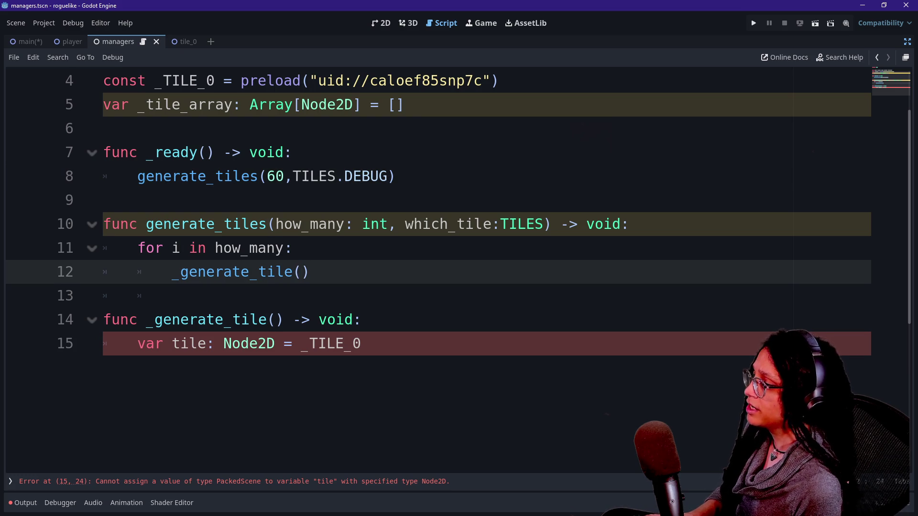
left_click(275, 319)
type("wh")
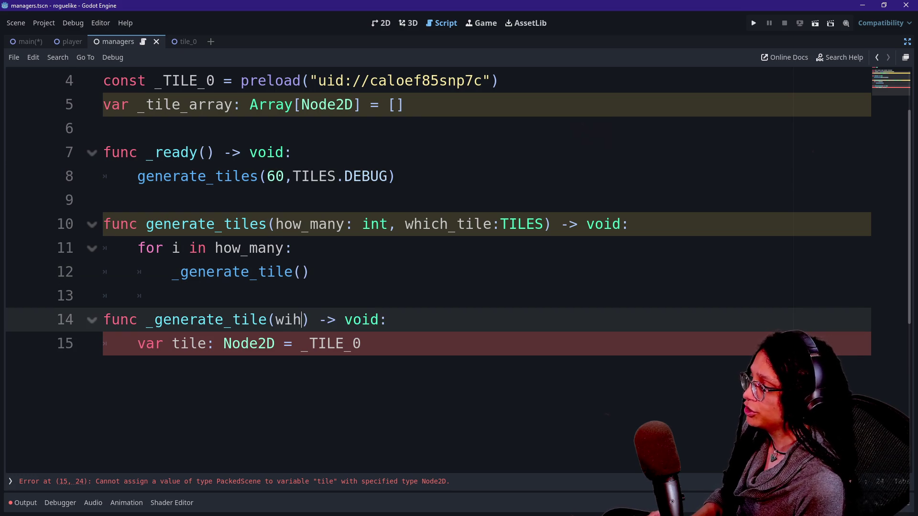
type("ich_tile:TITLE")
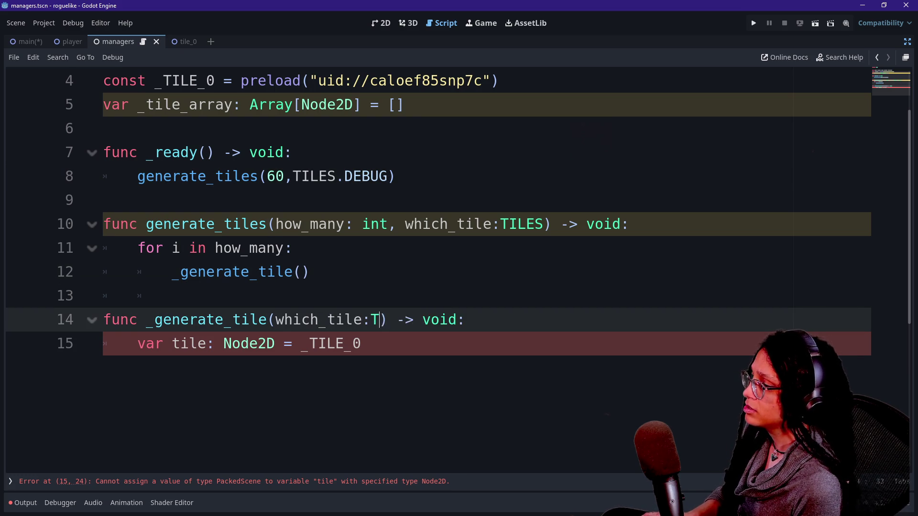
type("S")
left_click(389, 329)
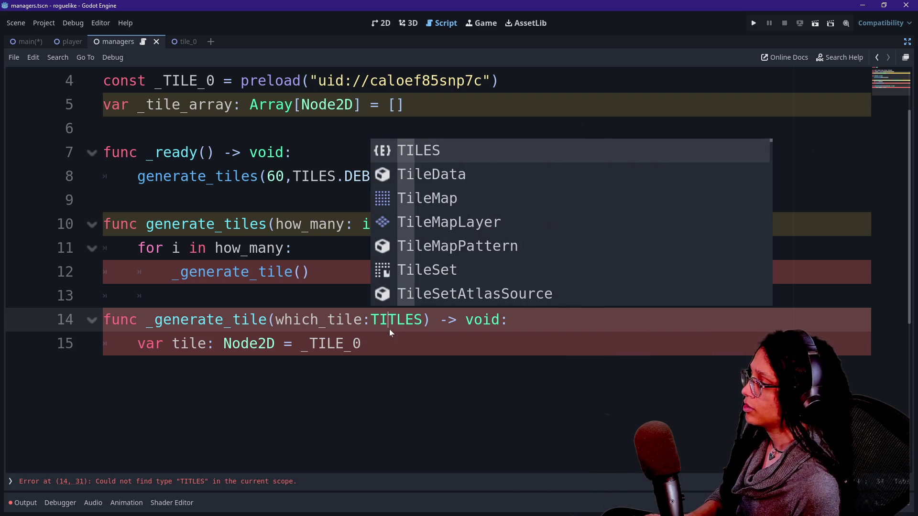
Remove _TILE_0 from the tile variable assignment on line 15.
left_click(389, 344)
key("BackSpace")
key("BackSpace")
key("BackSpace")
key("BackSpace")
key("BackSpace")
key("BackSpace")
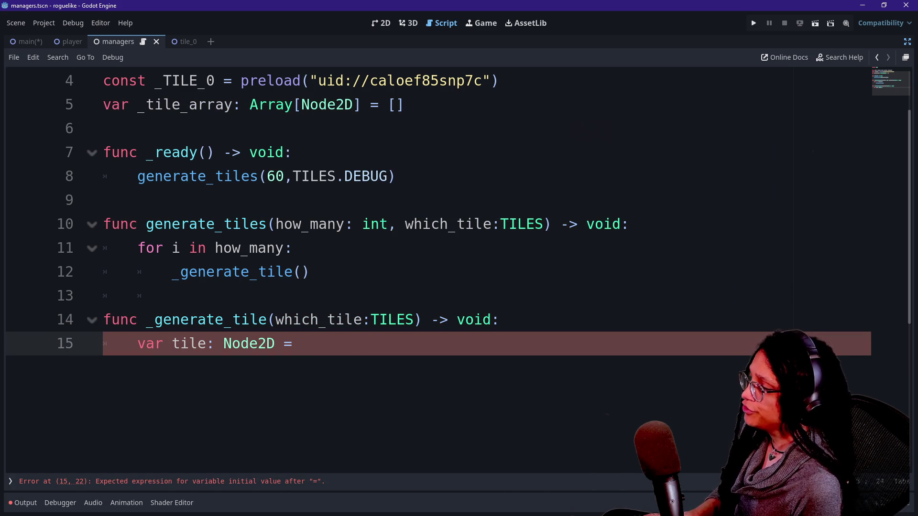
left_click_drag(163, 80, 215, 80)
Rename the _TILE_0 constant to _TILE_DEBUG.
scroll(430, 239, "up", 3)
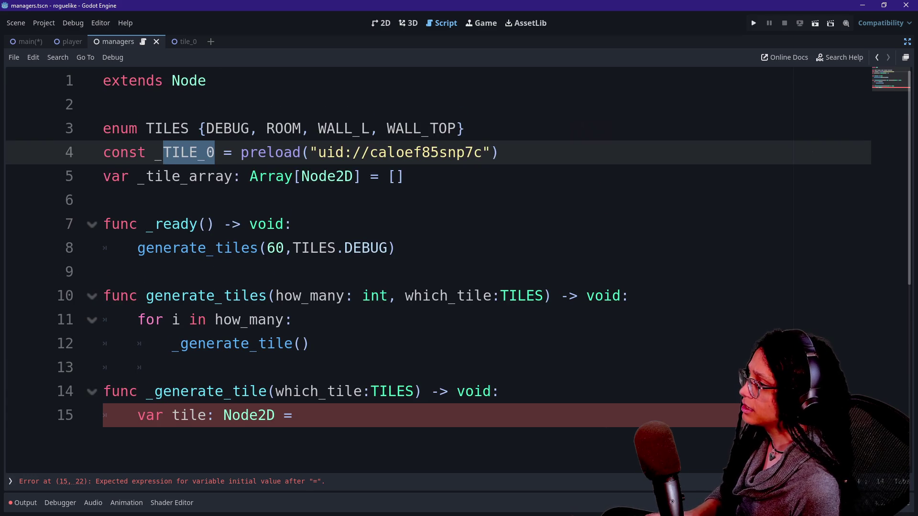
type("DEBUG")
key("Right")
left_click(206, 152)
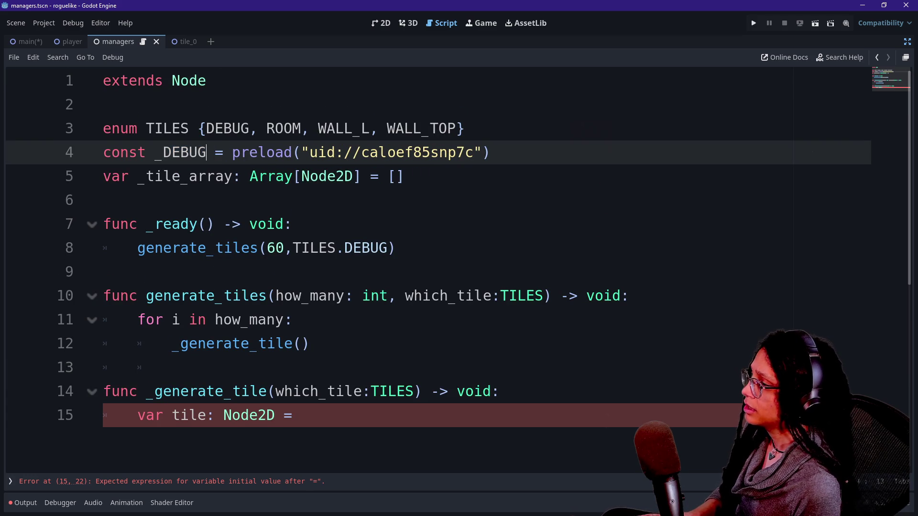
type("TILE_")
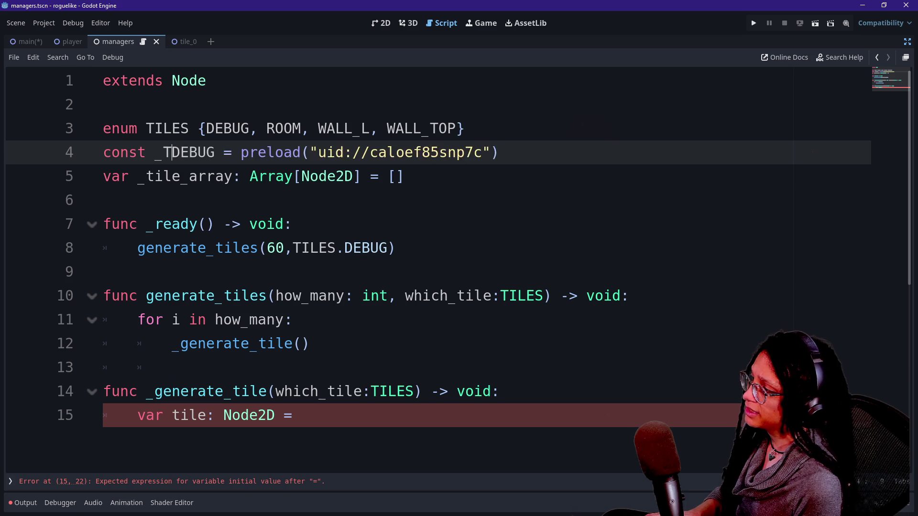
Below the enum, declare const _TILES_DATA : Dictionary[String,PackedScene] = { } with an empty line inside.
key("Down")
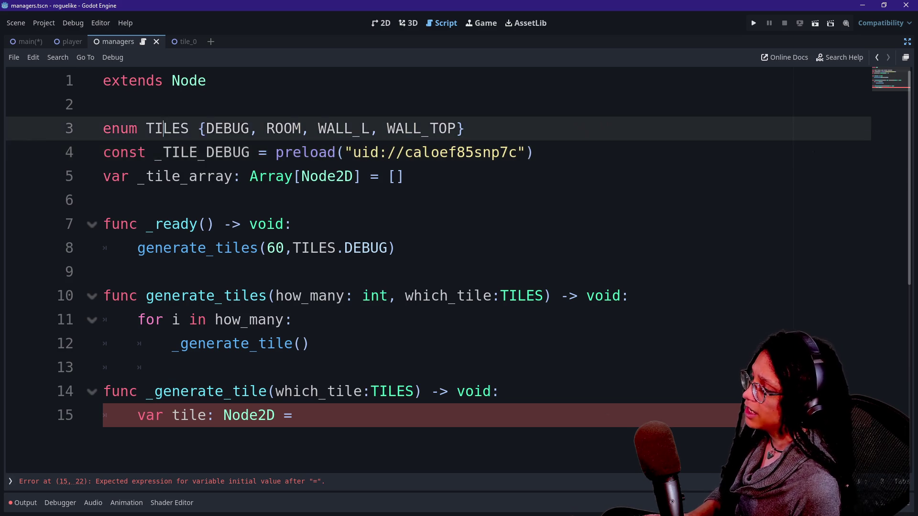
key("Up")
key("Up")
key("Up")
key("Down")
key("End")
key("Return")
type("d")
key("BackSpace")
type("d")
key("BackSpace")
type("var")
key("BackSpace")
key("BackSpace")
key("BackSpace")
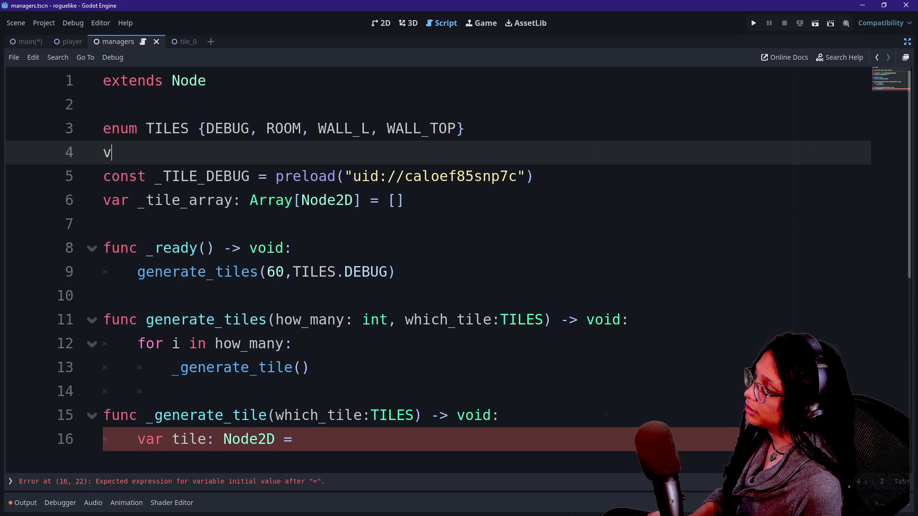
key("BackSpace")
type("const ")
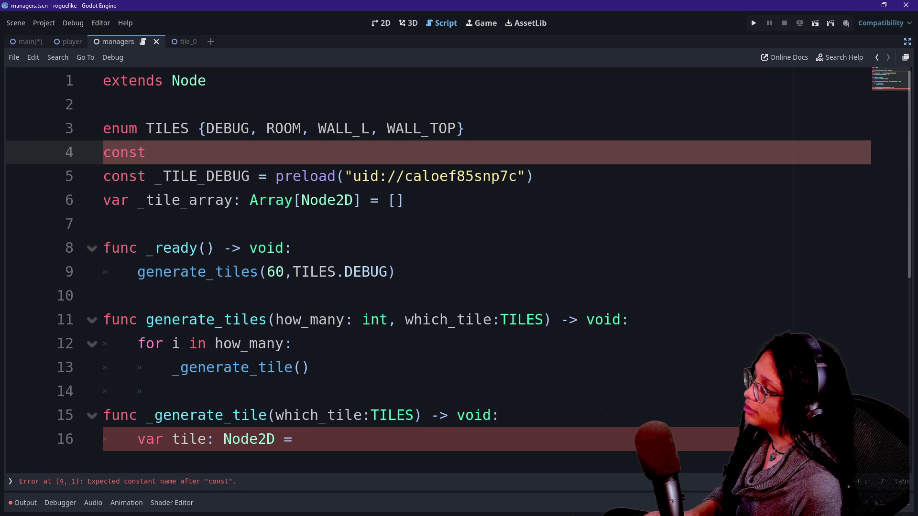
type("_TIL")
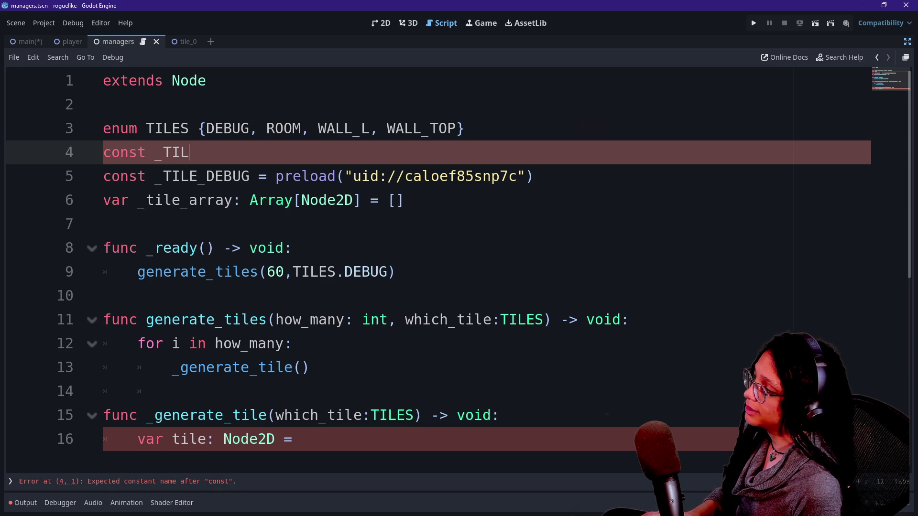
type("ES_DATA ")
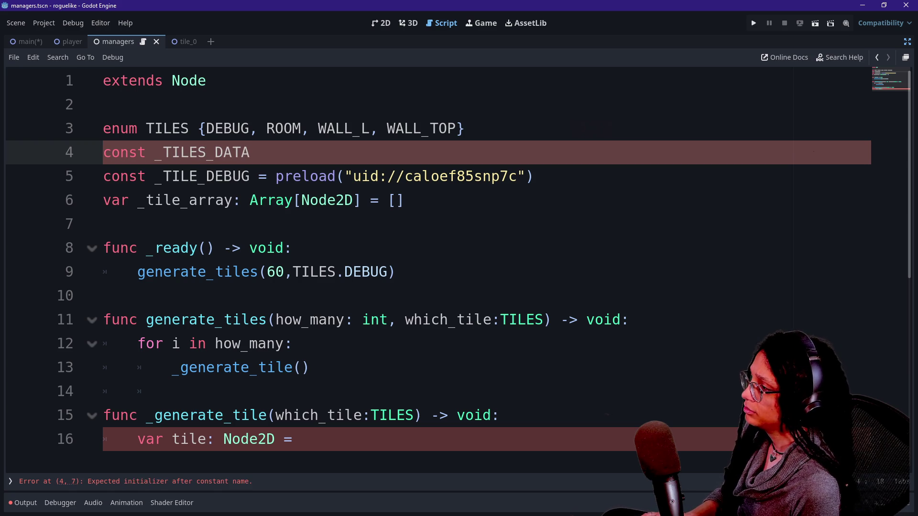
type(": Dictionary[")
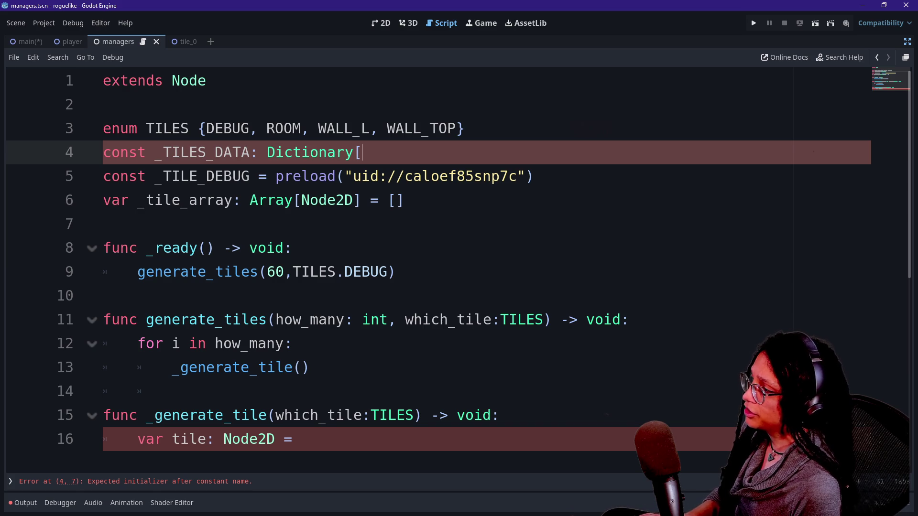
type("Packe")
key("BackSpace")
key("BackSpace")
key("BackSpace")
key("BackSpace")
key("BackSpace")
type("S")
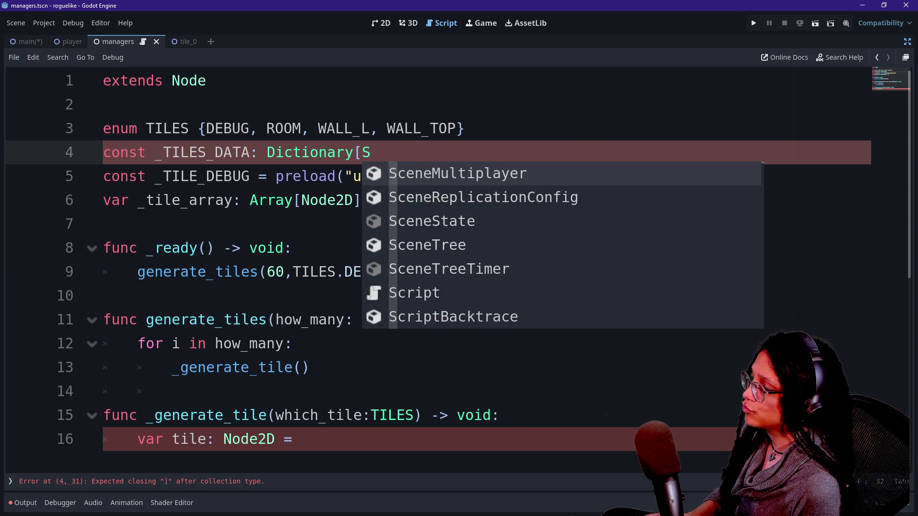
type("tring,P")
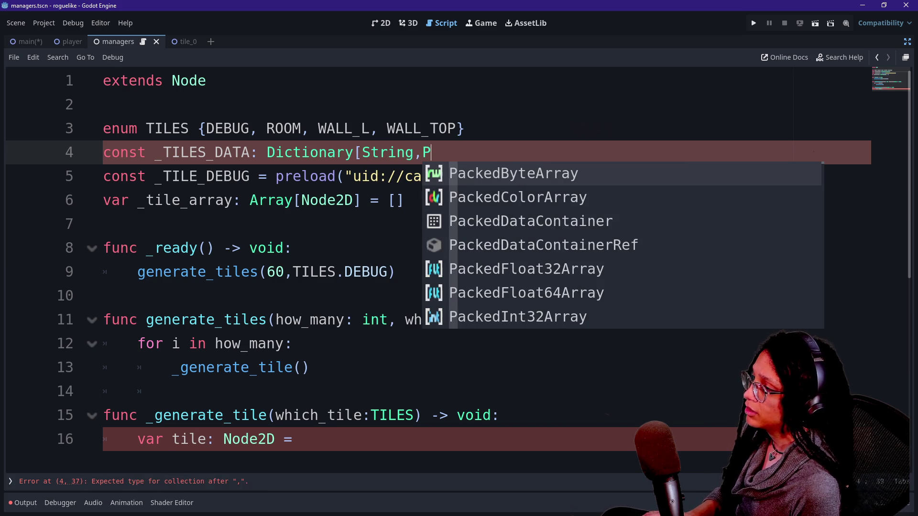
type("ackedScen")
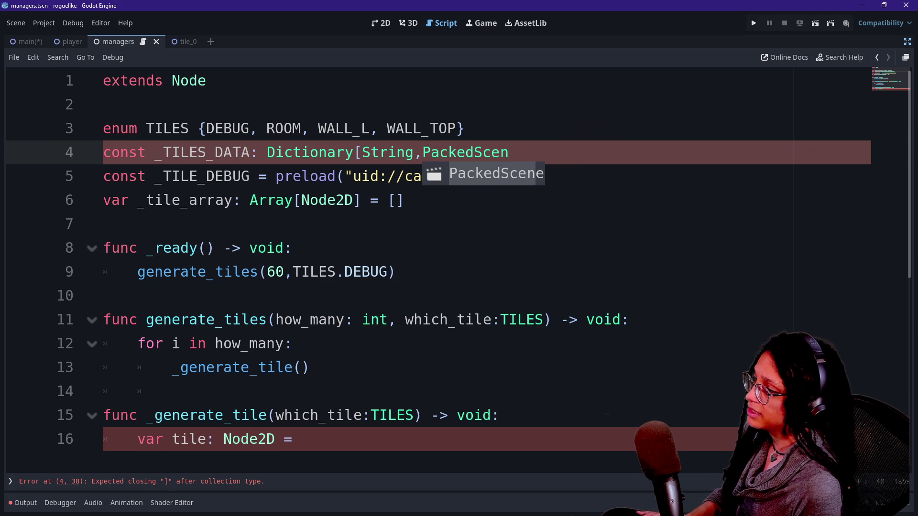
key("Return")
type("] ")
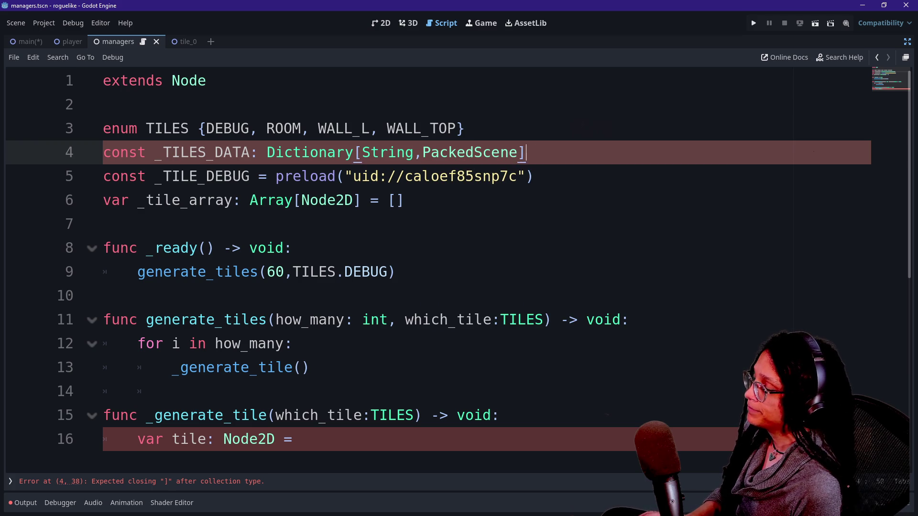
type("=")
key("Escape")
type("{")
key("Return")
type("}")
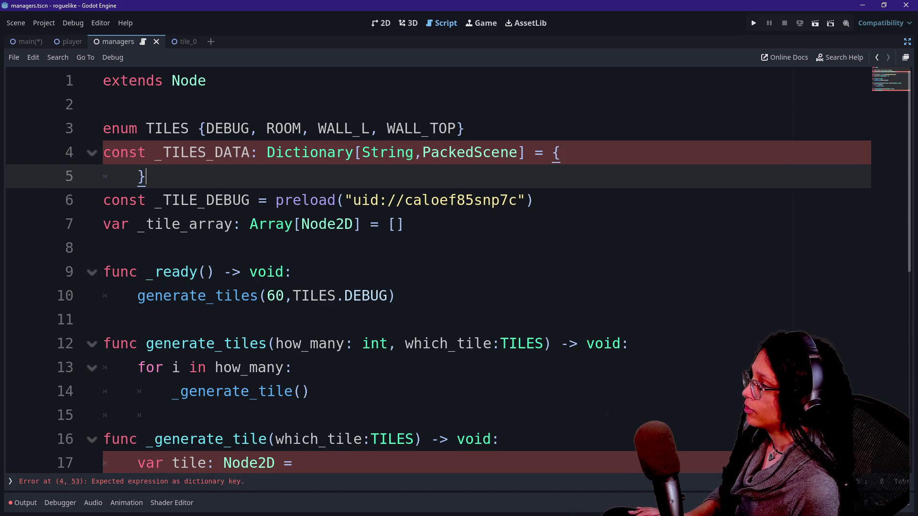
left_click(561, 152)
key("Return")
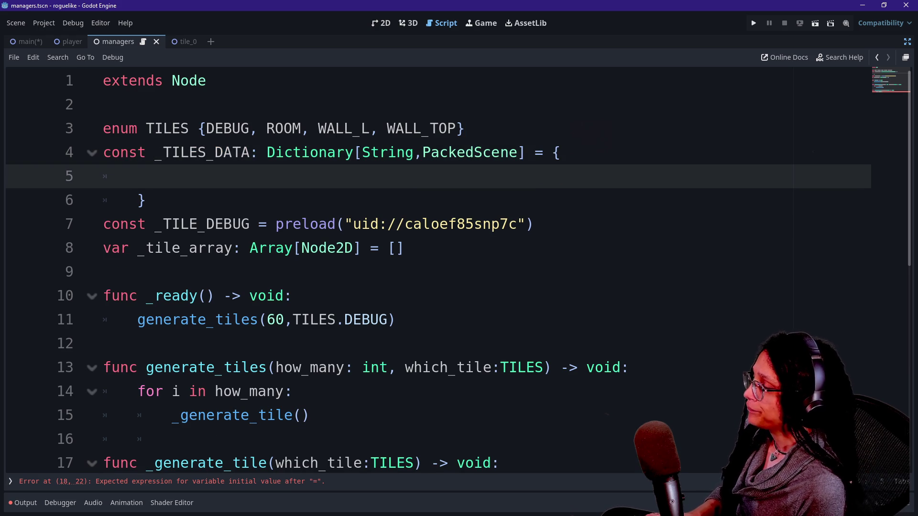
Change the dictionary's key type from String to TILES, dropping a trial "DEBUG" key.
type("\"DEBUG")
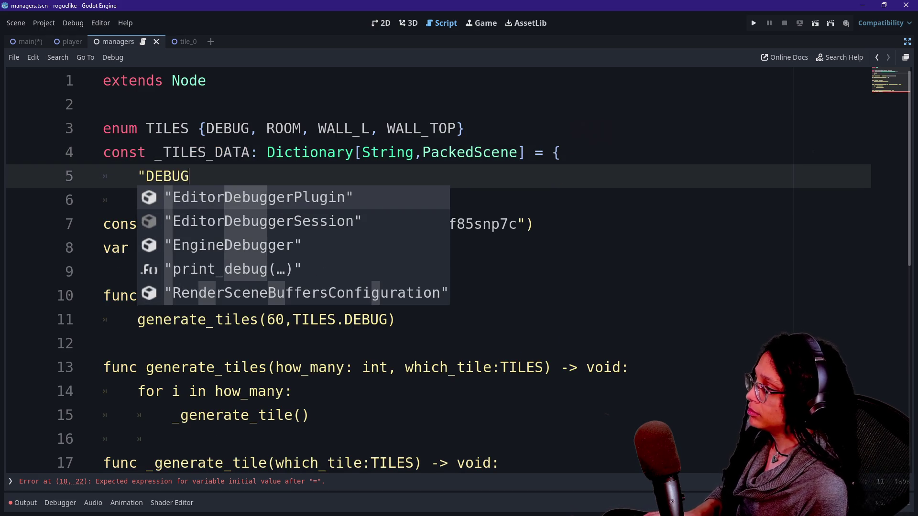
type("\"")
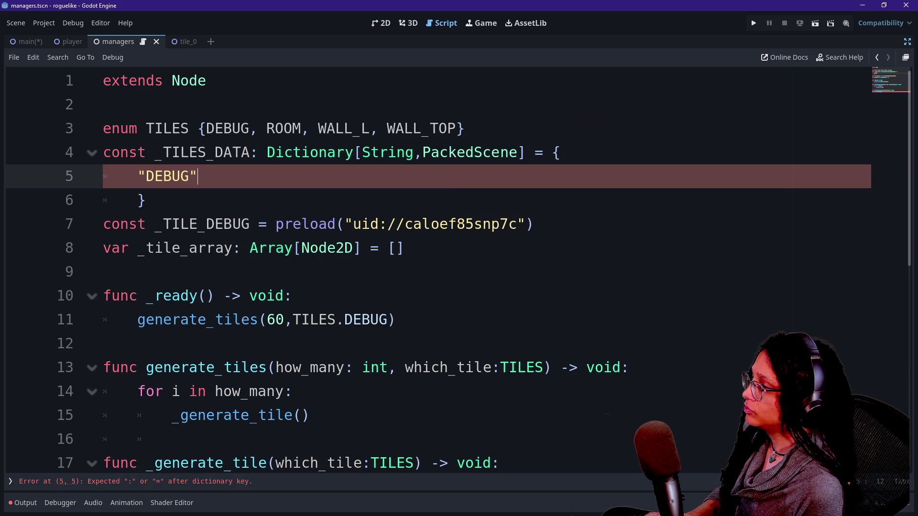
key("BackSpace")
key("BackSpace")
key("BackSpace")
left_click(413, 152)
key("BackSpace")
key("BackSpace")
key("BackSpace")
key("BackSpace")
key("BackSpace")
key("BackSpace")
type("TILES")
left_click(163, 176)
key("BackSpace")
key("BackSpace")
key("BackSpace")
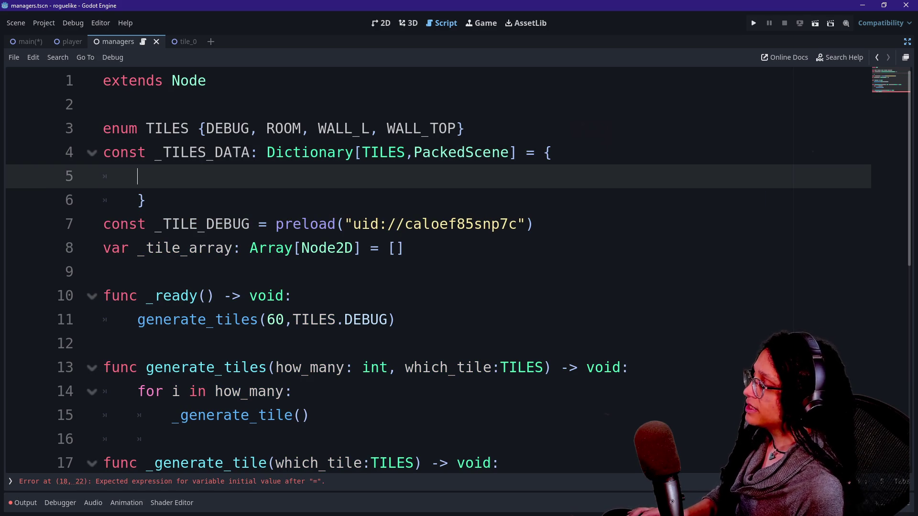
Look over the new _TILES_DATA declaration, then bring up the list of Godot projects.
mouse_move(402, 223)
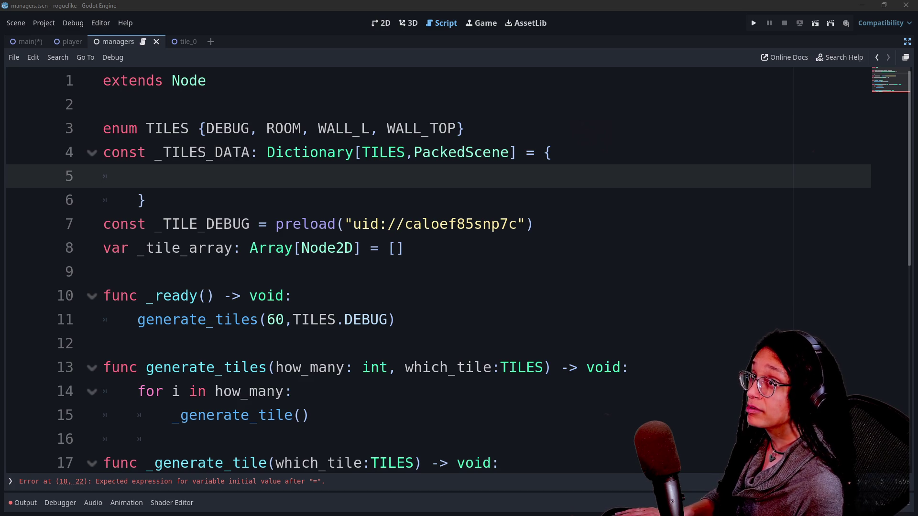
left_click_drag(199, 128, 401, 224)
left_click(401, 224)
left_click_drag(242, 152, 146, 200)
left_click(146, 200)
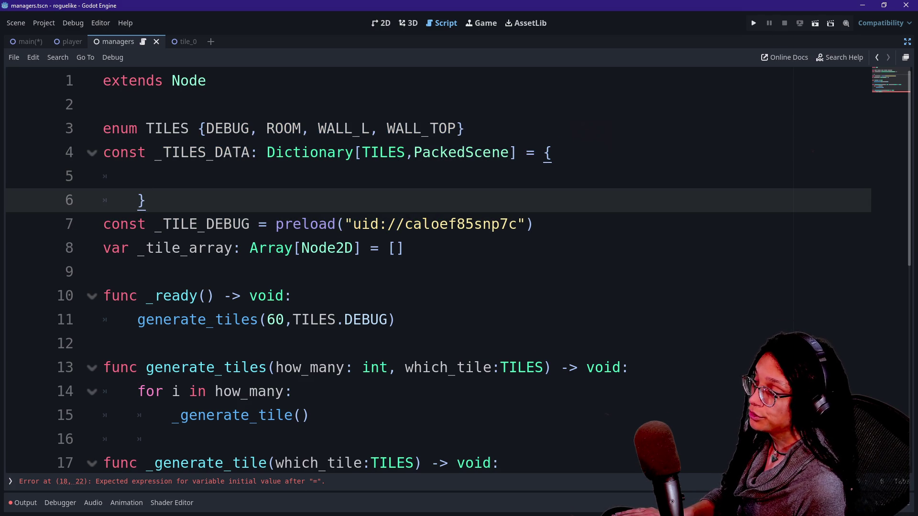
left_click(406, 219)
Open the cat-care-game project's manage_shopping_items.gd script full-width with enlarged code text.
double_click(428, 250)
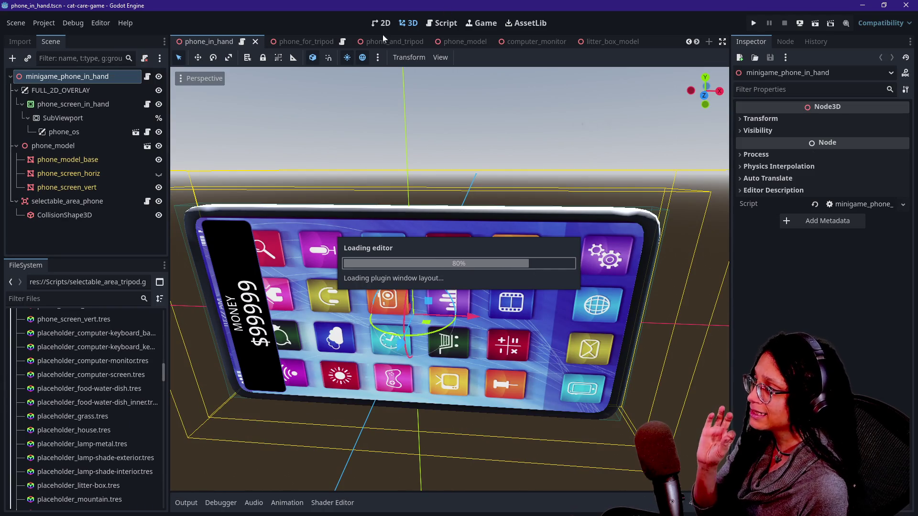
left_click(449, 25)
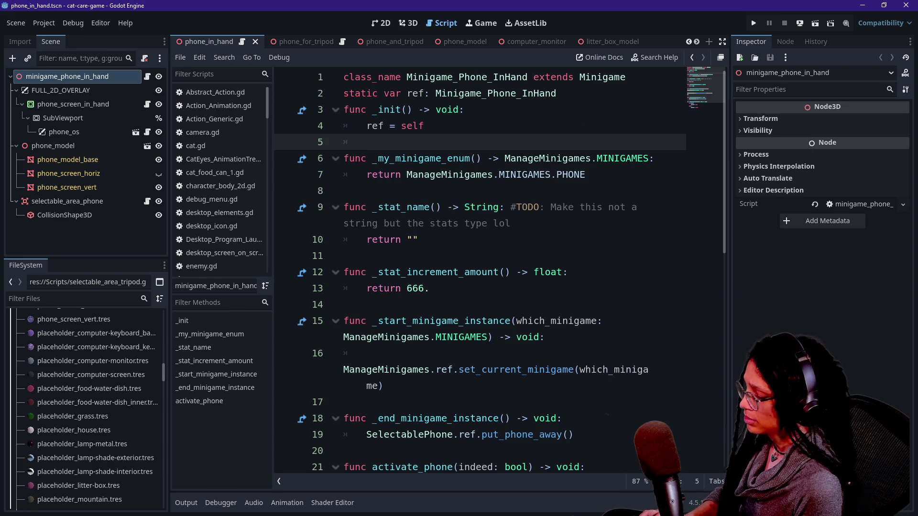
key("shift+alt+o")
type("shopp")
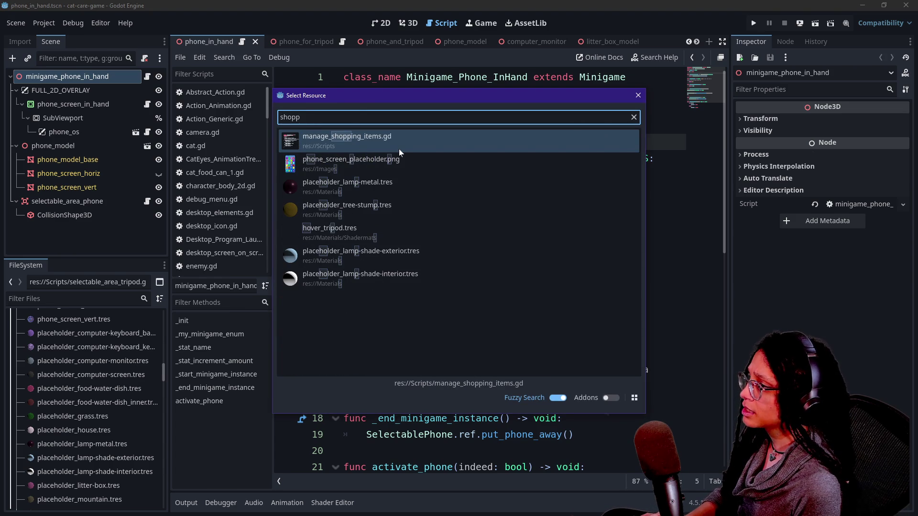
key("Return")
key("ctrl+shift+F11")
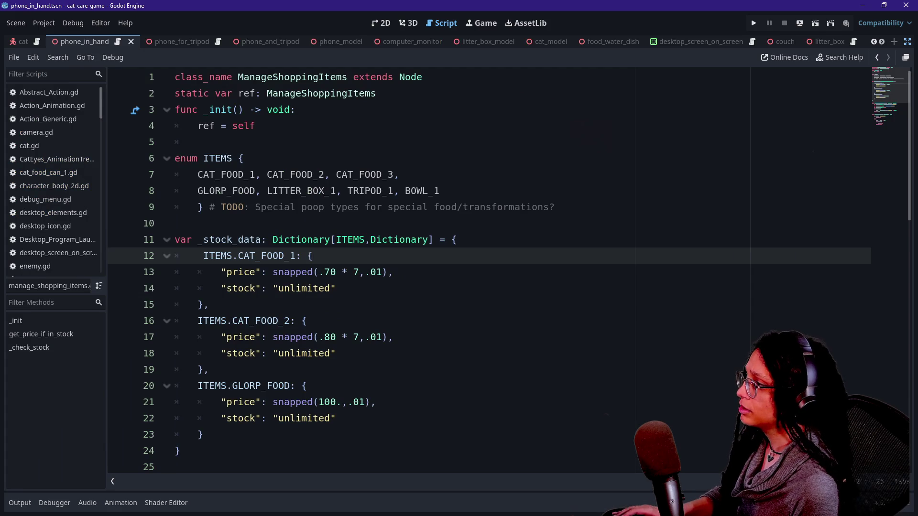
key("ctrl+equal")
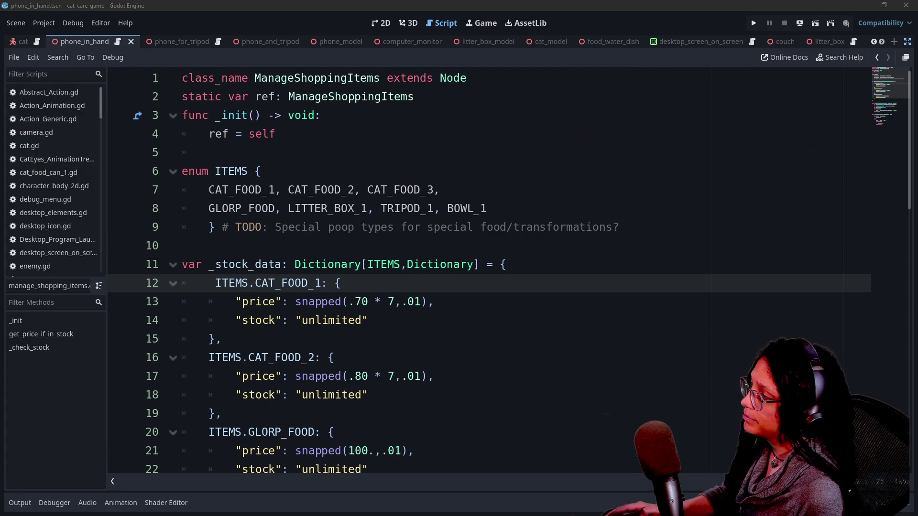
key("ctrl+equal")
Inspect CAT_FOOD_1 in the ITEMS enum and the first entry of the stock dictionary.
left_click_drag(219, 202, 437, 202)
left_click(323, 201)
left_click(430, 202)
scroll(430, 201, "down", 1)
scroll(509, 270, "down", 1)
left_click(271, 242)
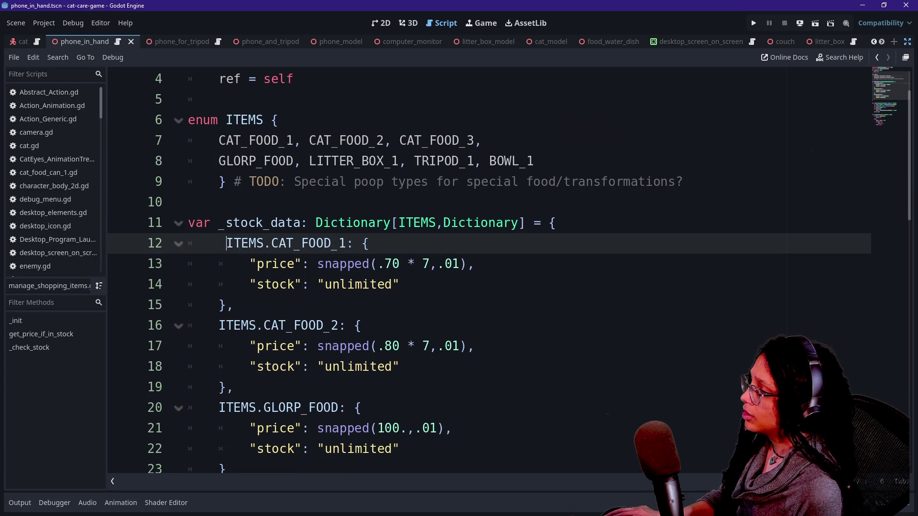
left_click_drag(226, 243, 347, 243)
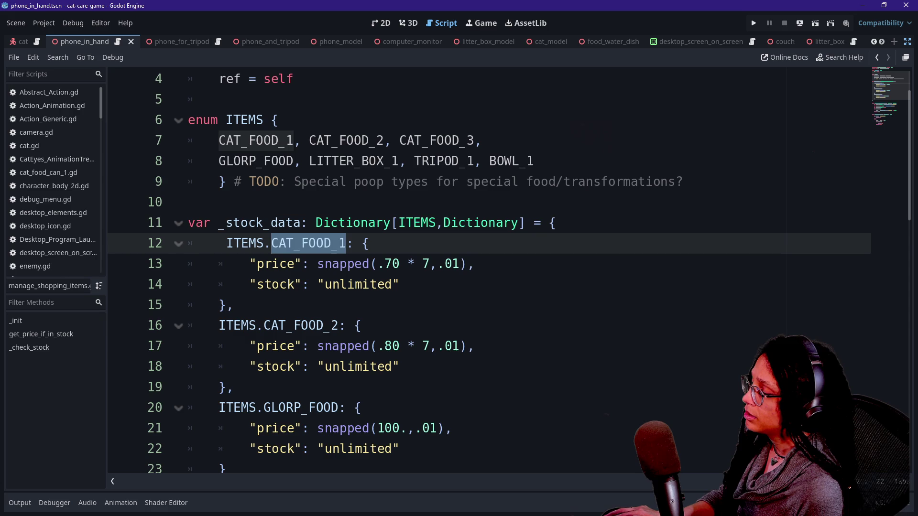
left_click(370, 243)
mouse_move(369, 243)
left_mouse_down()
mouse_move(474, 264)
mouse_move(403, 284)
left_mouse_up()
left_click(404, 284)
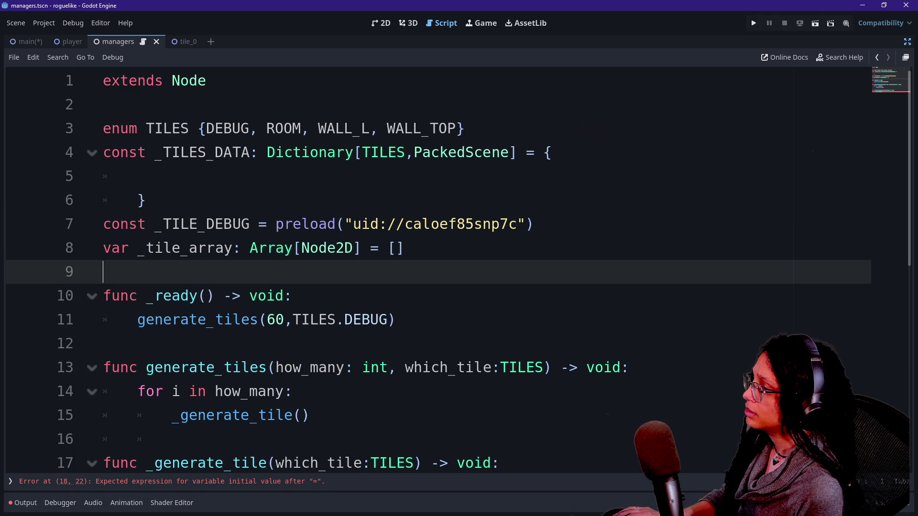
Add a TILES.DEBUG entry to _TILES_DATA whose value is the preload call cut from line 7.
left_click(138, 176)
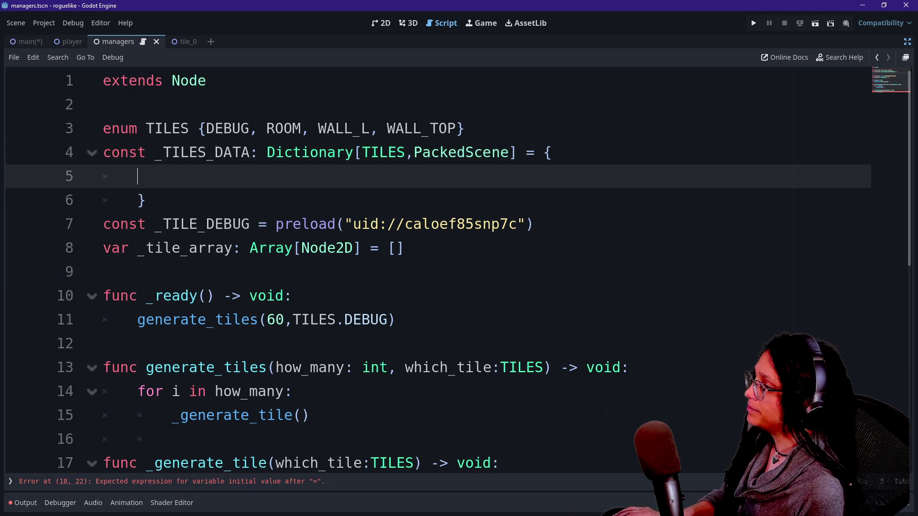
type("TILES.")
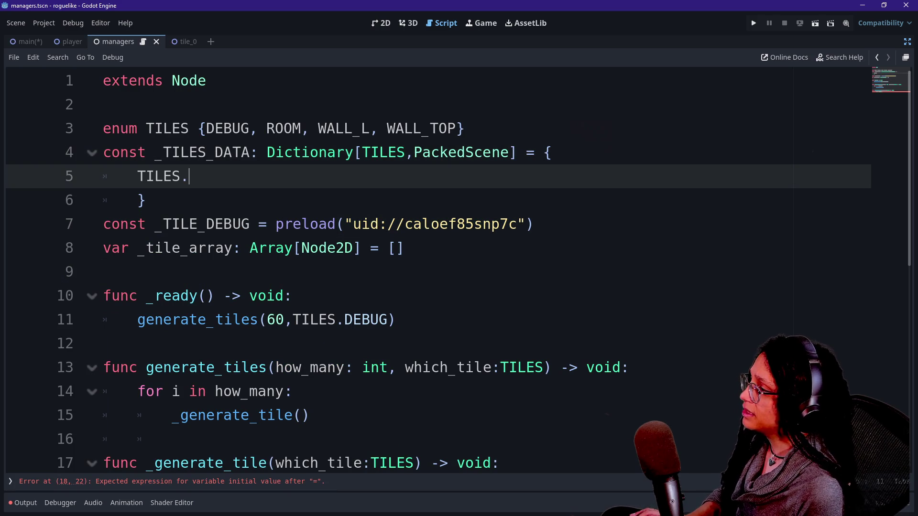
type("DEB")
key("Return")
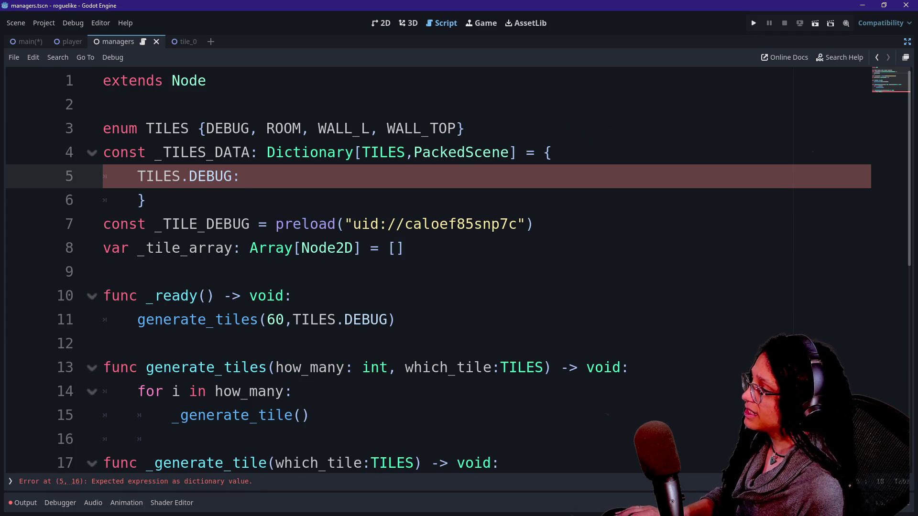
key("Down")
key("Down")
key("shift+End")
key("ctrl+x")
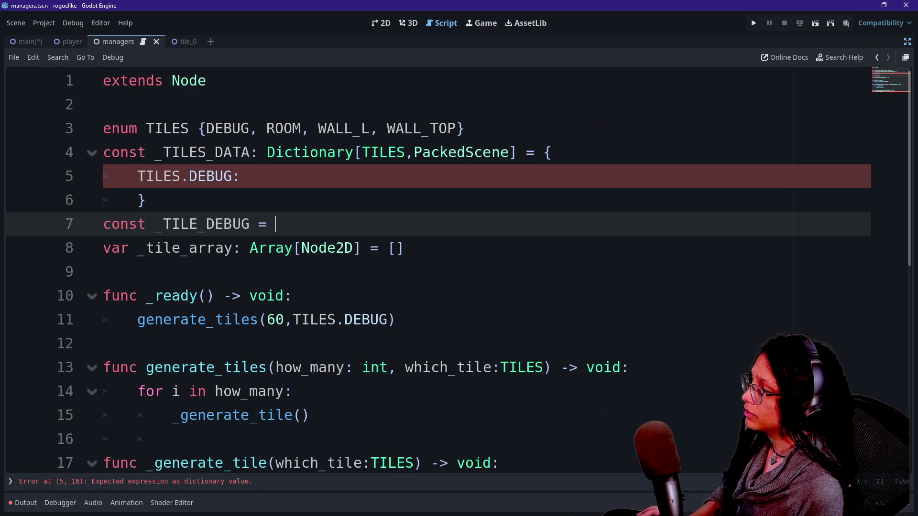
key("Up")
key("Up")
key("ctrl+v")
type(",")
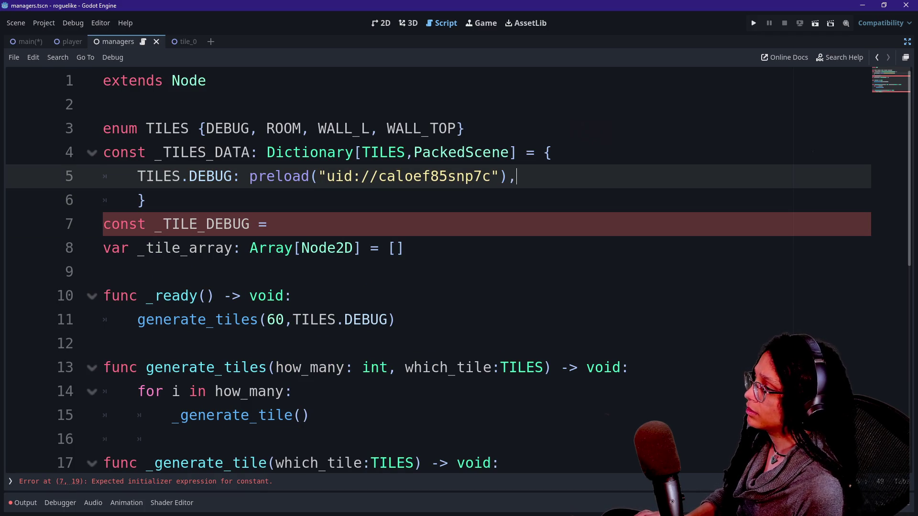
key("Return")
key("BackSpace")
key("BackSpace")
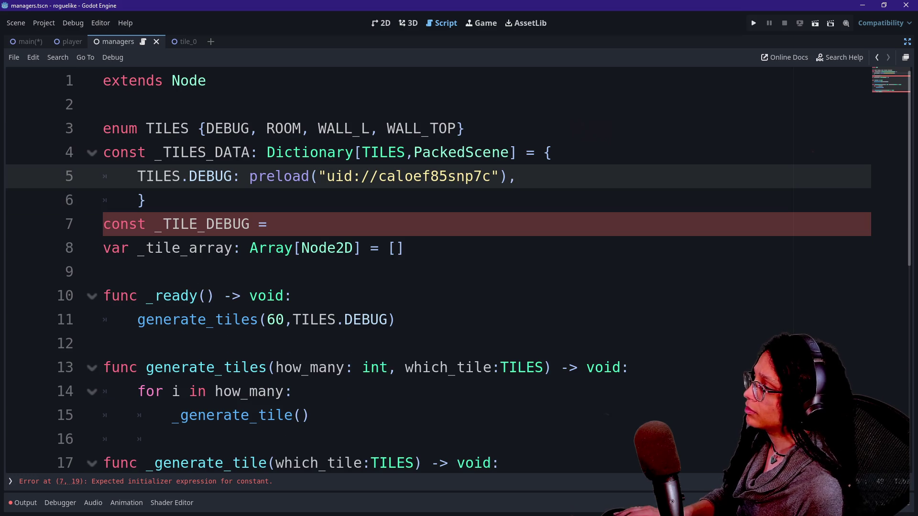
Delete the leftover const _TILE_DEBUG line and its blank line.
key("Down")
key("shift+Down")
key("BackSpace")
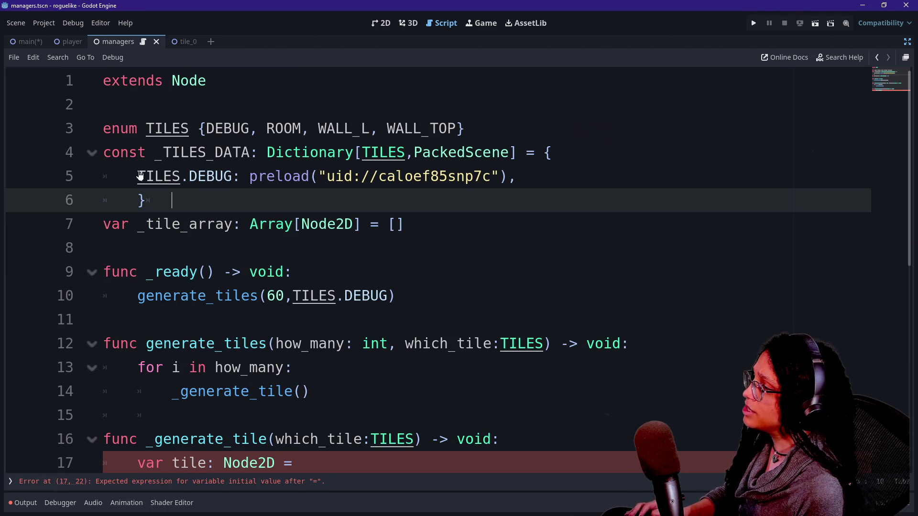
scroll(191, 181, "down", 1)
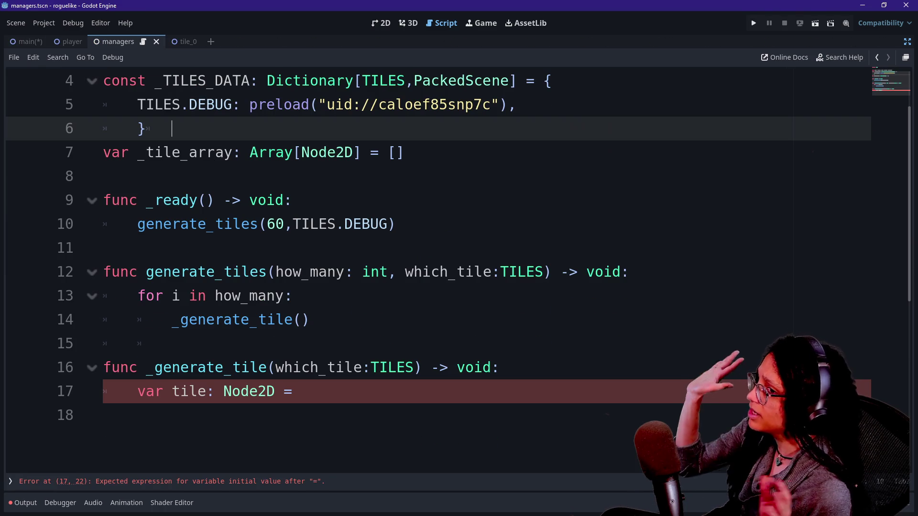
After the = on line 17, type _TILES_DATA(which_tile) using autocomplete.
left_click(104, 247)
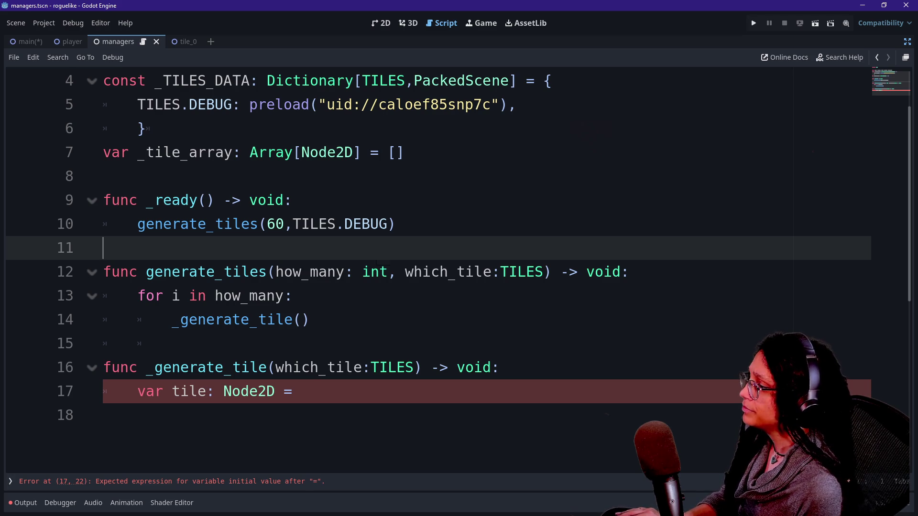
left_click(293, 296)
left_click(300, 391)
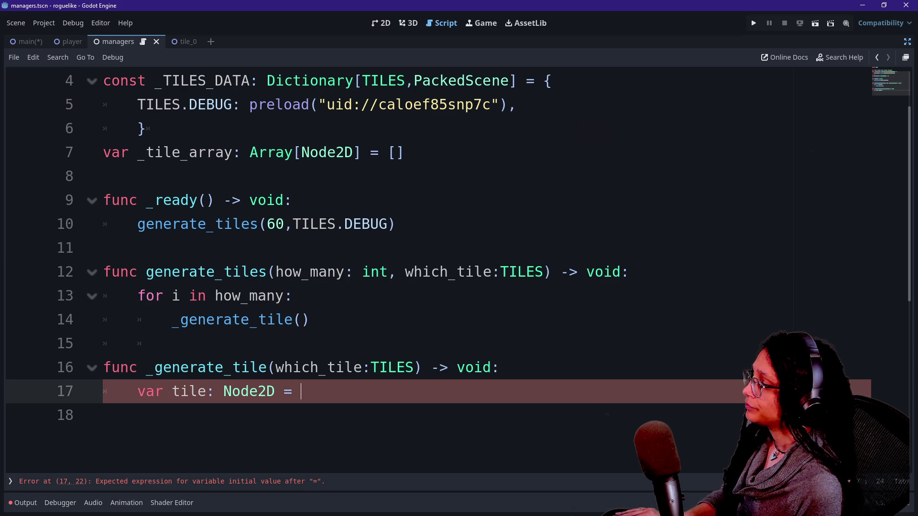
scroll(458, 250, "up", 2)
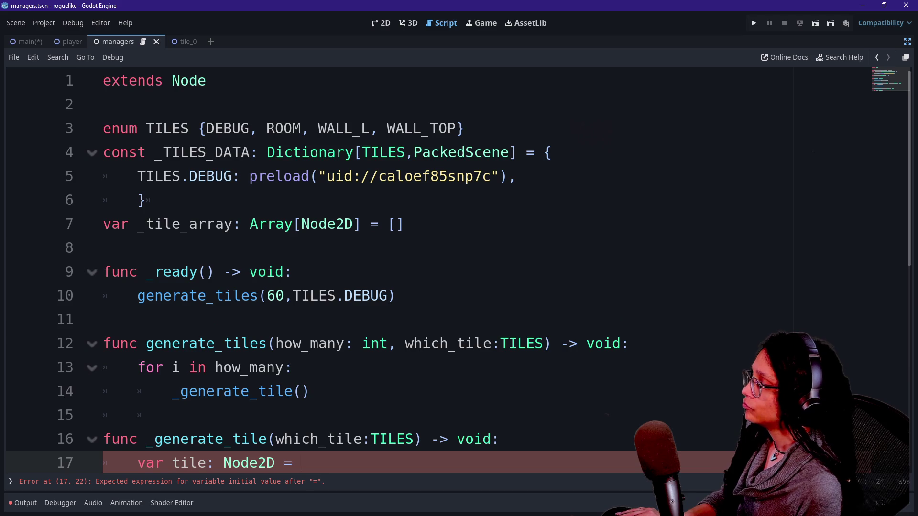
scroll(458, 250, "down", 2)
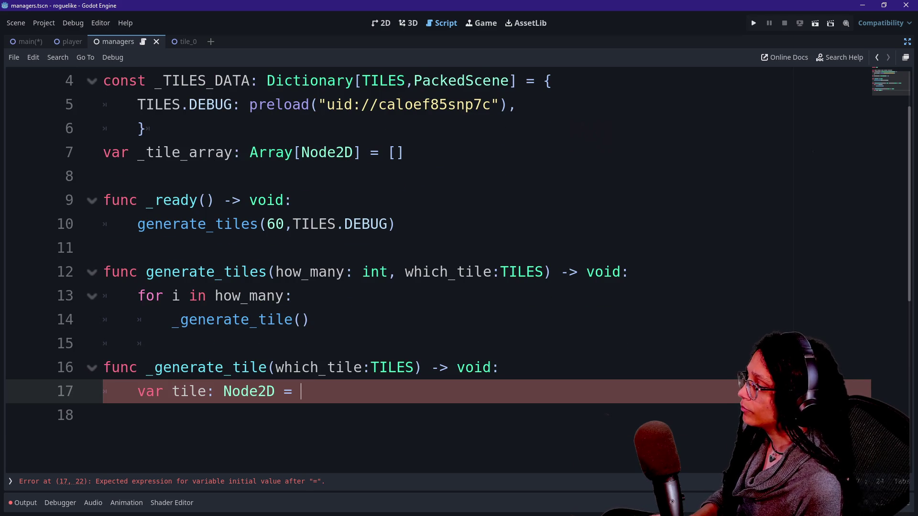
type("_TILES")
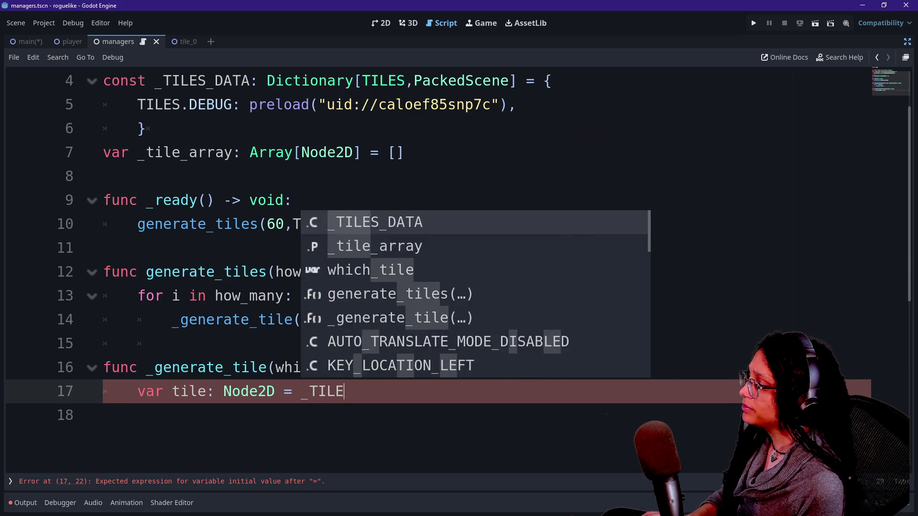
key("Return")
type("(which")
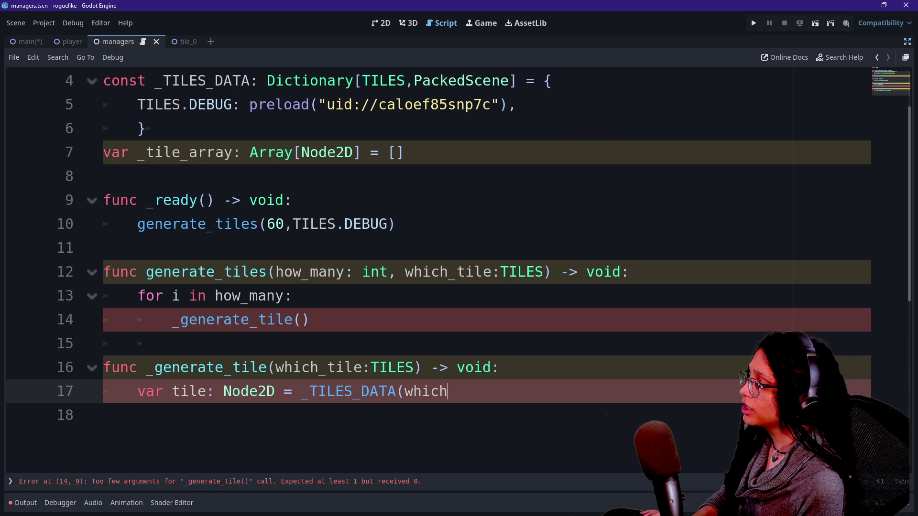
type("_tile)")
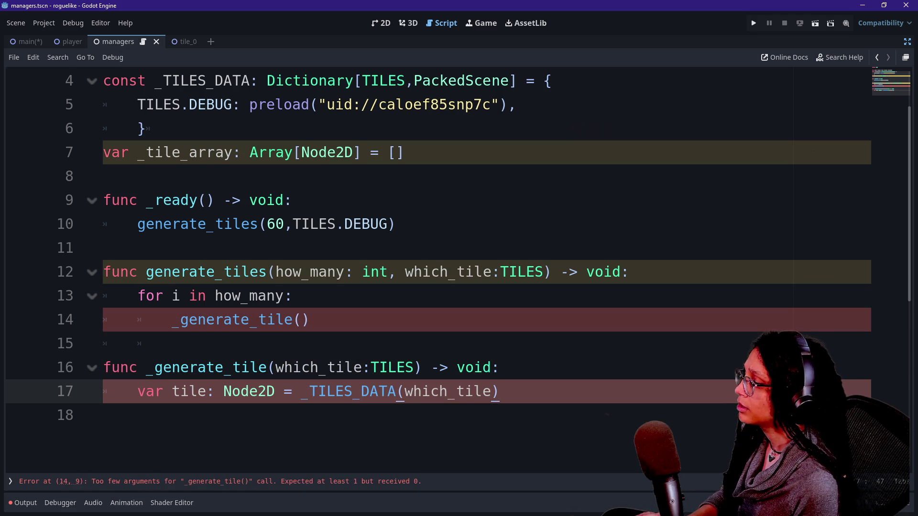
Replace the parentheses with square brackets so line 17 reads _TILES_DATA[which_tile].
left_click(401, 391)
key("BackSpace")
type("[")
key("BackSpace")
type("]")
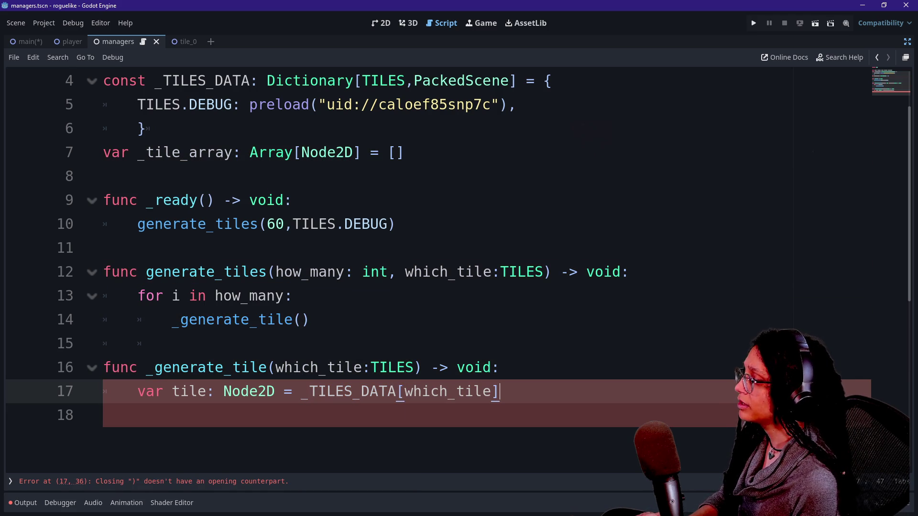
scroll(459, 239, "down", 1)
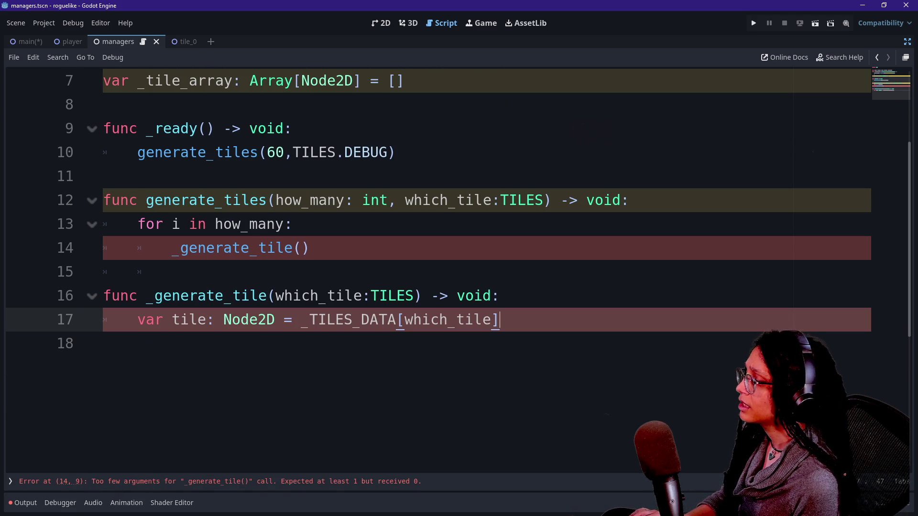
double_click(448, 320)
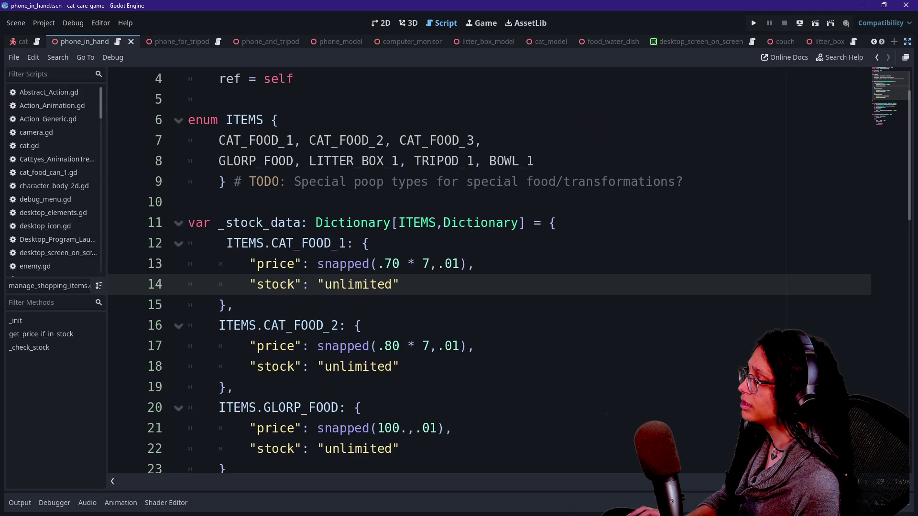
scroll(487, 271, "down", 7)
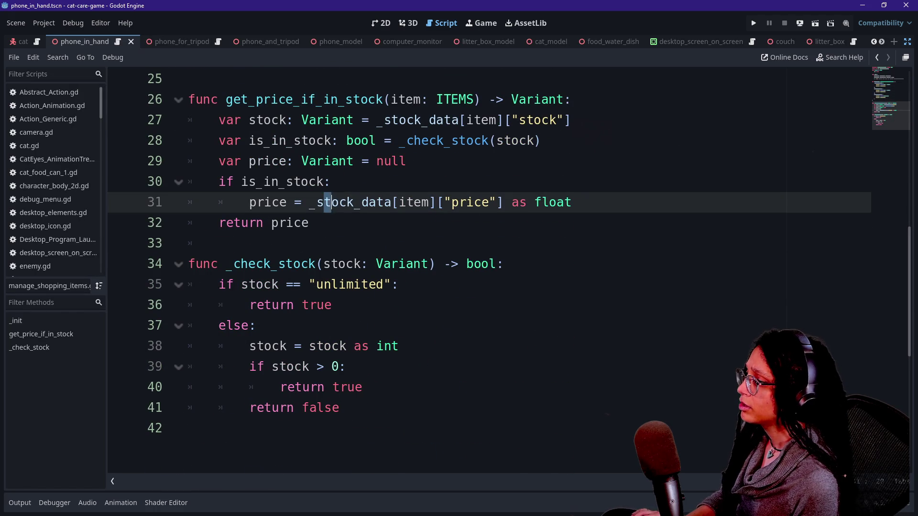
left_click(438, 202)
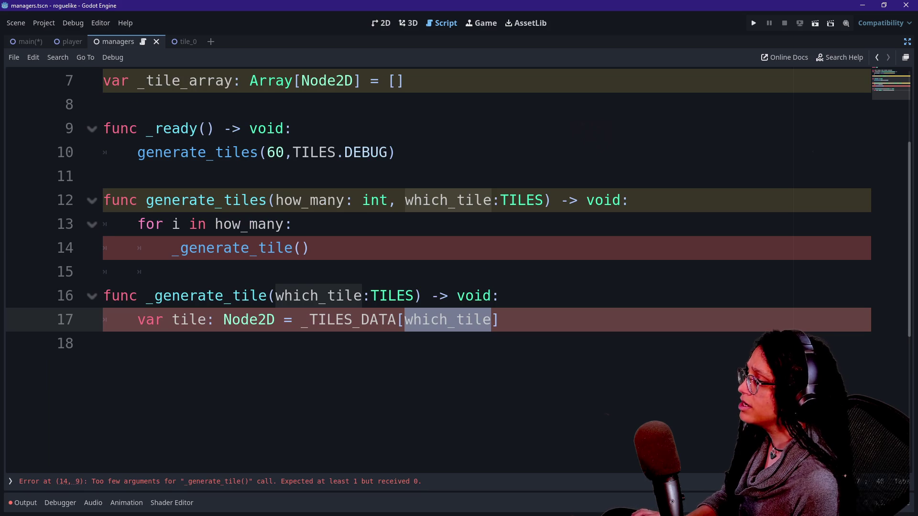
left_click(301, 248)
Pass which_tile as the argument of the _generate_tile() call on line 14.
type("which_tile")
left_click(293, 223)
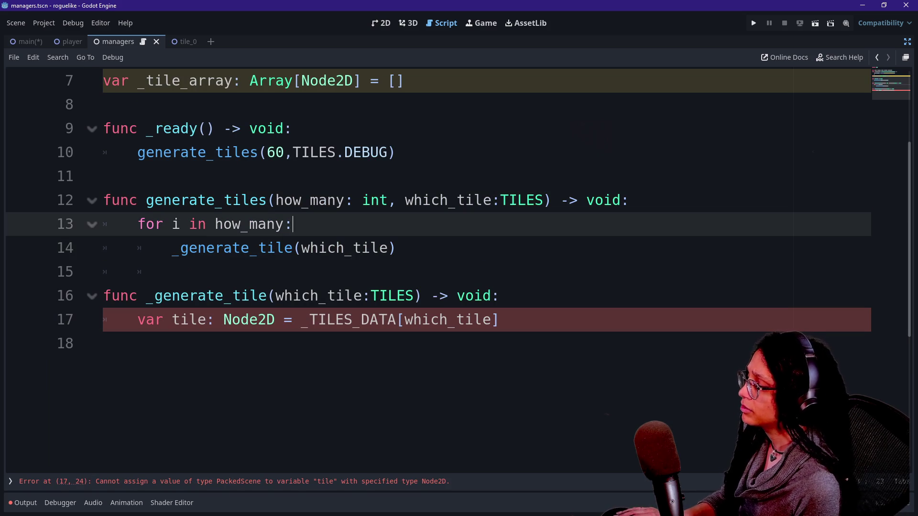
left_click(103, 343)
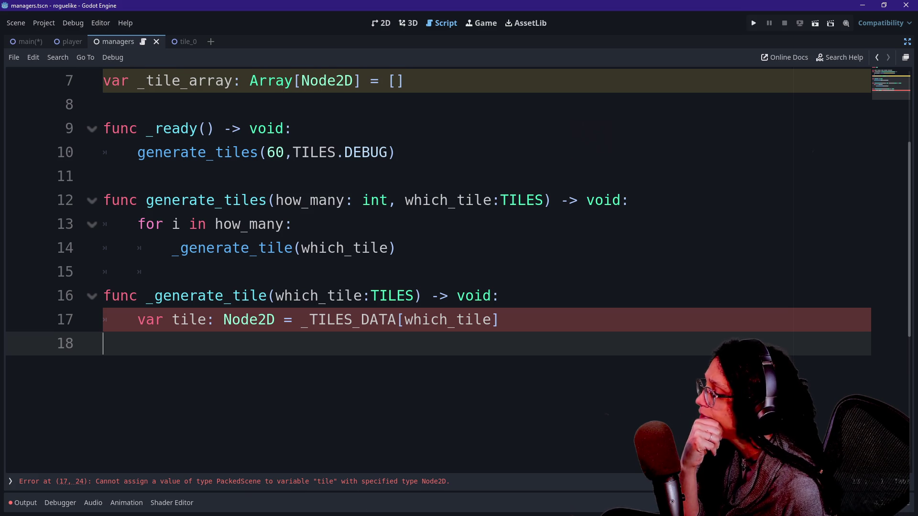
Append .instantiate( to the _TILES_DATA[which_tile] lookup on line 17.
key("Left")
type(",")
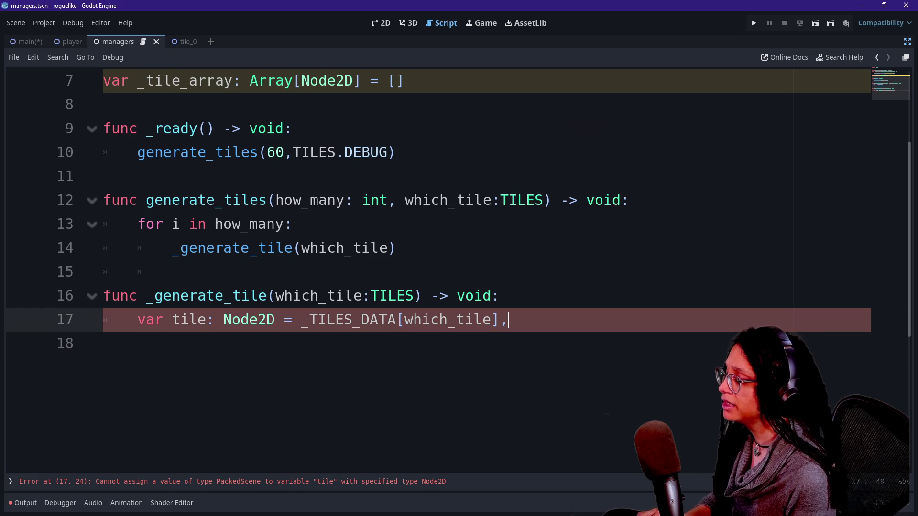
key("BackSpace")
type(".insta")
key("Return")
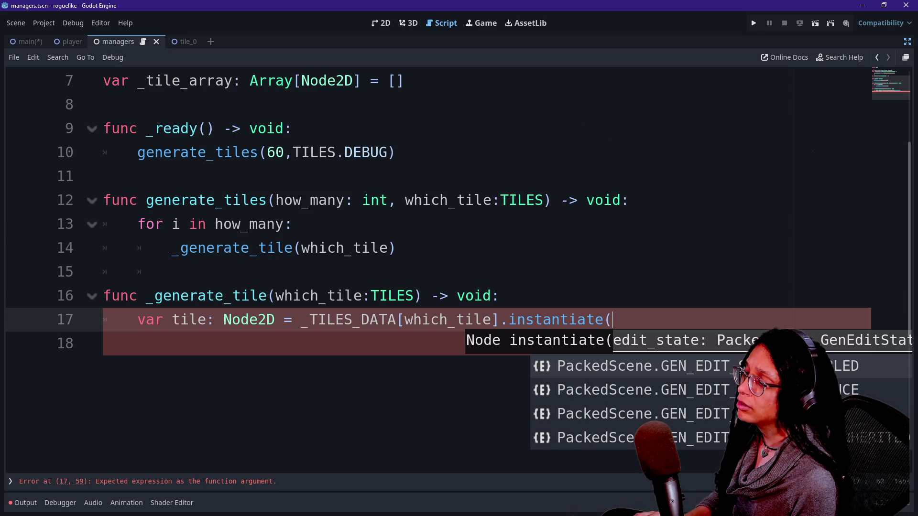
Try moving the lookup inside instantiate()'s parentheses, then undo back to the .instantiate( form.
mouse_move(508, 319)
left_mouse_down()
mouse_move(307, 296)
mouse_move(293, 319)
mouse_move(301, 319)
left_mouse_up()
key("ctrl+x")
left_click(405, 319)
key("ctrl+v")
key("BackSpace")
type(")")
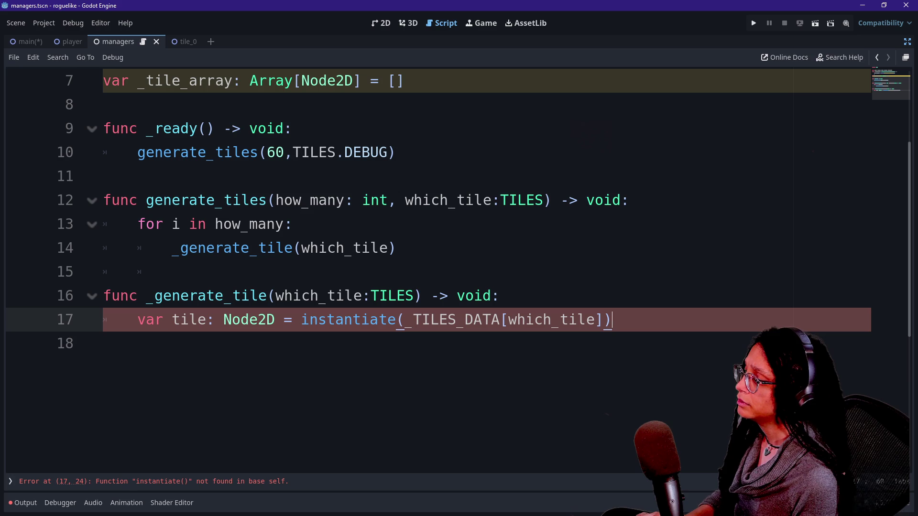
left_click(301, 319)
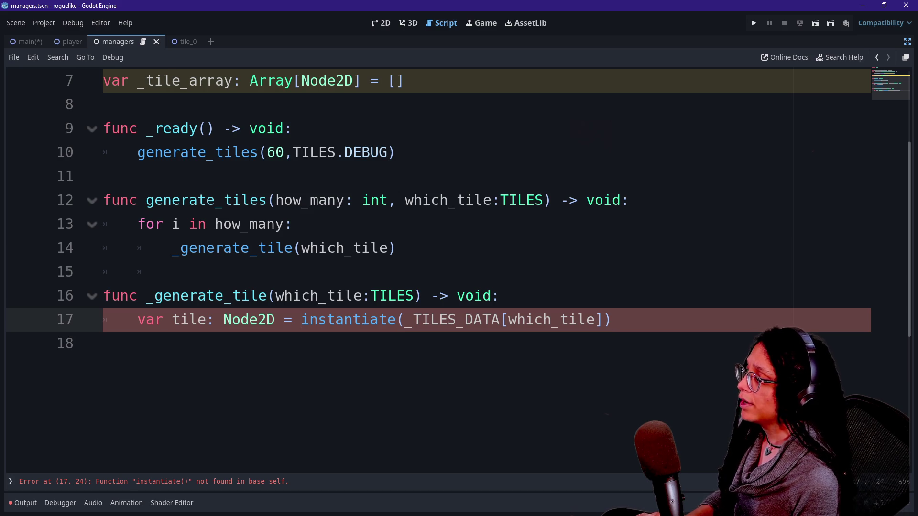
key("ctrl+z")
key("ctrl+z")
key("ctrl+z")
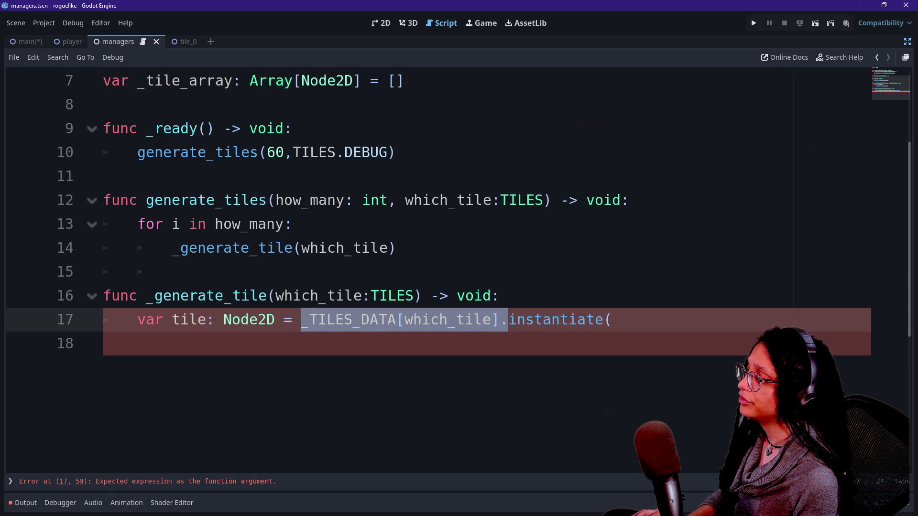
Glance at the PackedScene instantiate() documentation and return to the managers script.
left_click(559, 320, "ctrl")
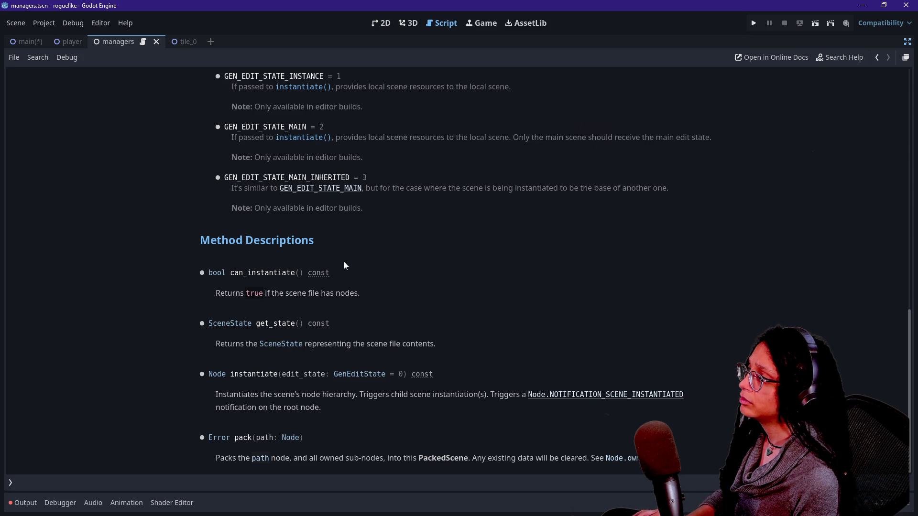
scroll(344, 263, "up", 15)
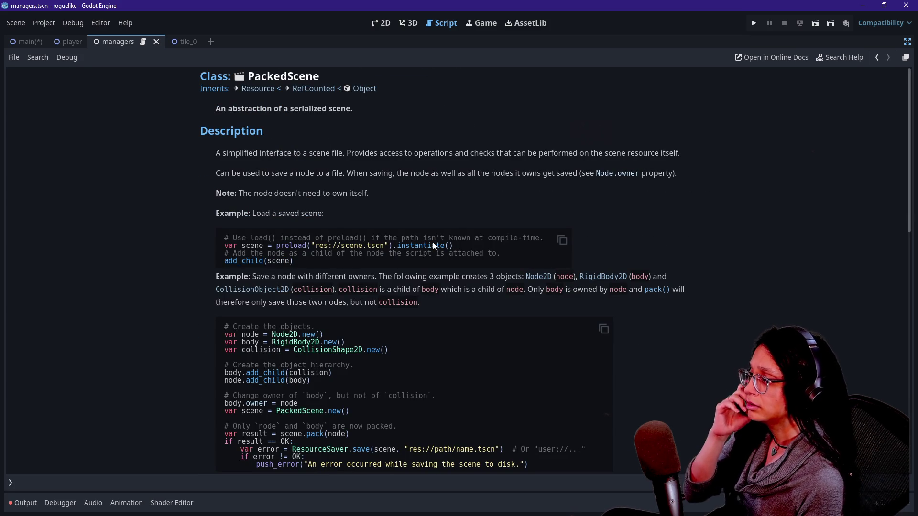
scroll(517, 250, "down", 2)
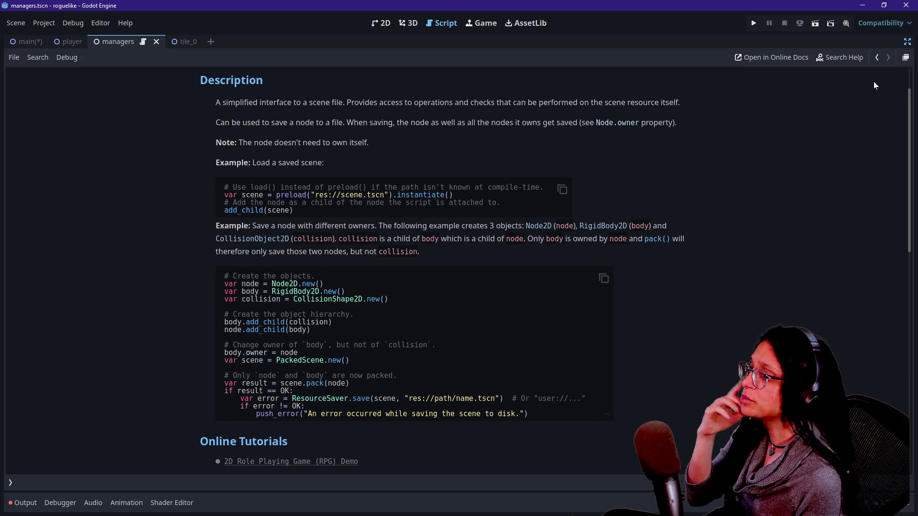
left_click(877, 57)
Complete line 17 as _TILES_DATA[which_tile].instantiate() and open instantiate's documentation.
key("BackSpace")
key("BackSpace")
key("BackSpace")
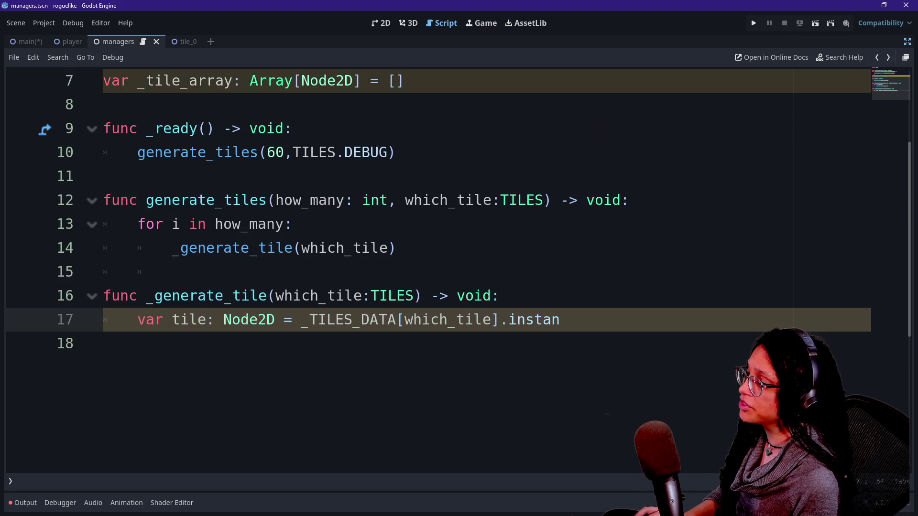
type("tiate(")
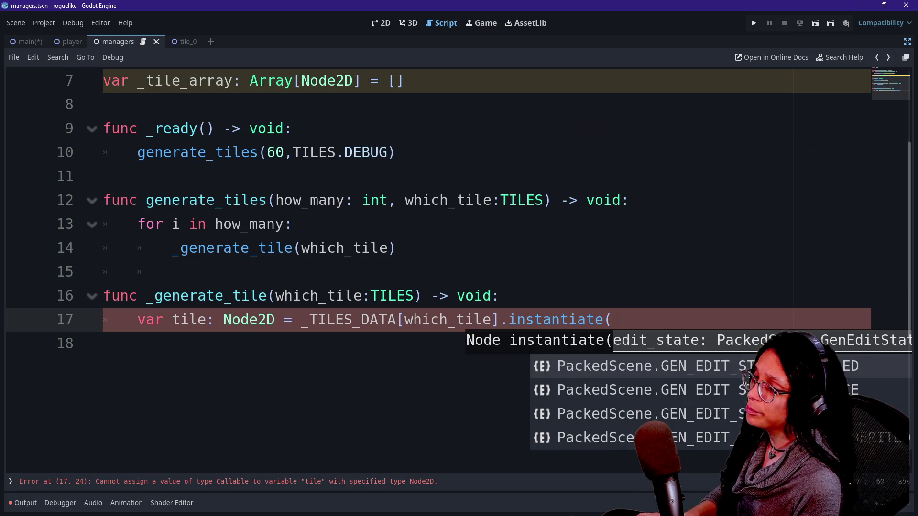
type(")")
left_click(103, 343)
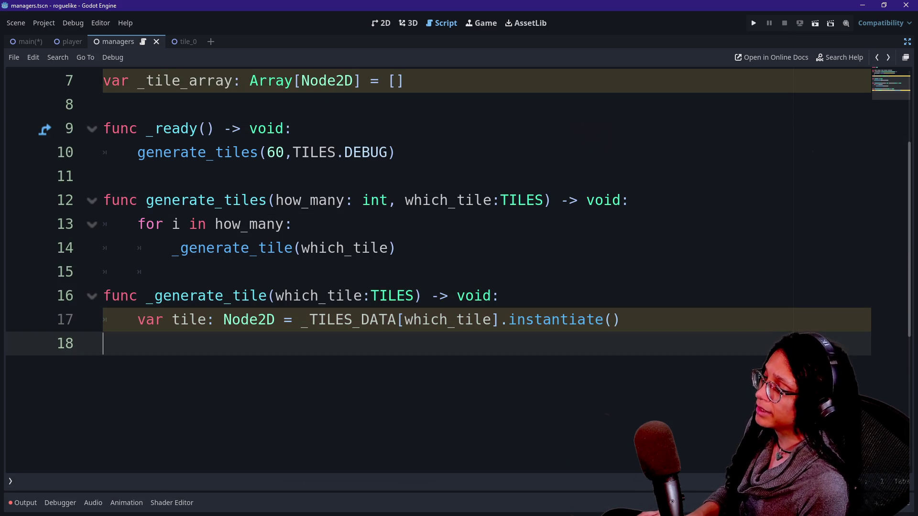
left_click(172, 272)
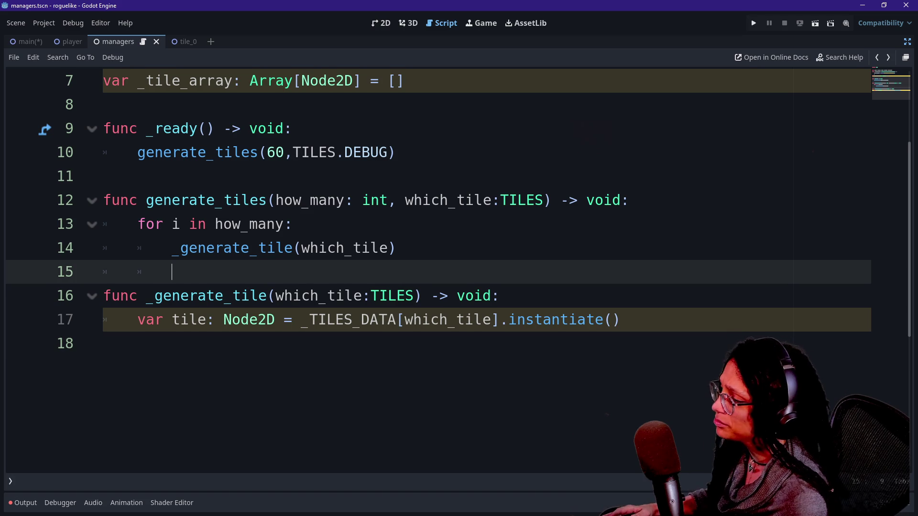
key("ctrl+equal")
left_click(598, 336, "ctrl")
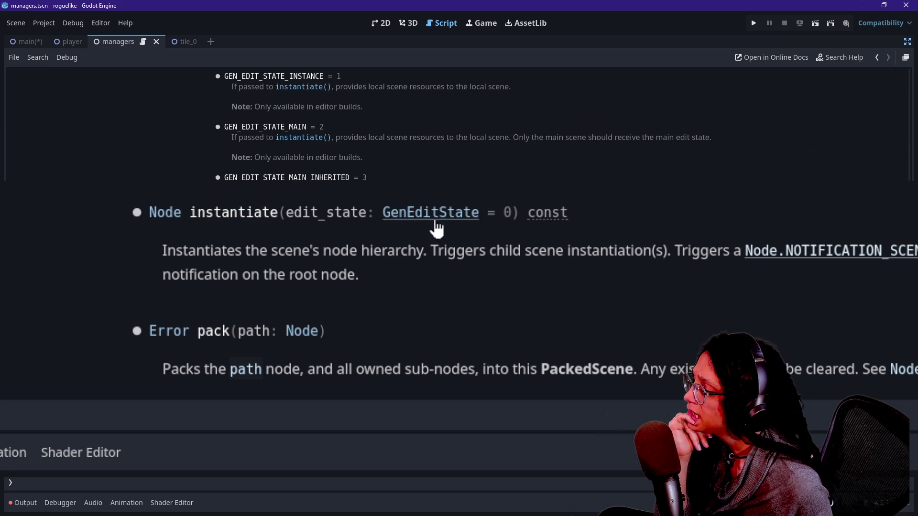
scroll(435, 220, "up", 3)
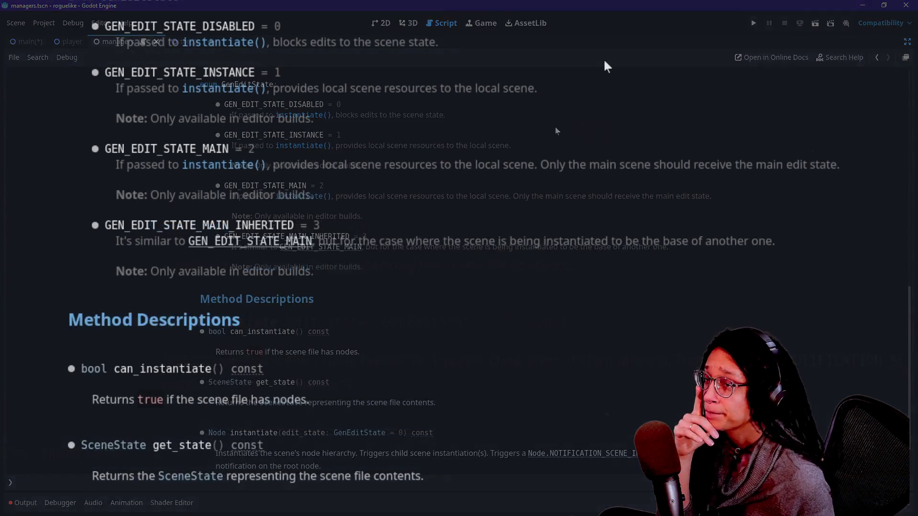
left_click_drag(129, 42, 438, 42)
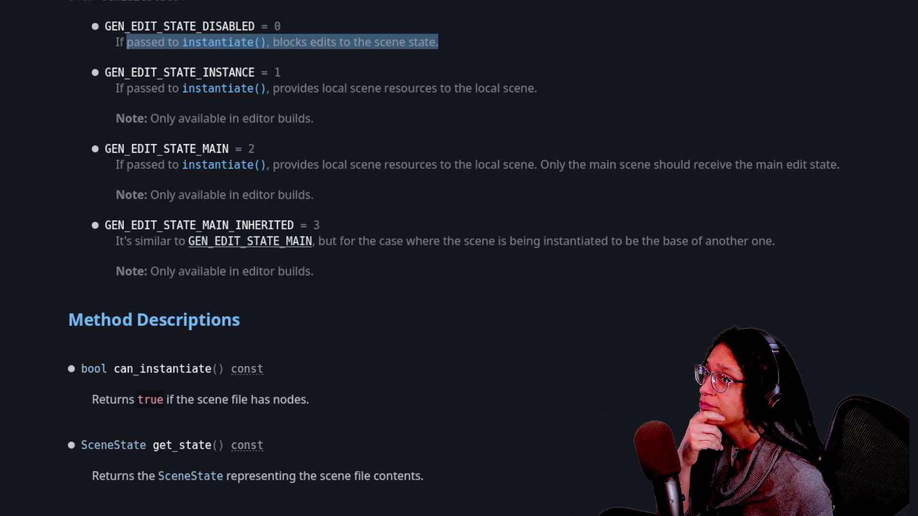
left_click(421, 61)
left_click_drag(311, 42, 435, 52)
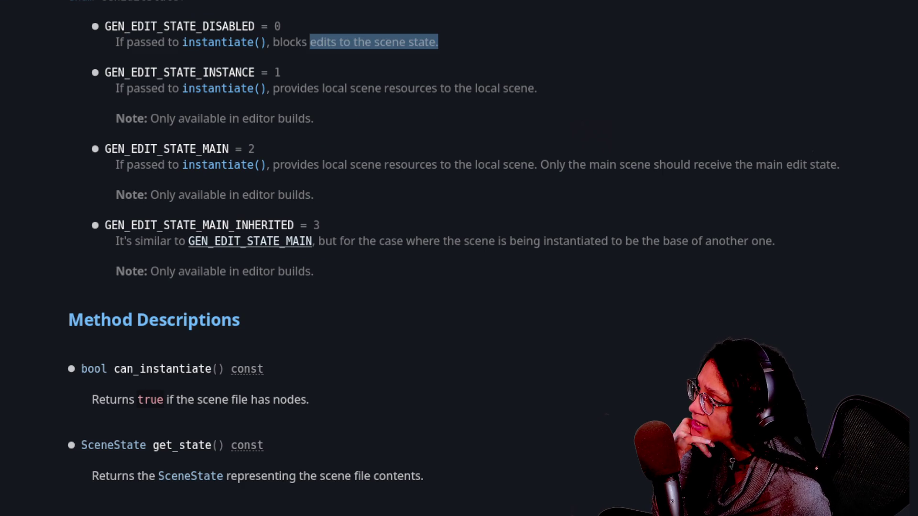
left_click(435, 53)
mouse_move(104, 72)
left_mouse_down()
mouse_move(123, 89)
mouse_move(469, 116)
left_mouse_up()
left_click(386, 87)
left_click_drag(386, 87, 538, 89)
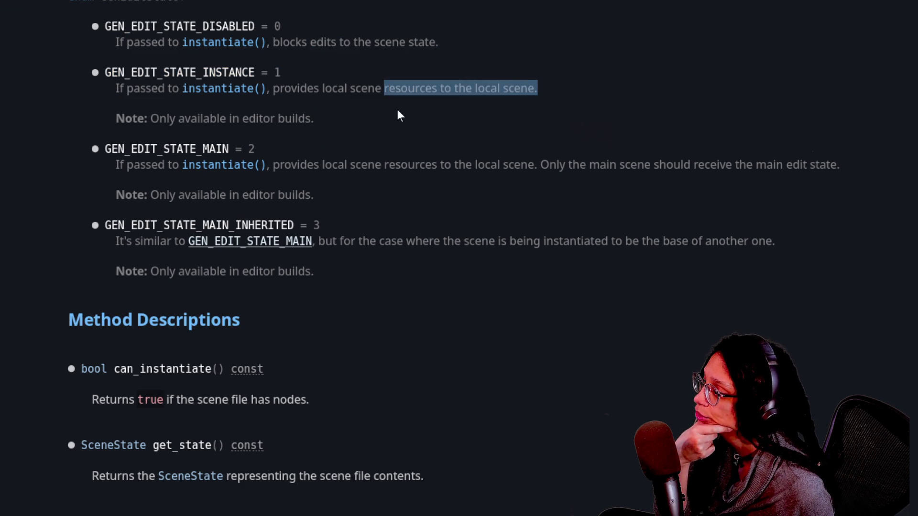
left_click(374, 130)
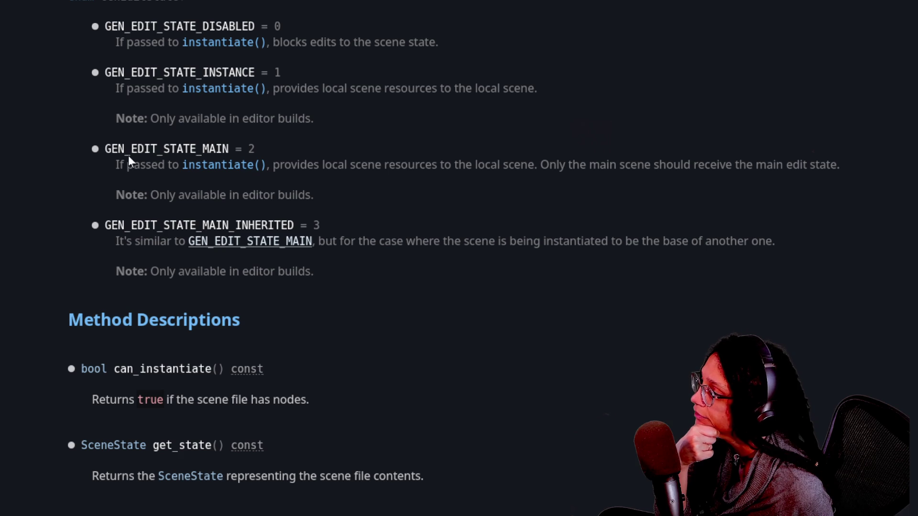
left_click_drag(118, 165, 316, 196)
left_click(484, 209)
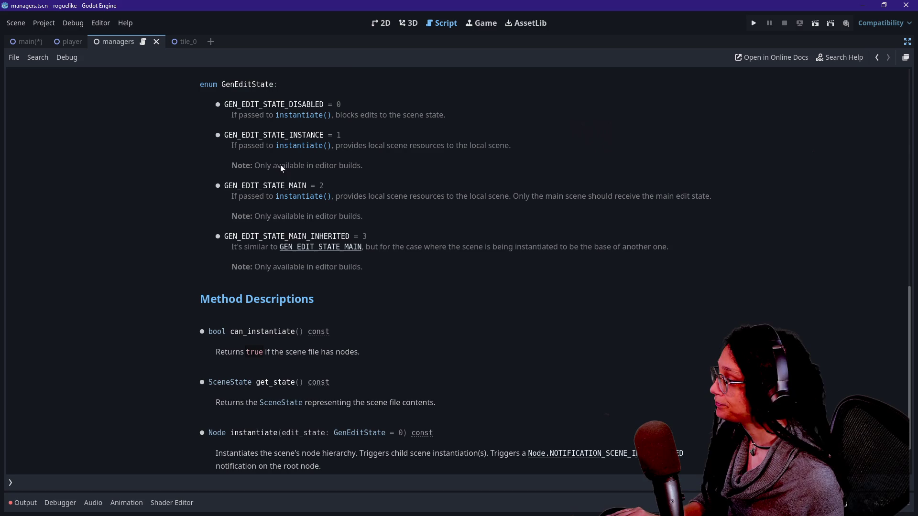
left_click(27, 42)
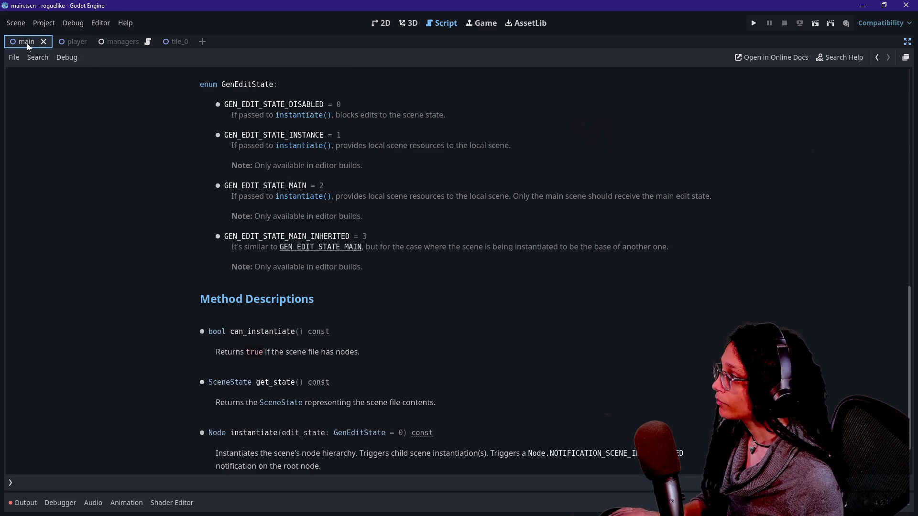
Back in the managers script, add an empty indented line 18 after line 17.
left_click(125, 42)
key("Up")
key("End")
key("Down")
key("ctrl+shift+Left")
key("ctrl+shift+Left")
key("ctrl+shift+Left")
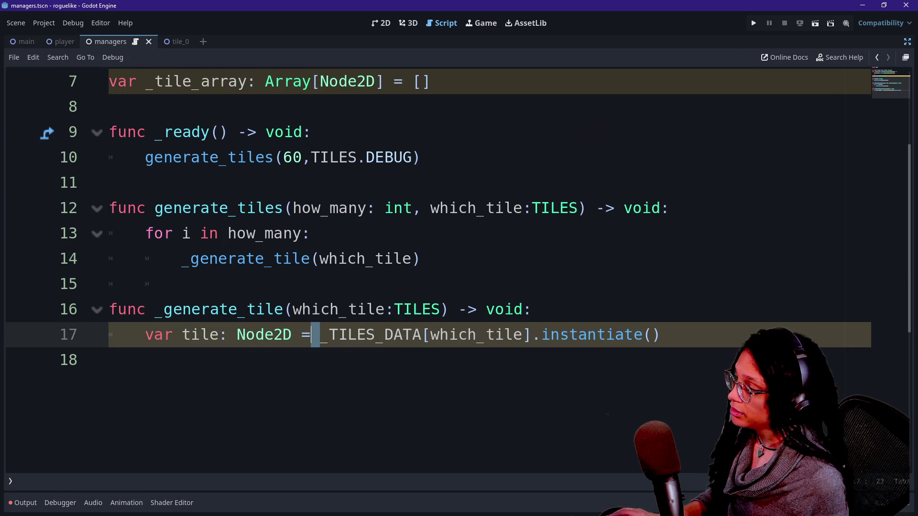
key("End")
key("Return")
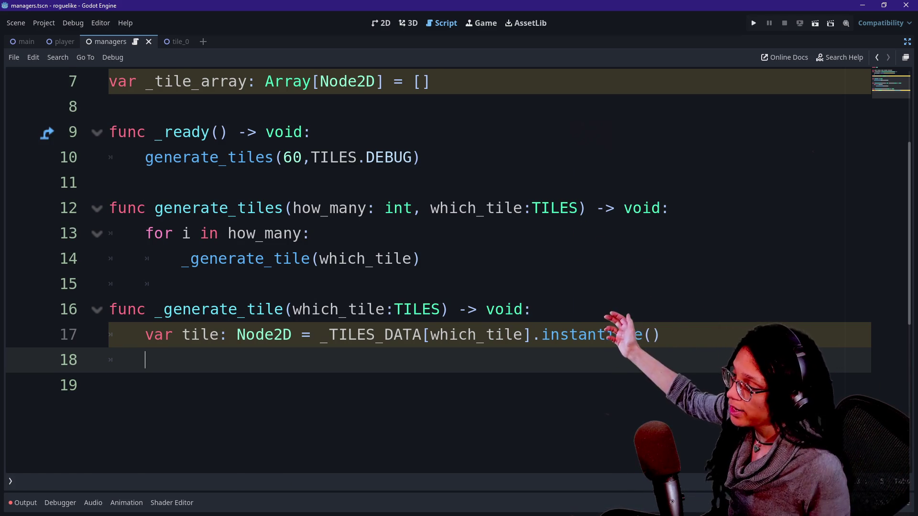
left_click_drag(192, 309, 265, 310)
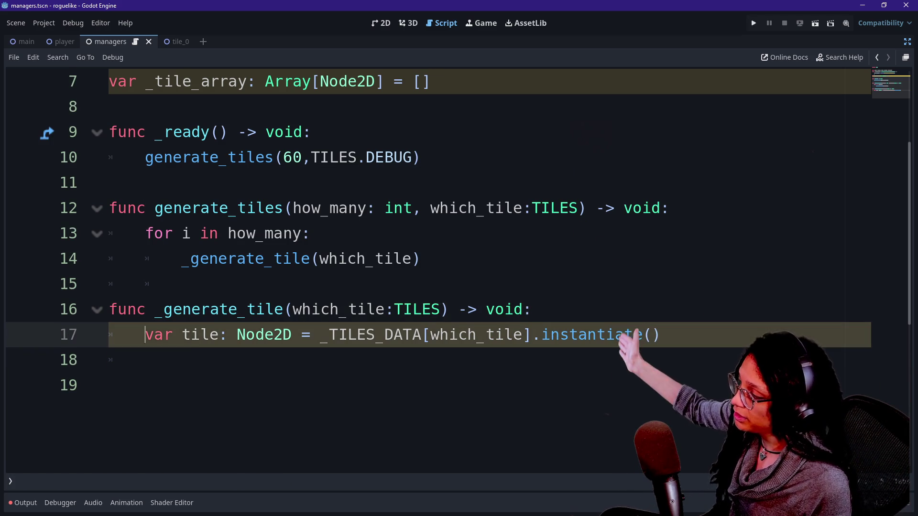
left_click(144, 360)
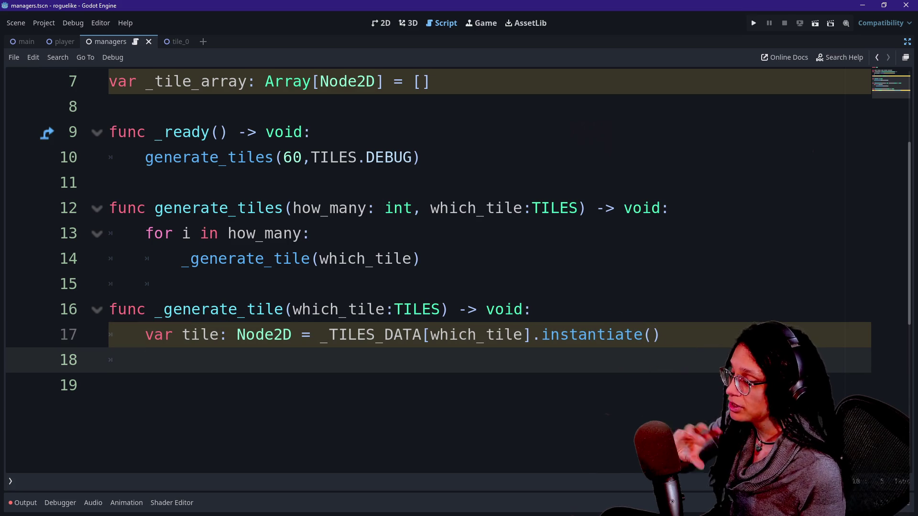
Show the docks again and open the main scene with its Node2D root selected.
key("ctrl+shift+F11")
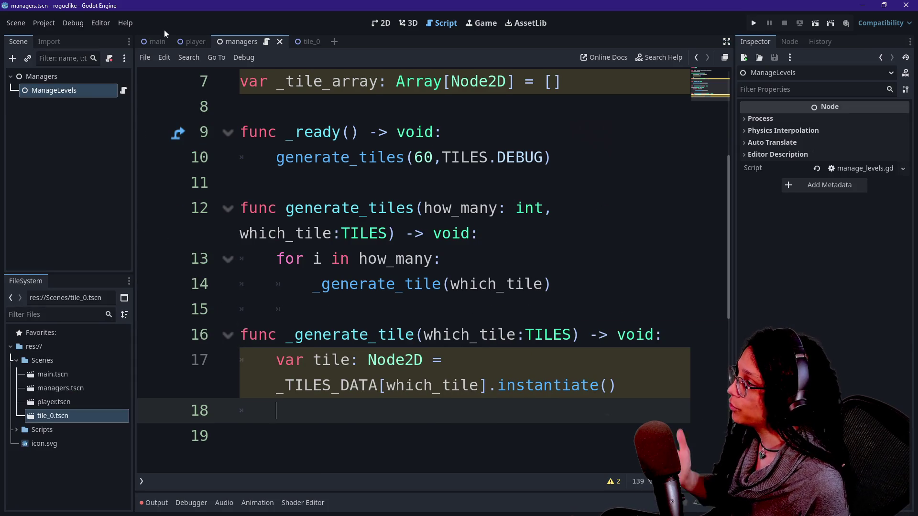
left_click(158, 38)
left_click(73, 76)
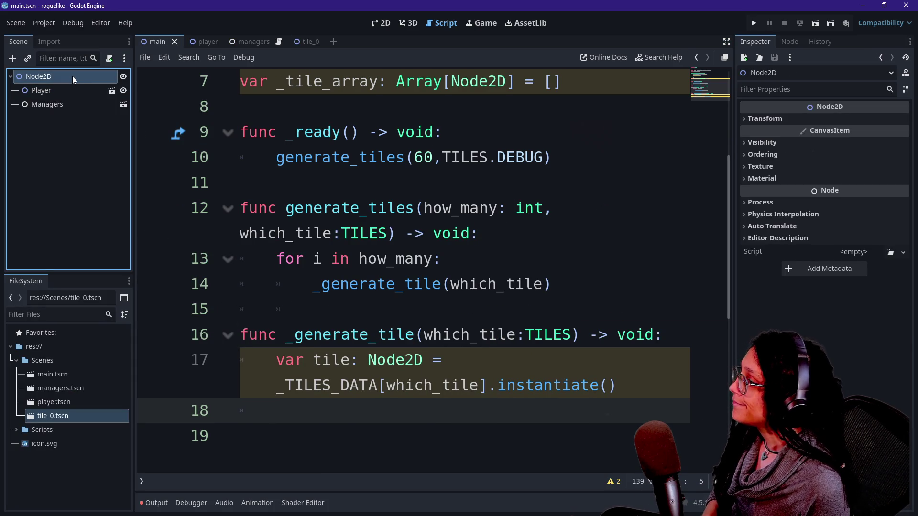
Add a Node2D child under the root Node2D and begin renaming it.
right_click(62, 75)
left_click(99, 84)
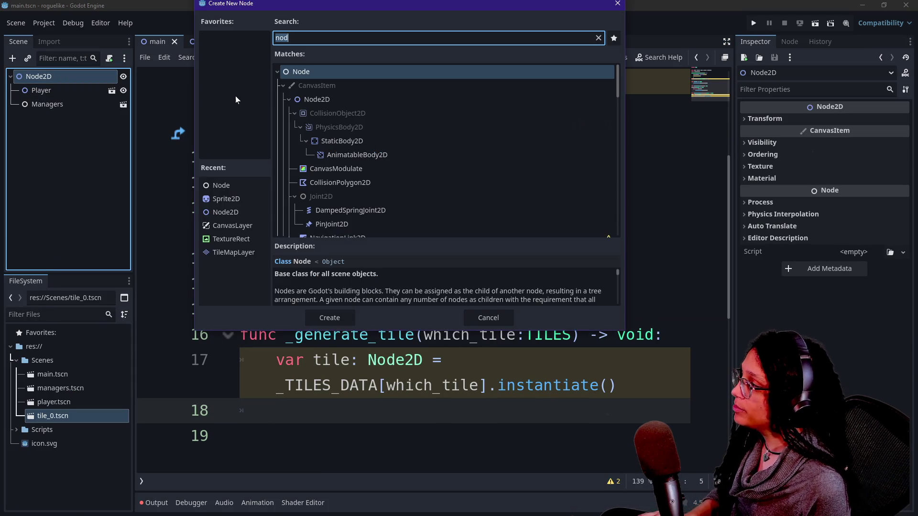
key("Down")
key("Down")
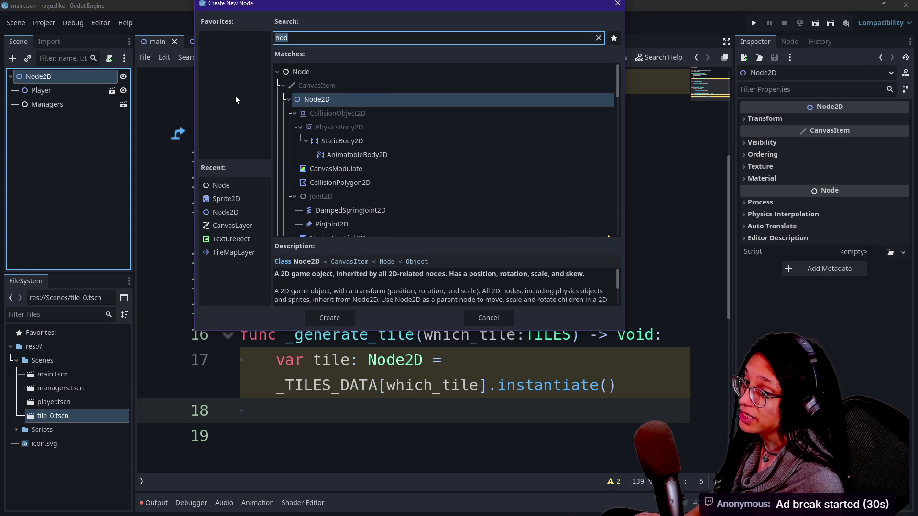
key("Return")
double_click(56, 122)
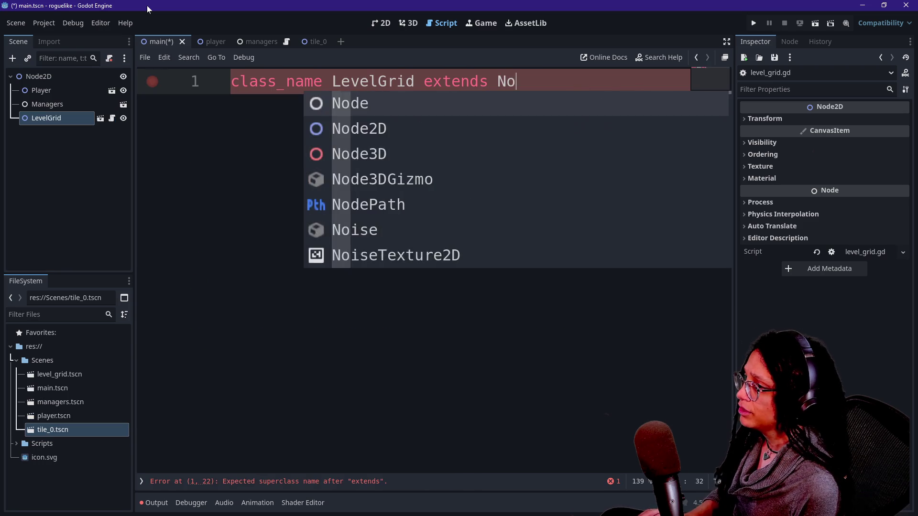
Complete the first script line and declare static var ref: LevelGrid below it.
type("de3")
key("BackSpace")
type("2D")
key("Escape")
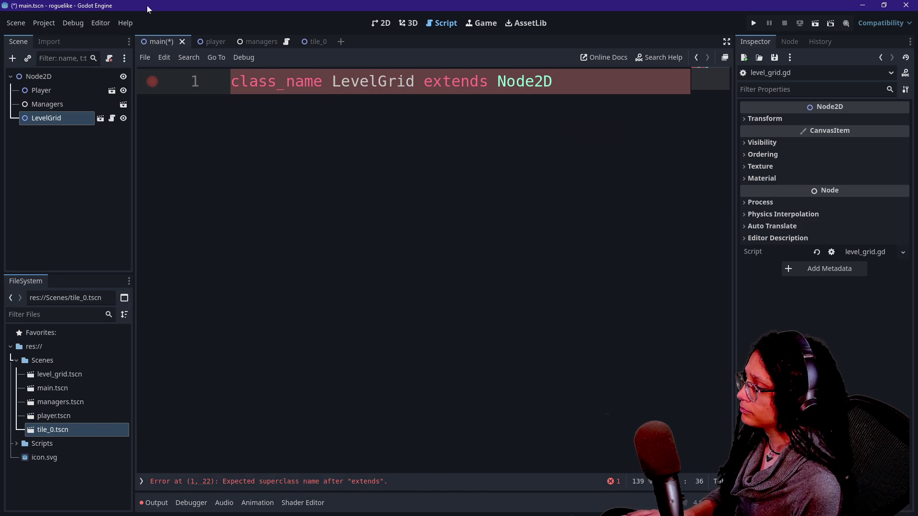
key("Return")
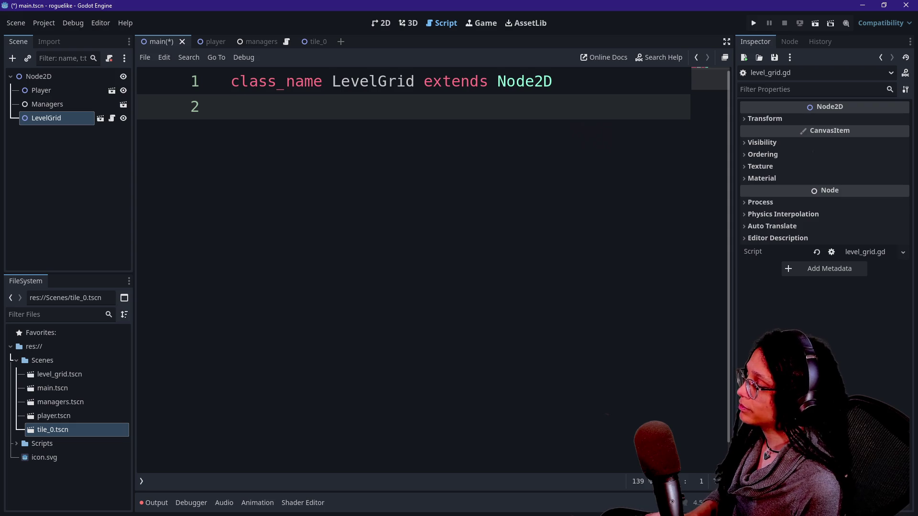
type("static var ")
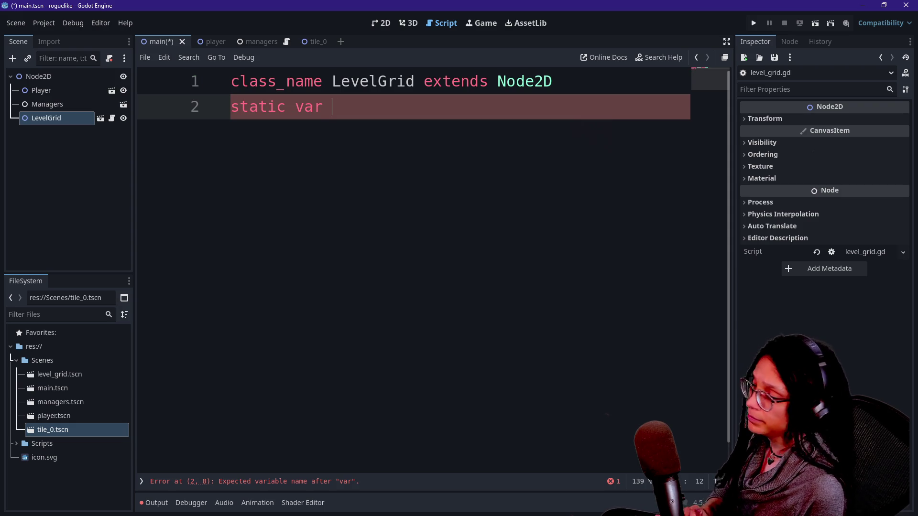
type("r")
key("BackSpace")
type("ref")
key("BackSpace")
type(": LevelGrid")
key("Return")
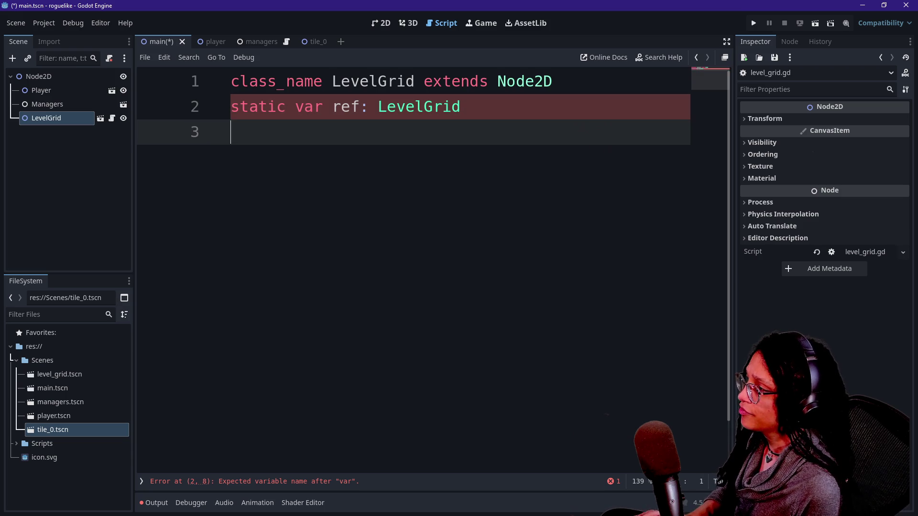
Add an _init() function that sets ref = self, then save the script.
type("func _in")
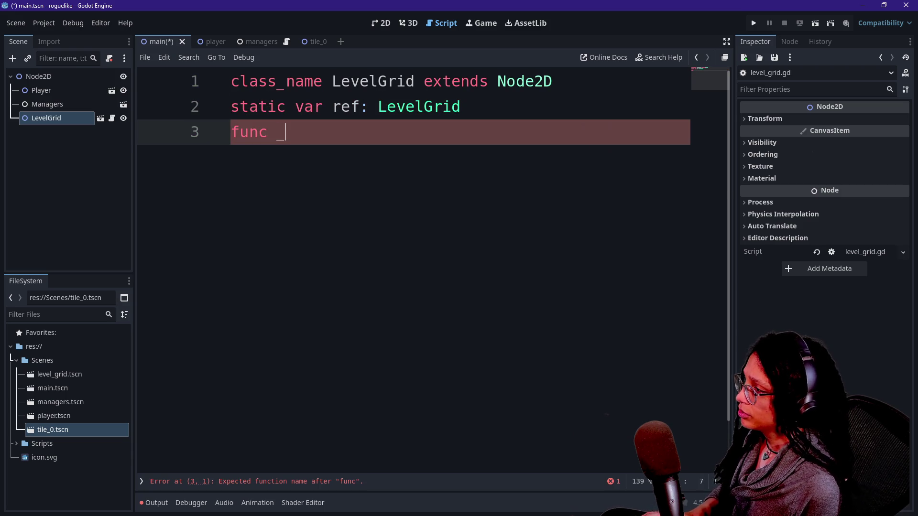
key("Return")
key("Return")
type("ref = self")
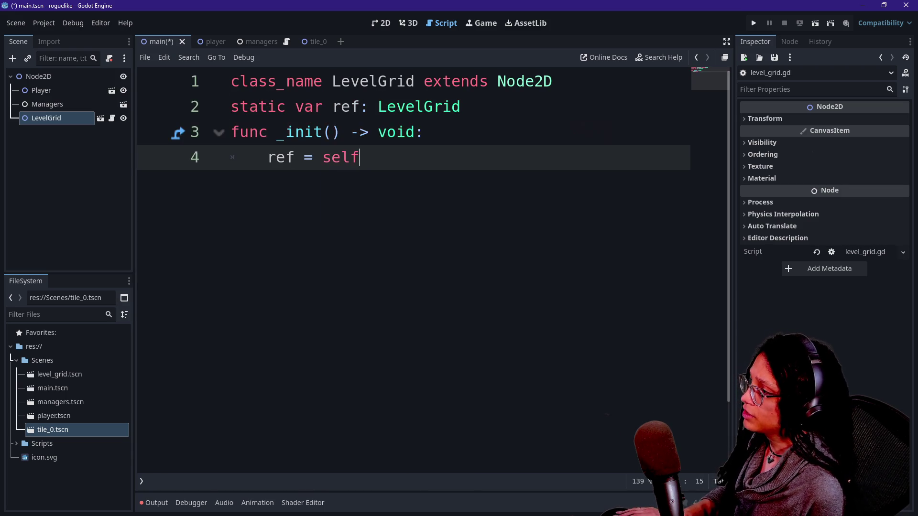
key("shift+Up")
key("shift+End")
key("shift+Down")
key("shift+Up")
key("shift+Home")
left_click(258, 132)
key("ctrl+s")
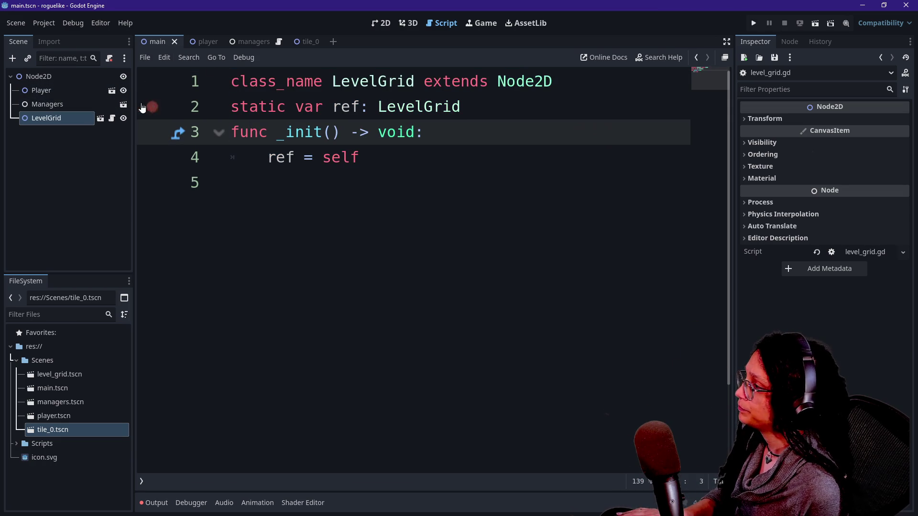
left_click(259, 43)
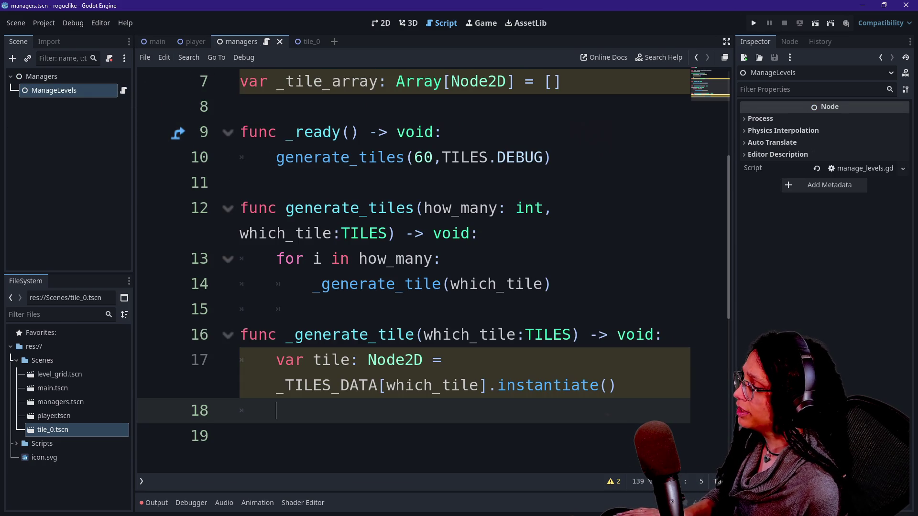
Delete the empty line after line 17's instantiate() call and switch to distraction-free mode.
key("Up")
key("ctrl+Right")
scroll(414, 268, "down", 2)
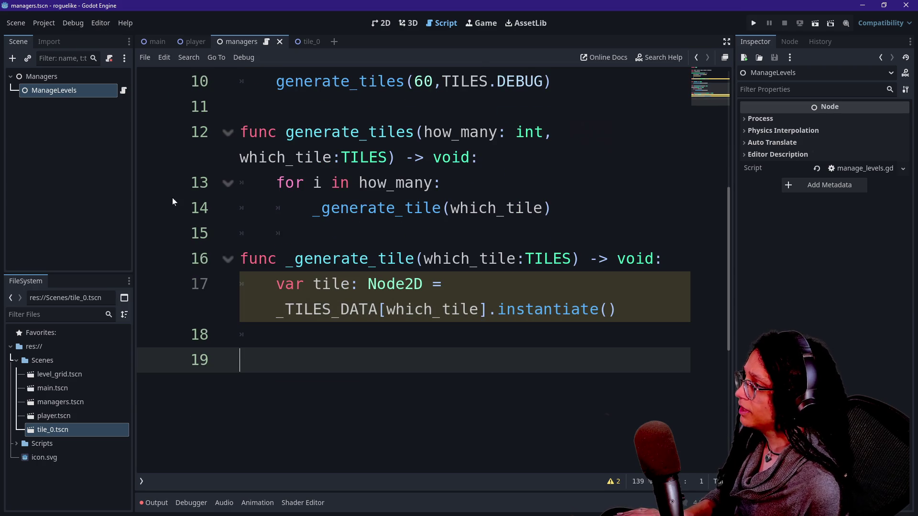
key("Up")
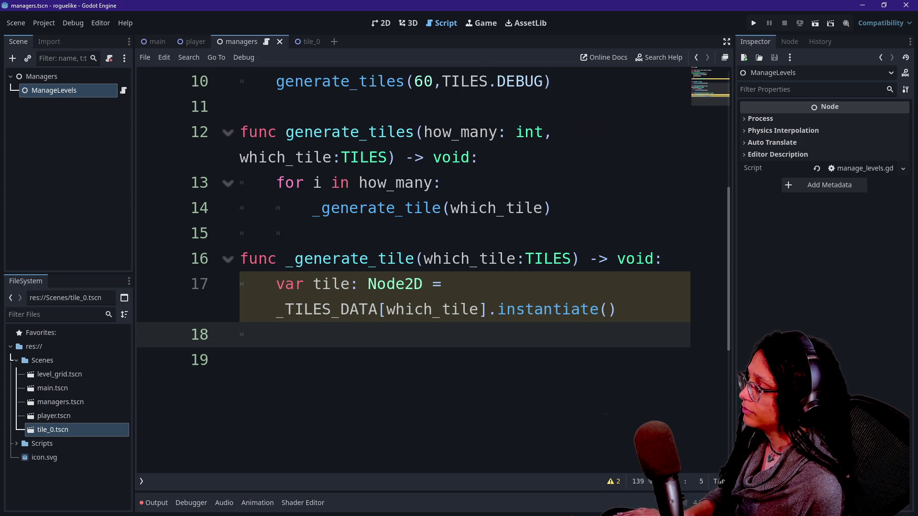
key("BackSpace")
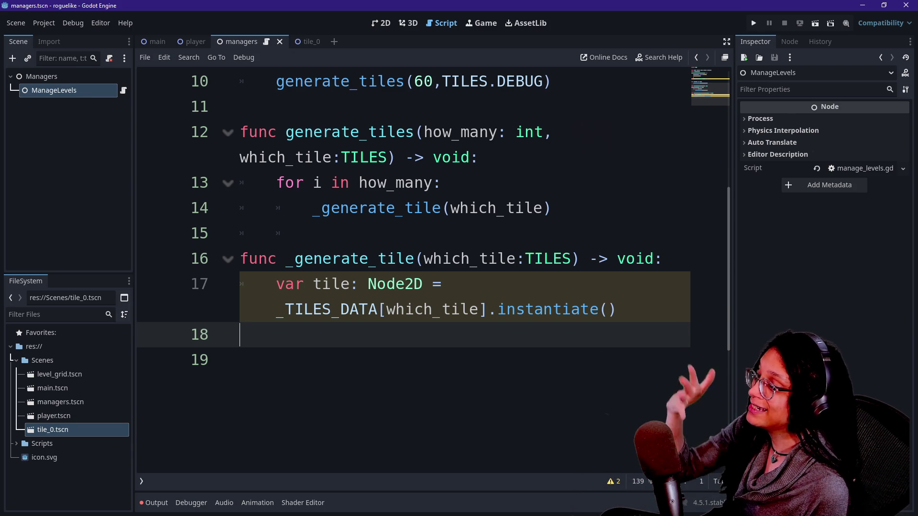
key("Down")
key("Up")
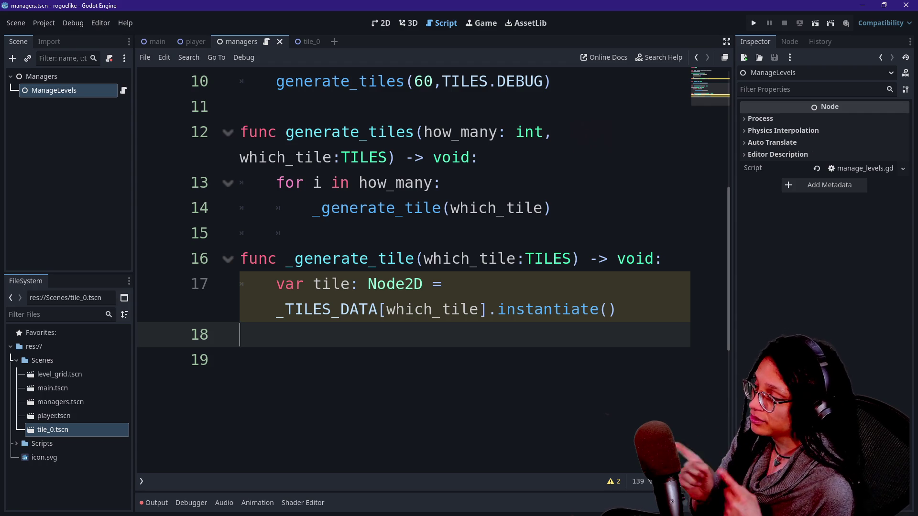
key("BackSpace")
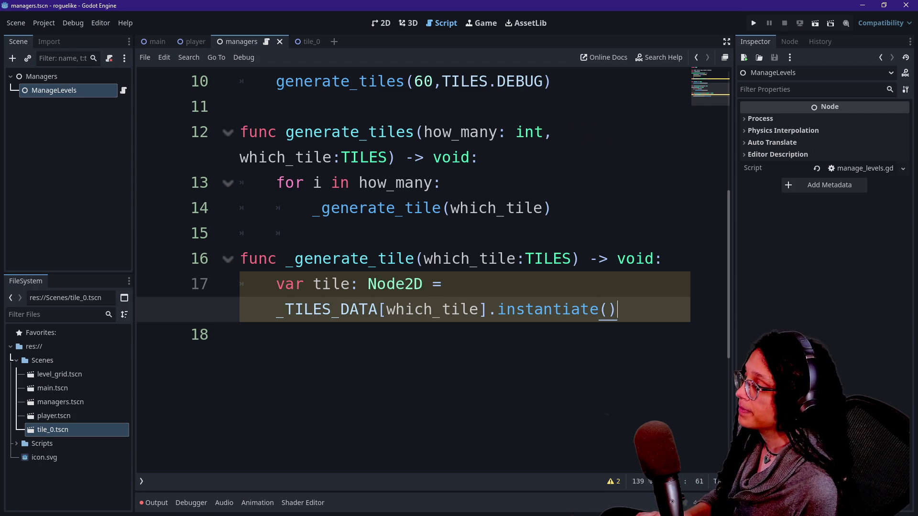
key("ctrl+shift+F11")
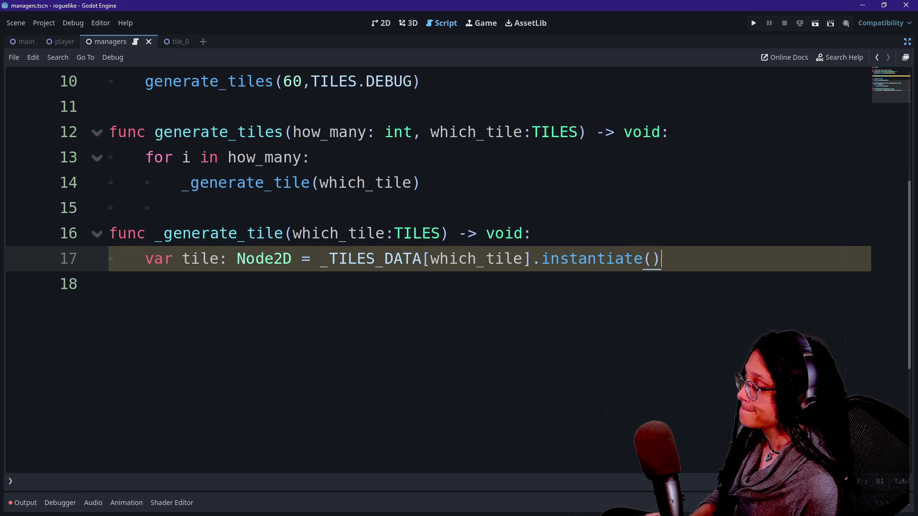
Write LevelGrid.ref.add_child(tile) on a new line 18 after the instantiate line.
key("Return")
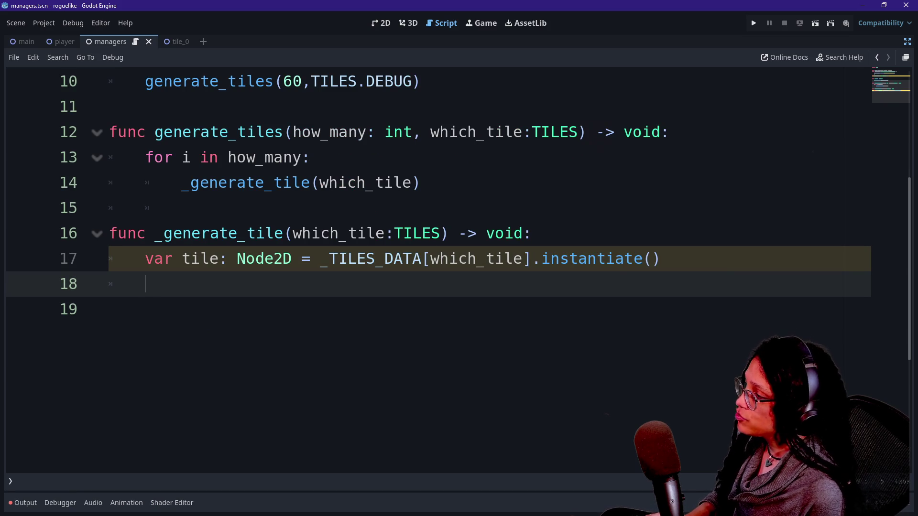
type("t")
key("BackSpace")
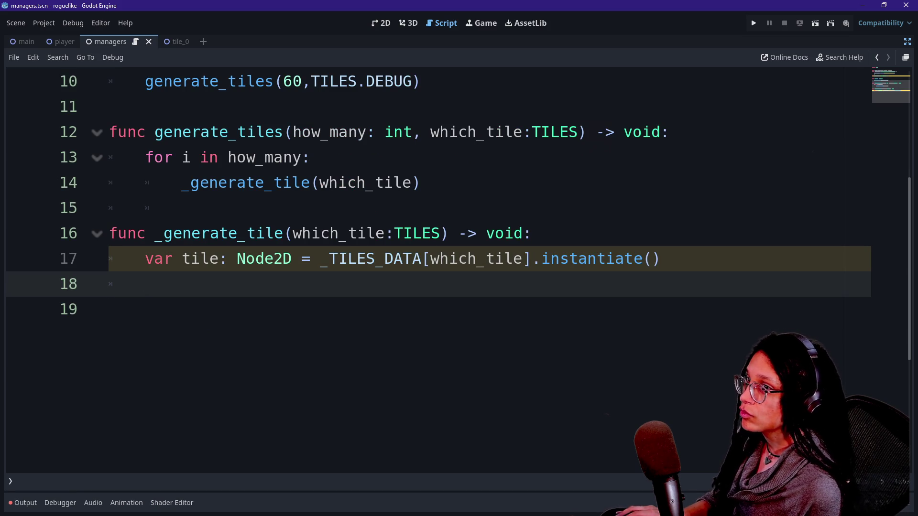
key("alt+Tab")
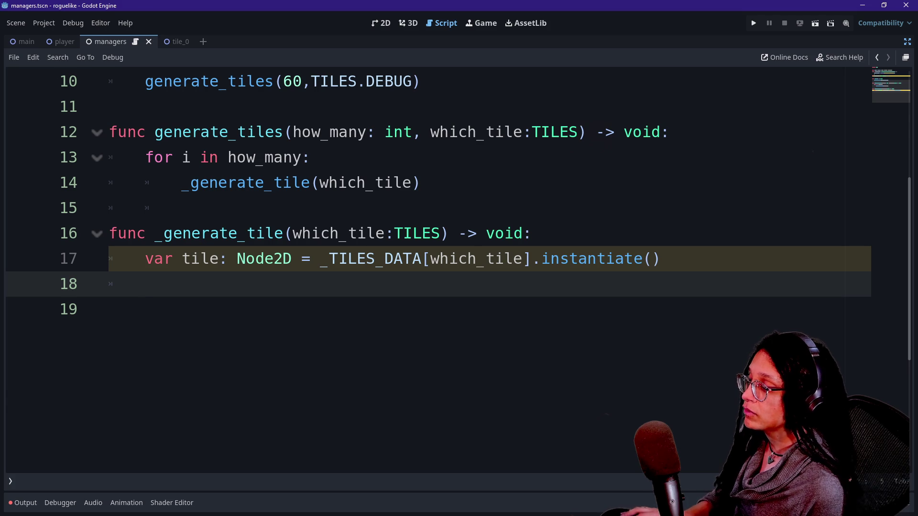
type("L")
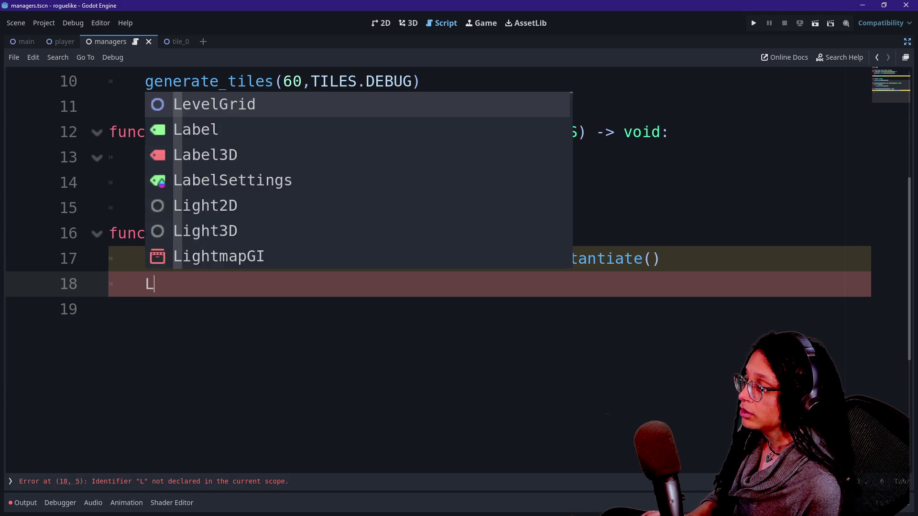
type("evelGrid.ref.")
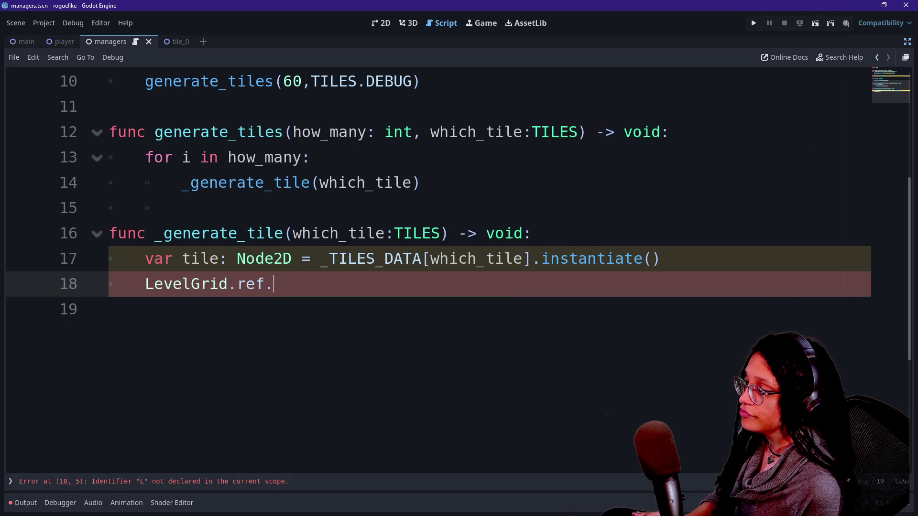
type("add")
key("Return")
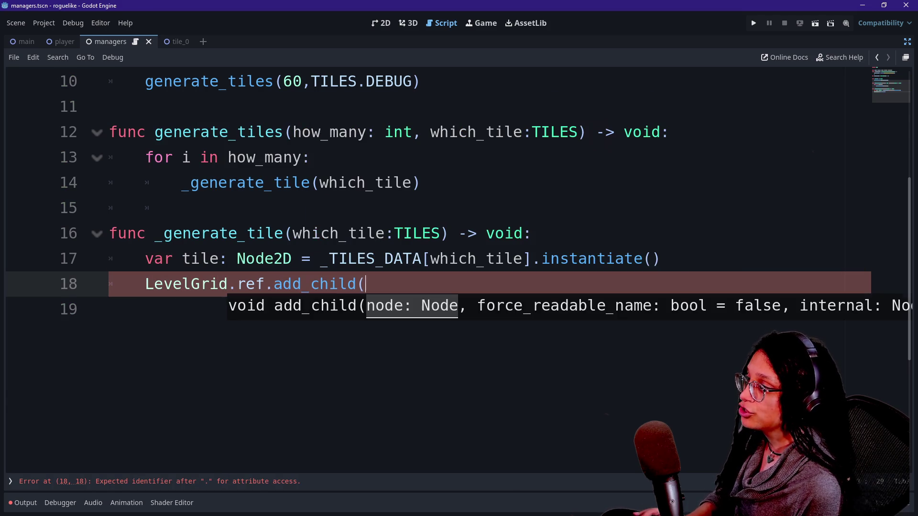
type("tile)")
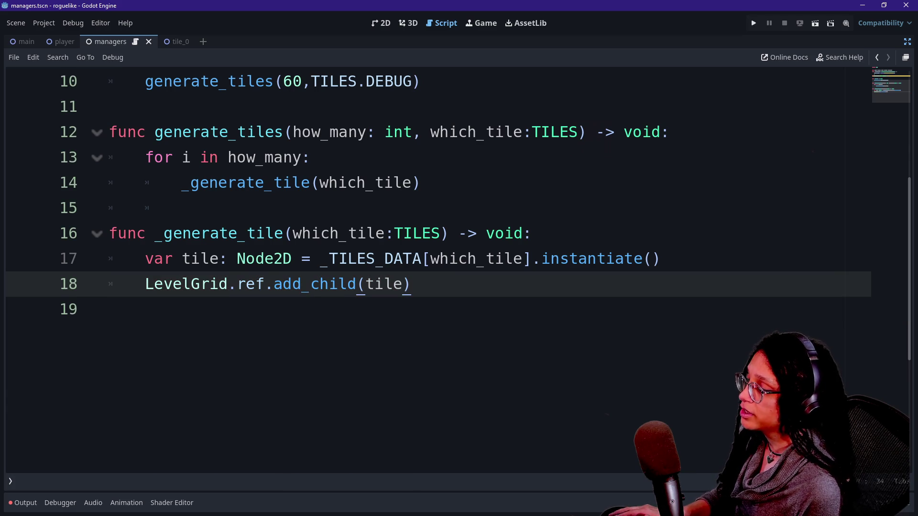
Review lines 17 and 18, checking the add_child documentation, then go to _ready on line 9.
left_click(366, 259)
mouse_move(109, 258)
left_mouse_down()
mouse_move(412, 284)
mouse_move(661, 259)
left_mouse_up()
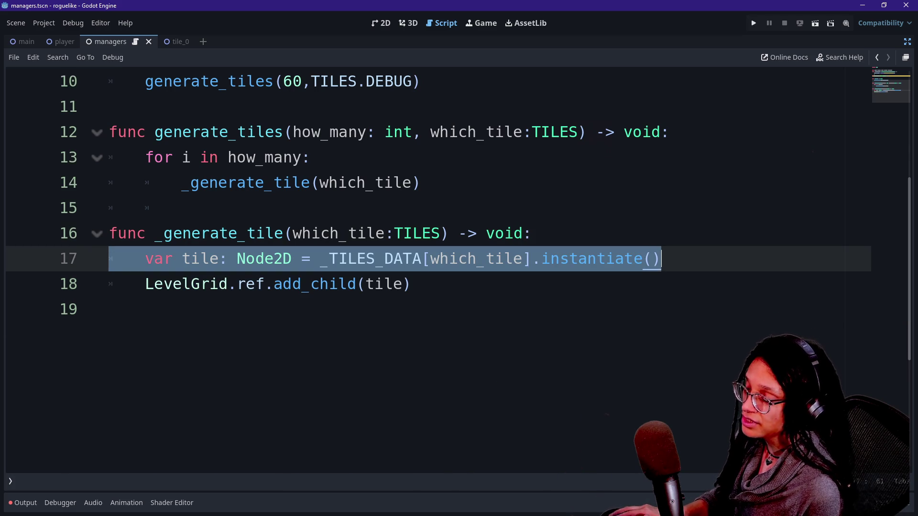
left_click(661, 259)
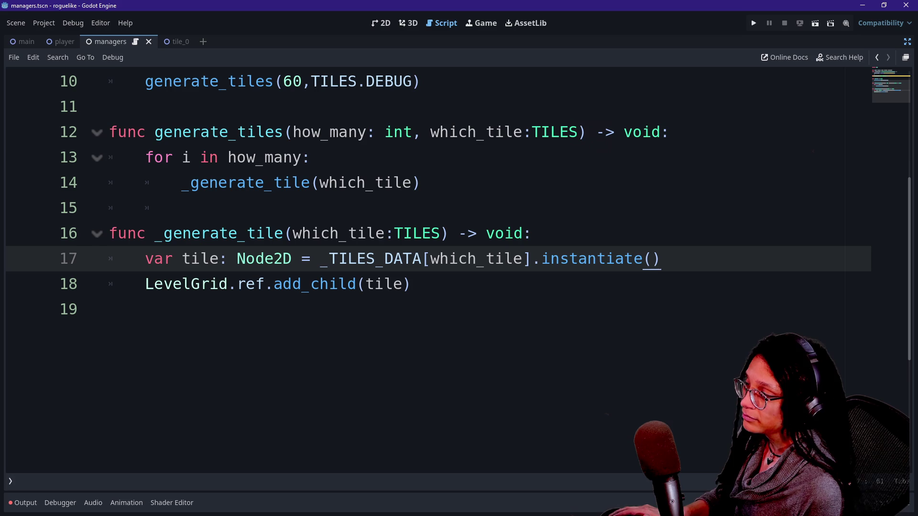
left_click_drag(109, 259, 376, 259)
left_click(376, 259)
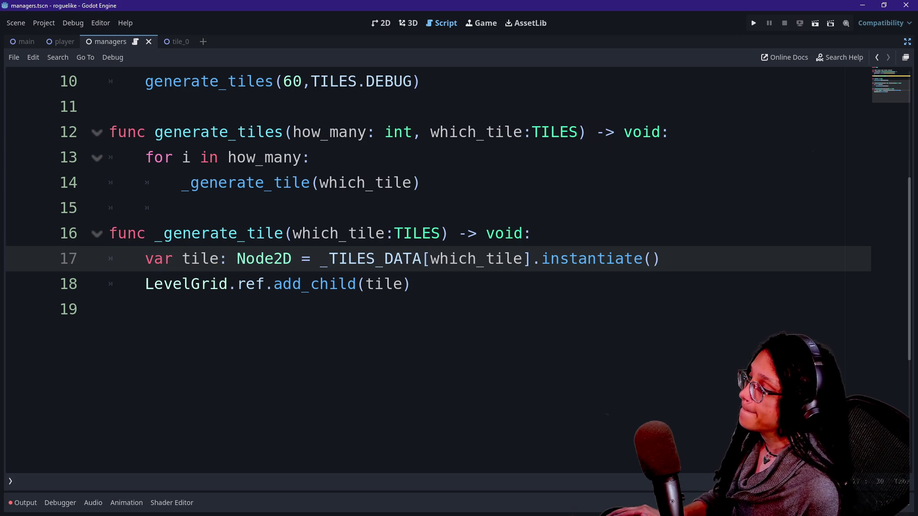
left_click_drag(264, 284, 330, 284)
left_click(330, 284)
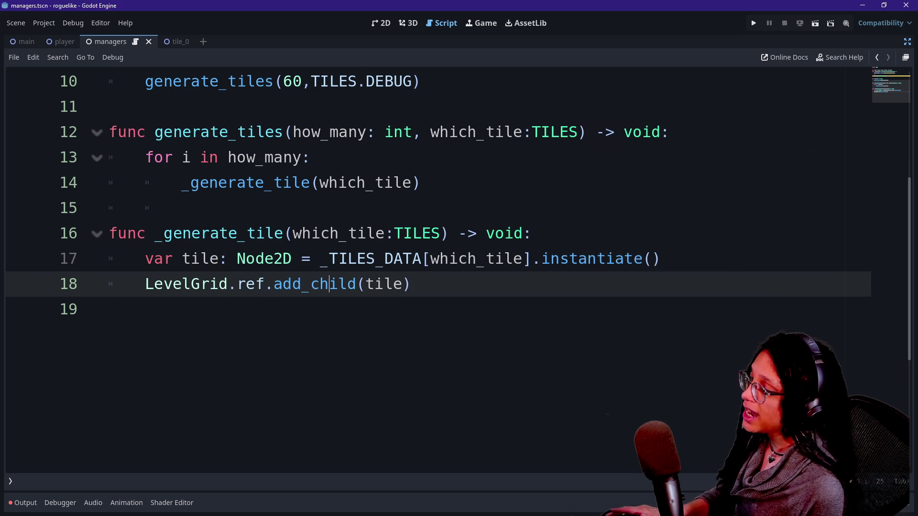
mouse_move(330, 284)
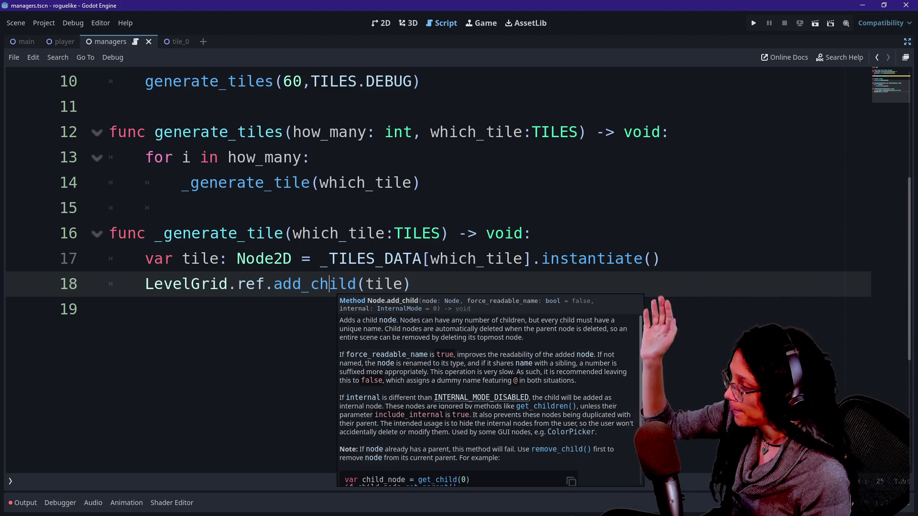
triple_click(330, 283)
left_click(109, 309)
left_click(411, 284)
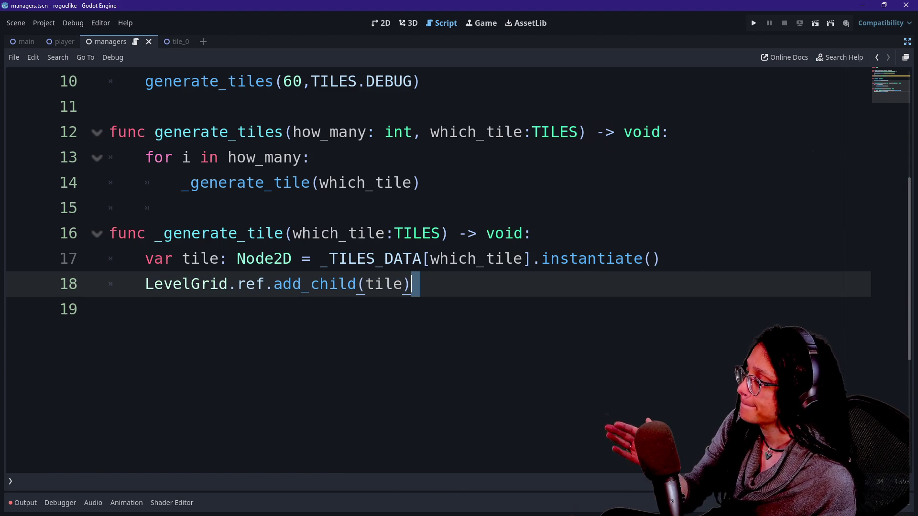
scroll(430, 268, "up", 2)
left_click(311, 208)
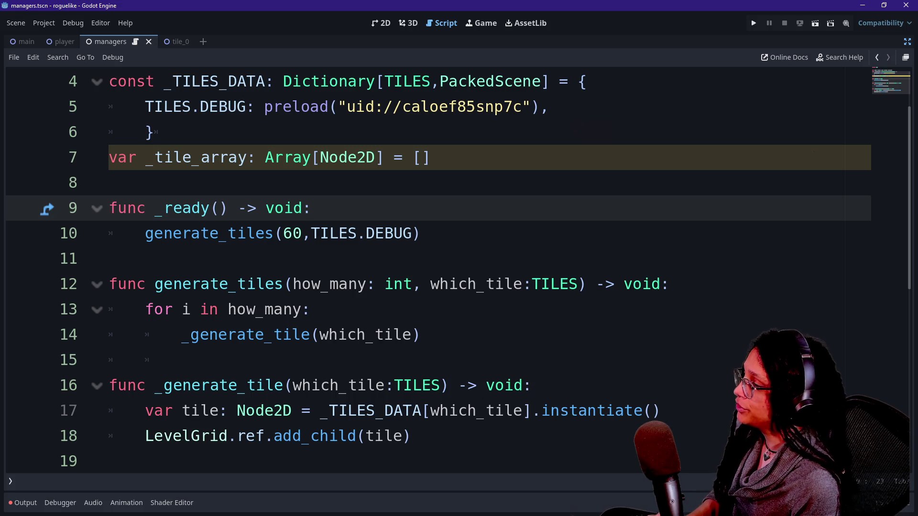
left_click(357, 233)
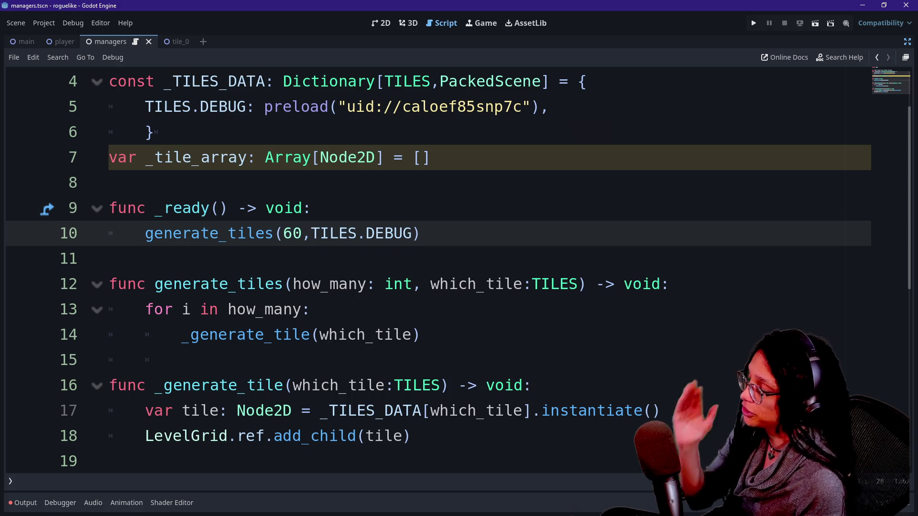
left_click(420, 233)
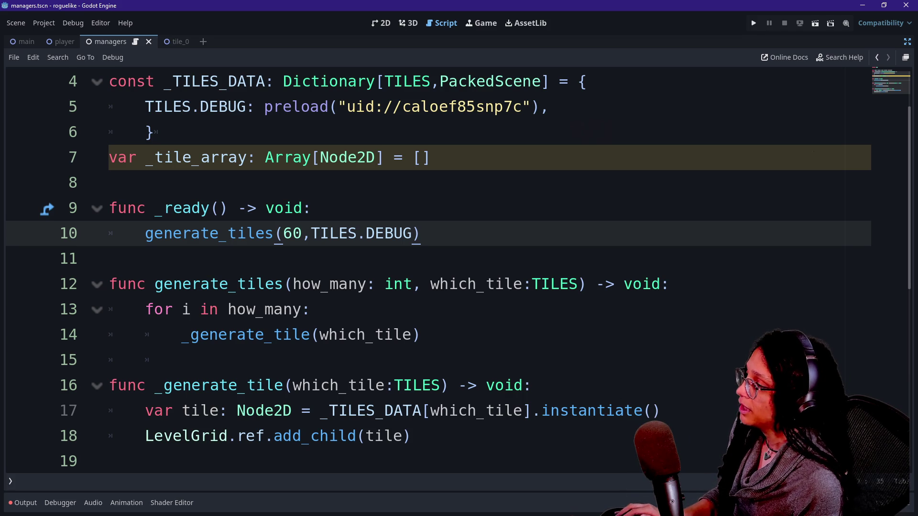
left_click(430, 158)
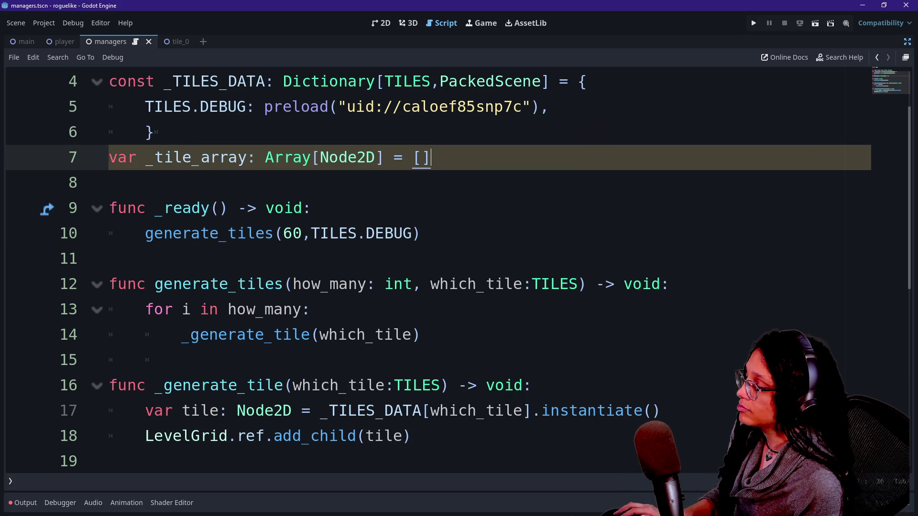
scroll(430, 267, "down", 2)
scroll(430, 268, "up", 2)
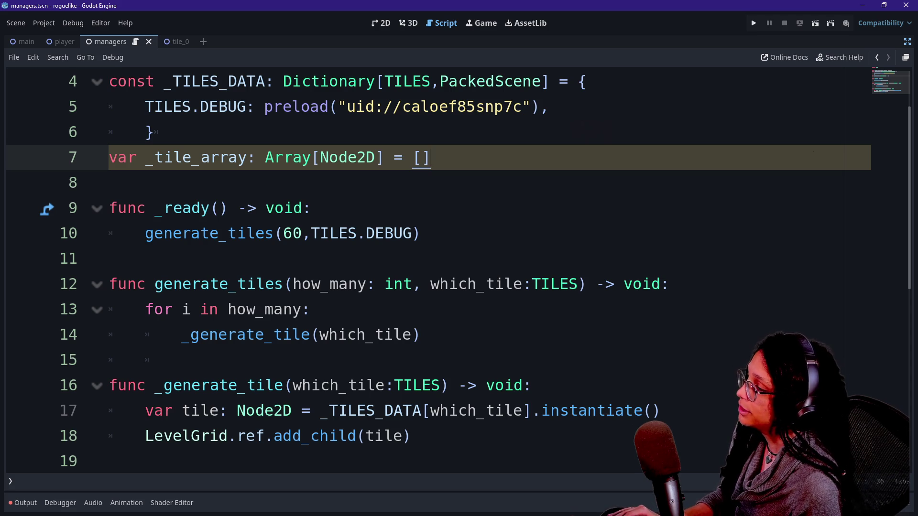
left_click(284, 233)
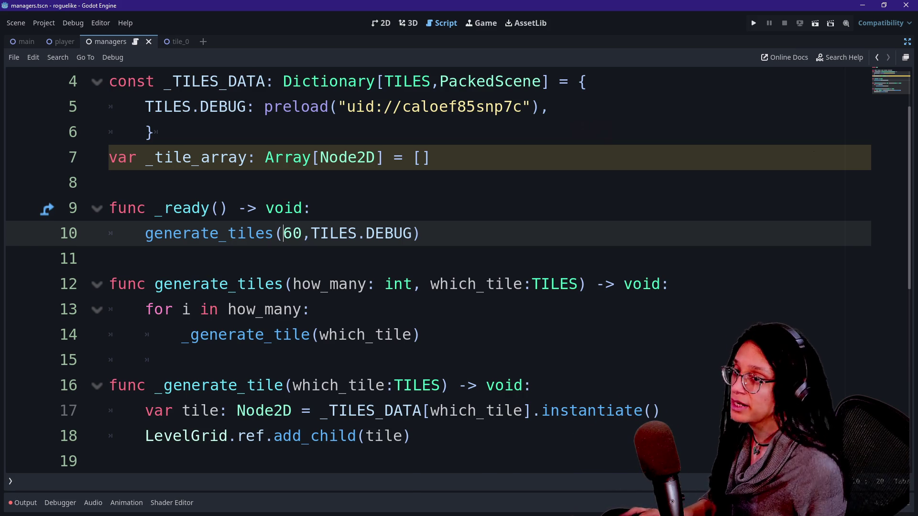
key("alt+Tab")
Show the MINE Milanote board in full screen, scrolled to the RoomDictionary card and grid sketch.
left_click(406, 18)
key("F11")
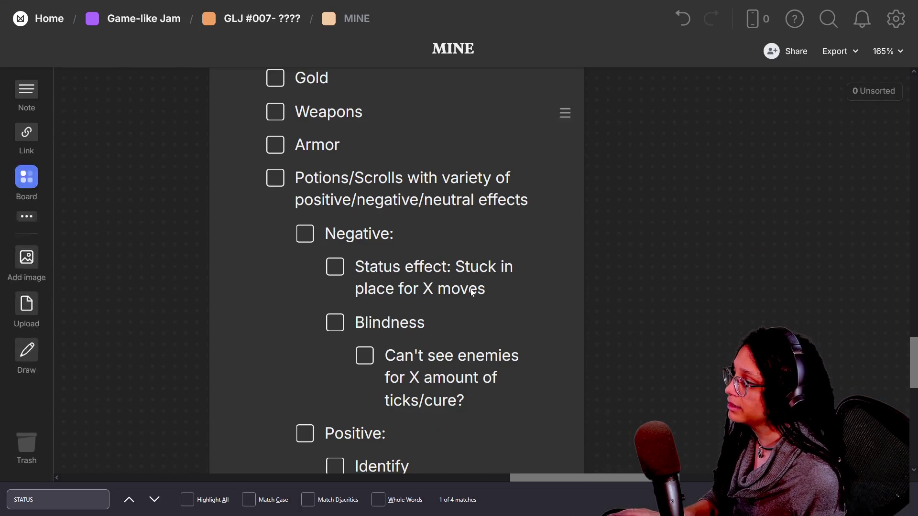
scroll(662, 316, "up", 10)
scroll(662, 313, "down", 10)
scroll(492, 273, "up", 3)
scroll(449, 235, "up", 8)
scroll(426, 280, "up", 8)
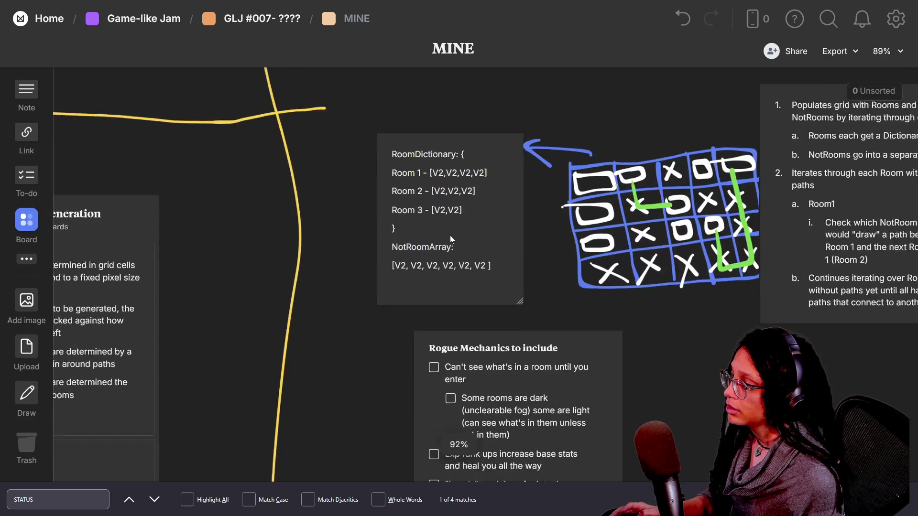
scroll(426, 285, "down", 4)
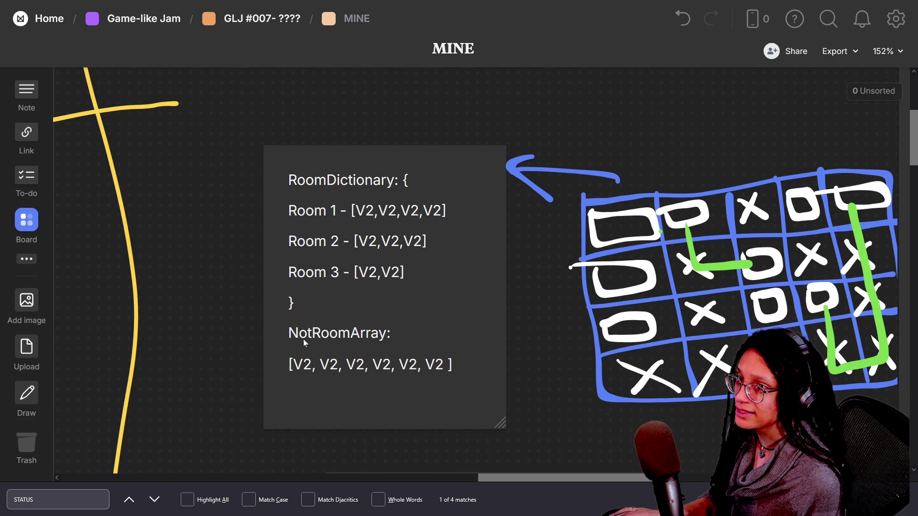
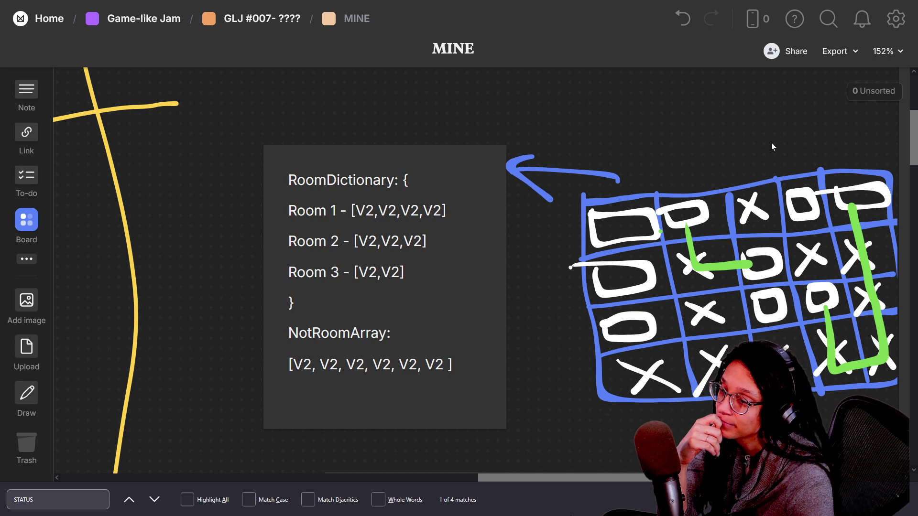
Remove DEBUG from the TILES enum.
key("alt+Tab")
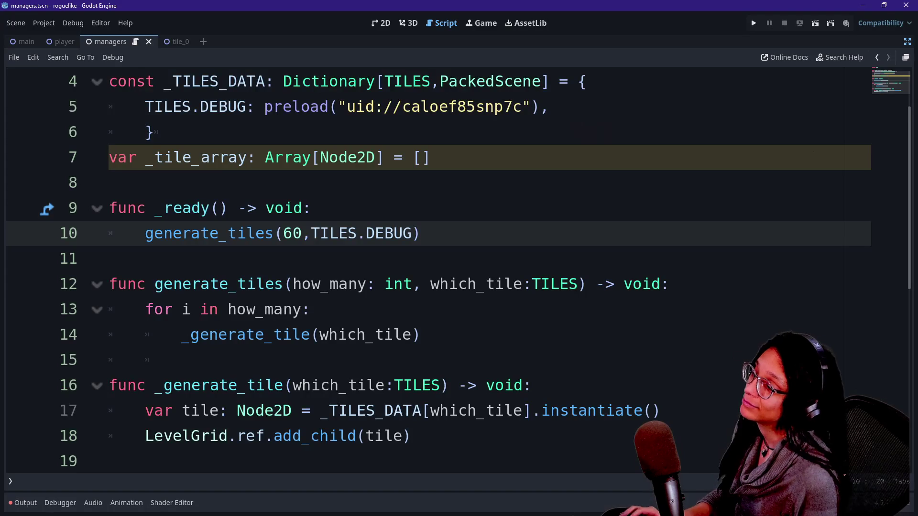
key("Up")
key("Up")
key("Up")
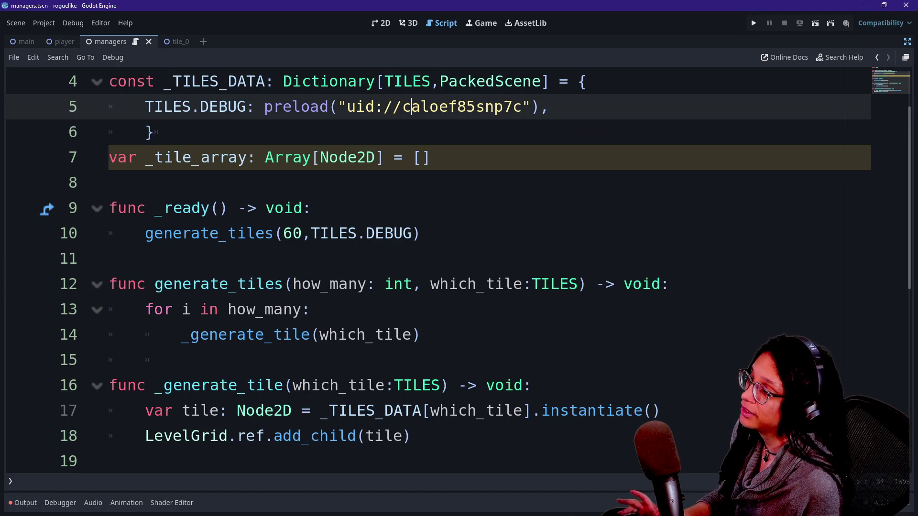
key("Down")
key("ctrl+Up")
key("ctrl+Up")
key("ctrl+Up")
key("Up")
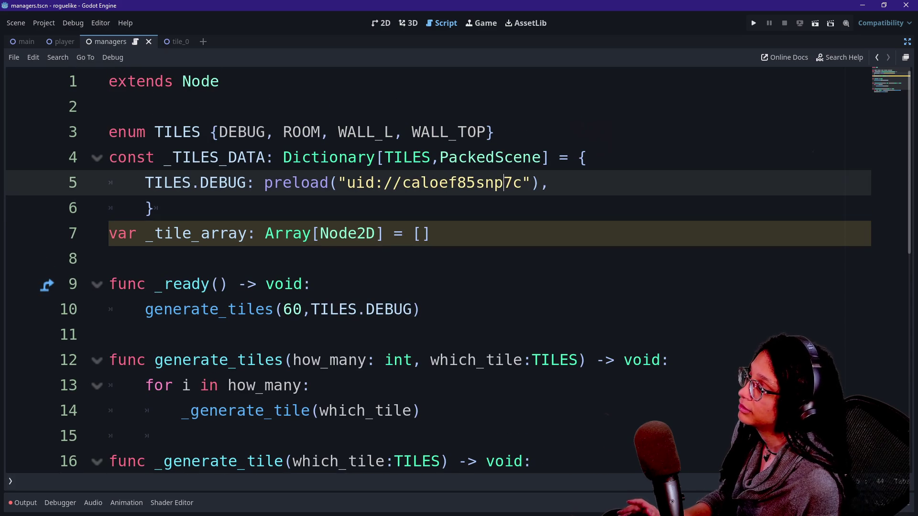
key("Down")
key("shift+Up")
key("Left")
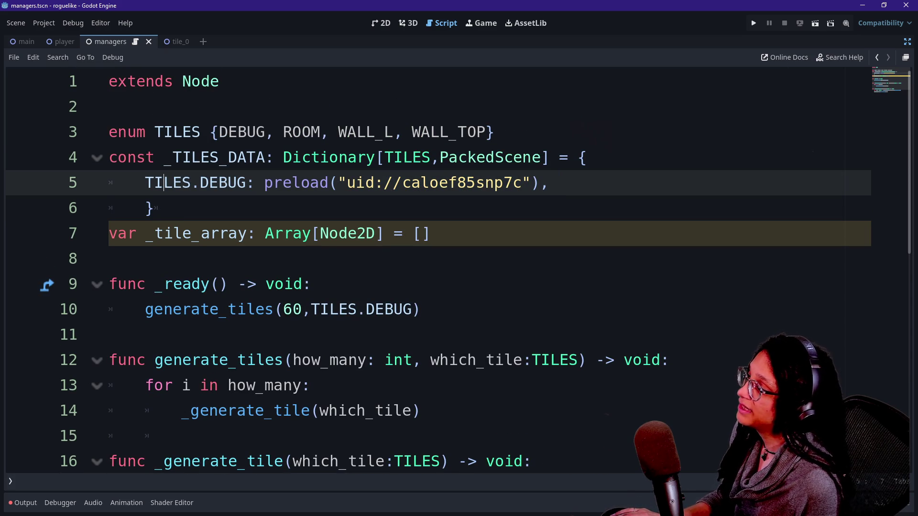
double_click(241, 132)
key("shift+Right")
key("shift+Right")
key("Delete")
Rename the line 5 _TILES_DATA key from DEBUG to ROOM and add a new line after it.
left_click(228, 183)
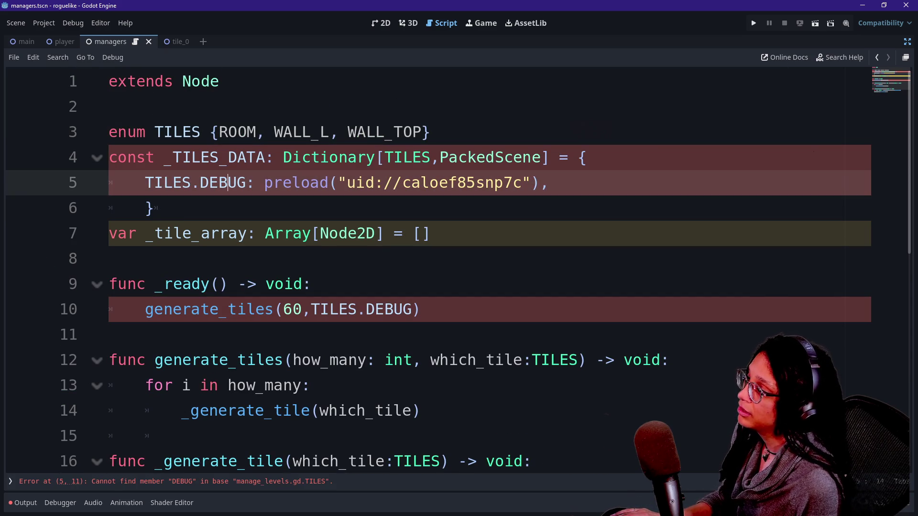
double_click(228, 182)
type("ROOM")
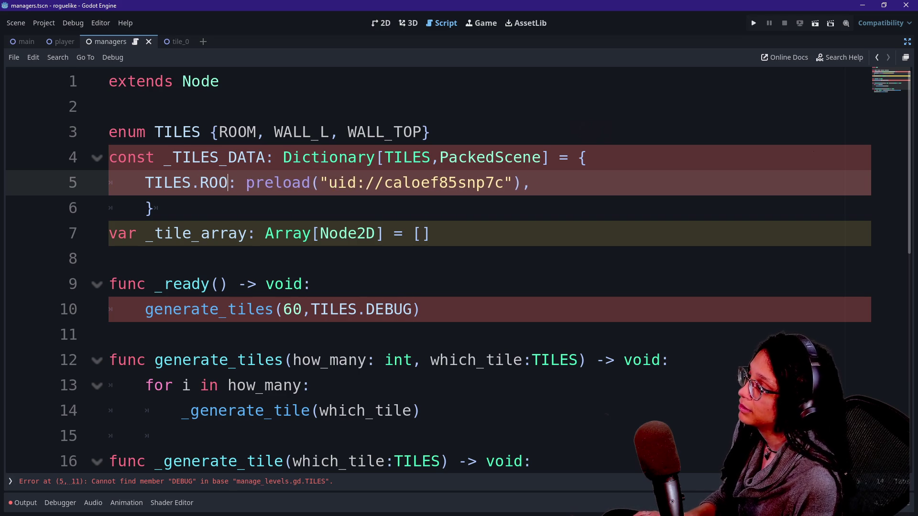
left_click(430, 233)
left_click(541, 183)
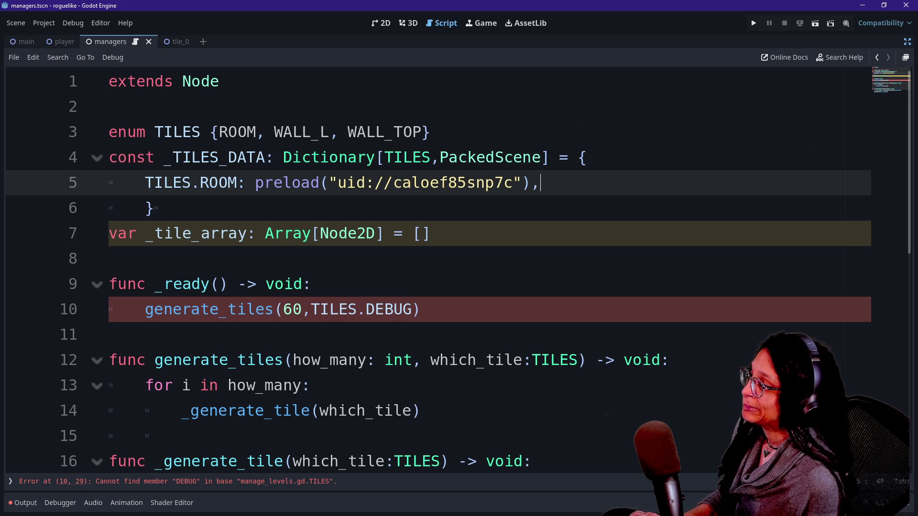
key("Return")
left_click_drag(541, 183, 588, 158)
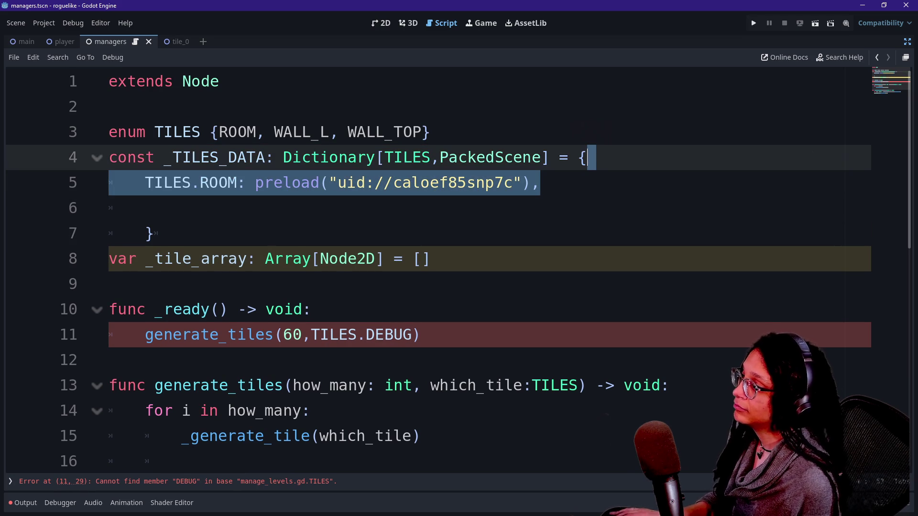
Duplicate the TILES.ROOM entry and rename the copy's key to NOTROOM.
key("ctrl+shift+d")
left_click(238, 208)
key("BackSpace")
key("BackSpace")
key("BackSpace")
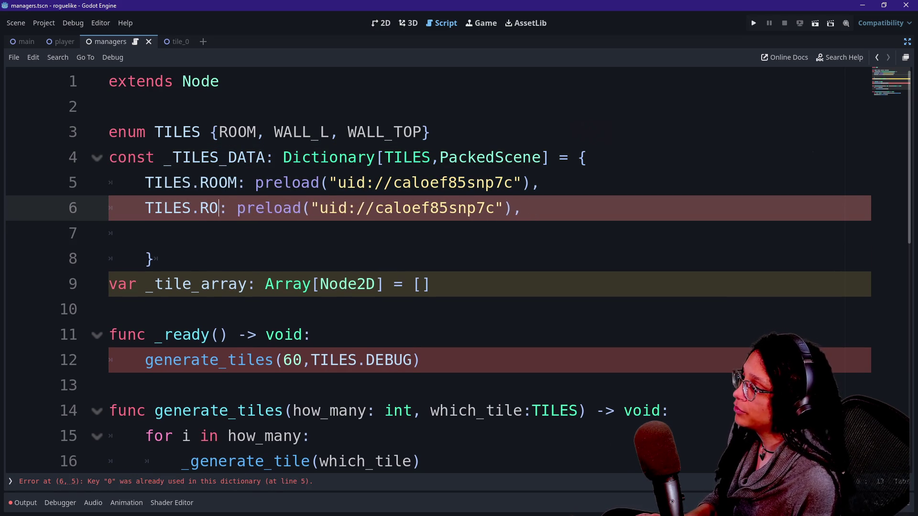
key("BackSpace")
type("NOTROOM")
left_click(329, 208)
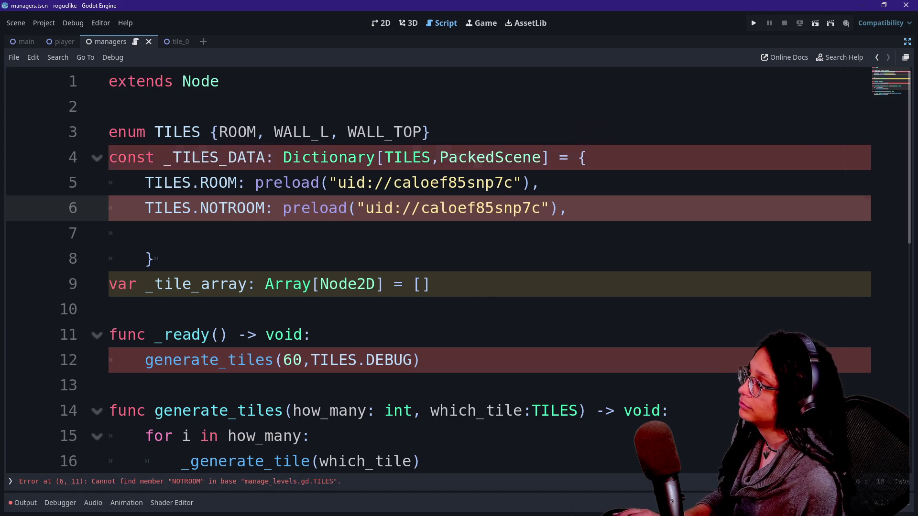
Inspect the enum and the _TILES_DATA Dictionary type, then go to the MINE planning board.
mouse_move(256, 132)
left_mouse_down()
mouse_move(377, 132)
mouse_move(257, 132)
mouse_move(265, 132)
left_mouse_up()
left_click(404, 132)
left_click(146, 233)
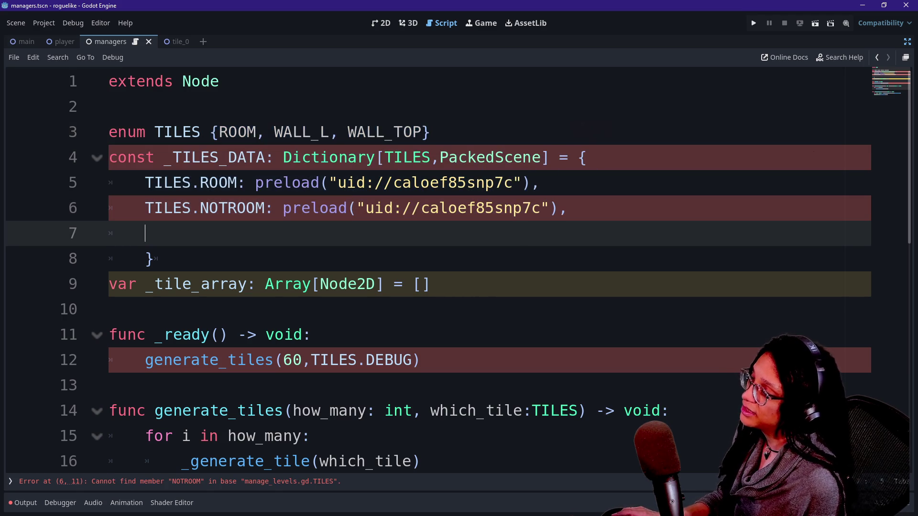
left_click_drag(209, 131, 376, 157)
left_click(403, 157)
left_click(273, 208)
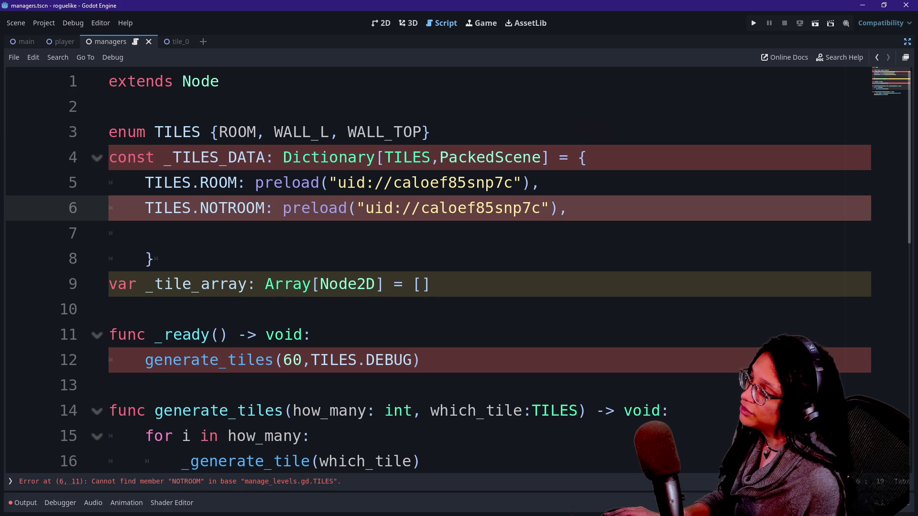
left_click(328, 158)
mouse_move(329, 157)
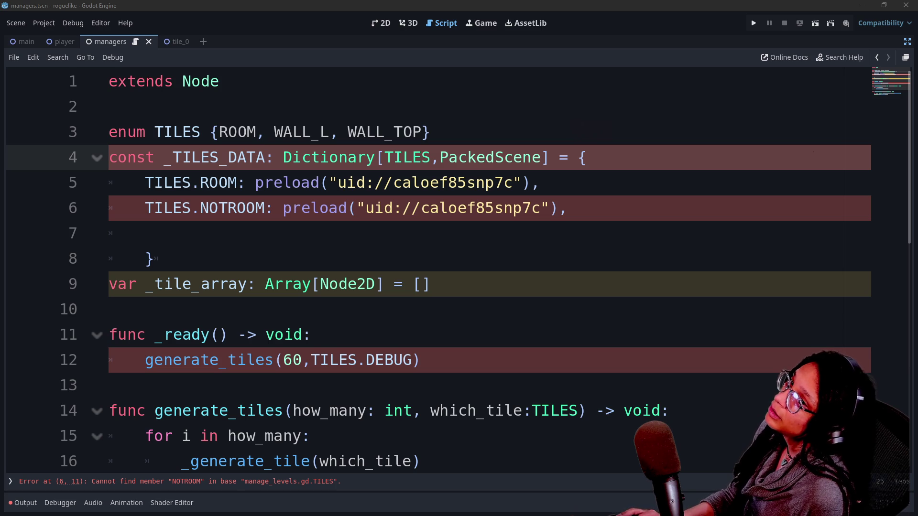
key("alt+Tab")
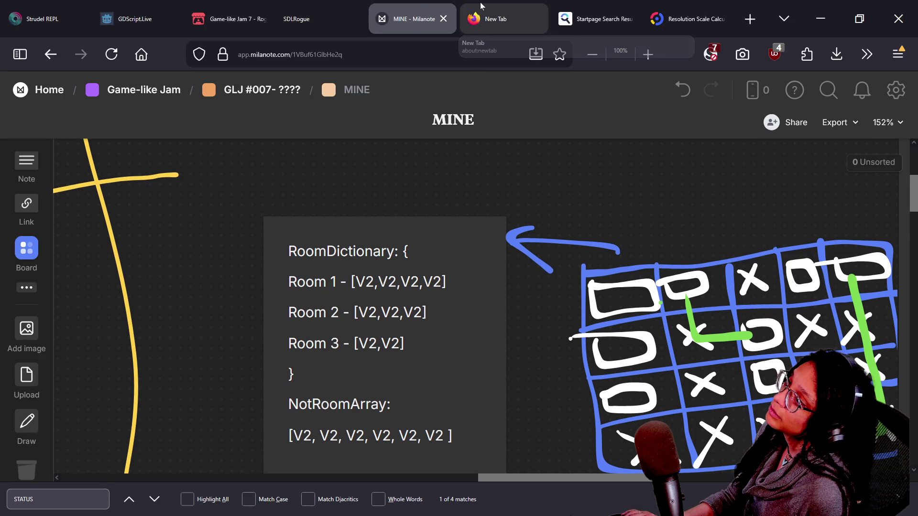
Switch to the JSRogue tab and reload the game back to its title screen.
left_click(315, 7)
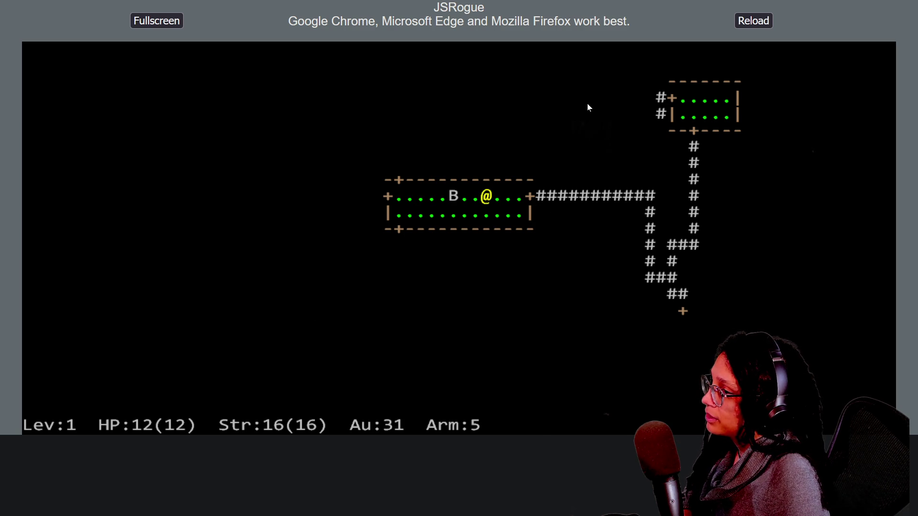
mouse_move(687, 50)
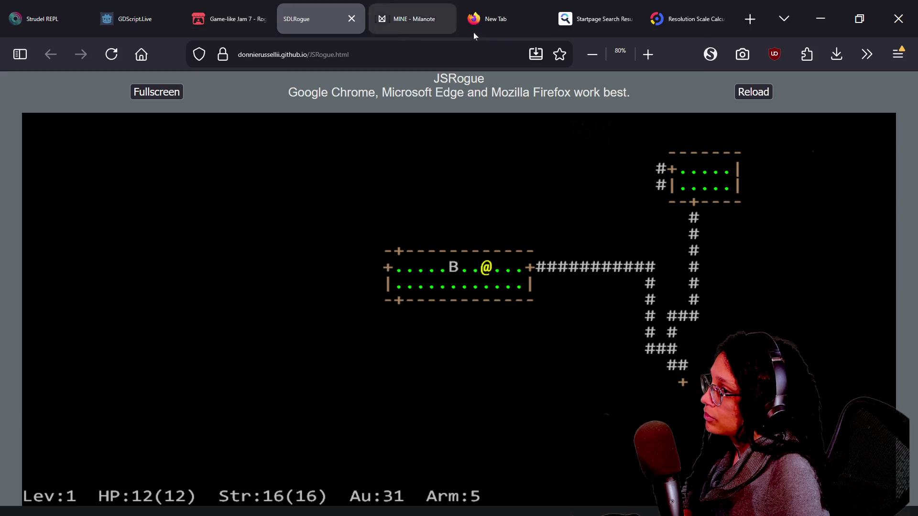
left_click(749, 98)
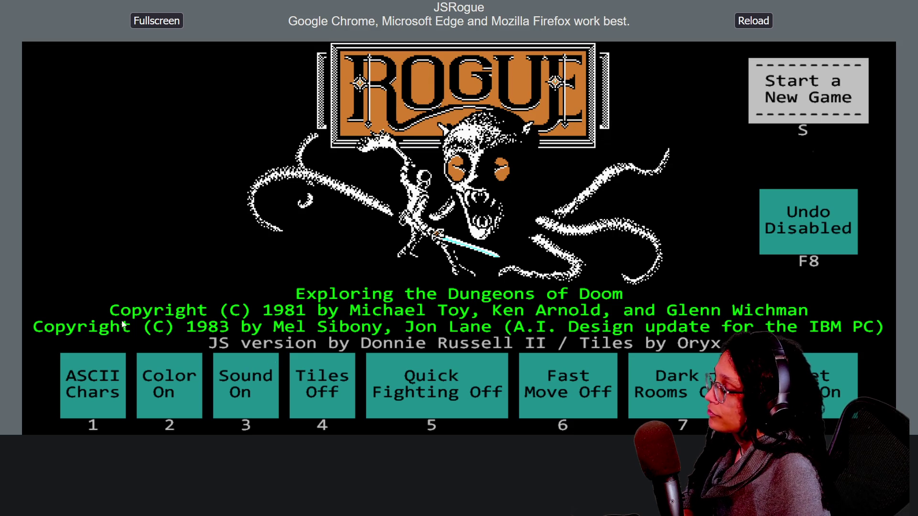
Toggle option 1 and start a new game, entering a character name and favourite fruit.
left_click(122, 384)
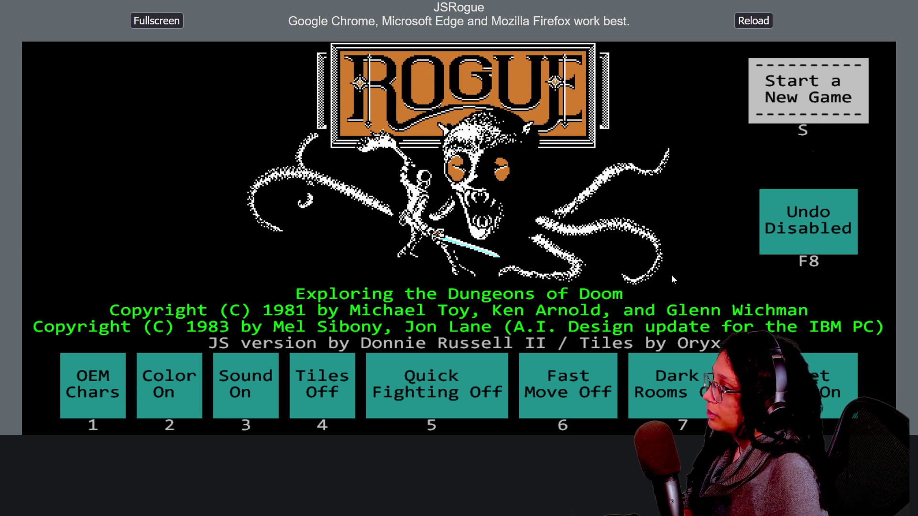
left_click(845, 92)
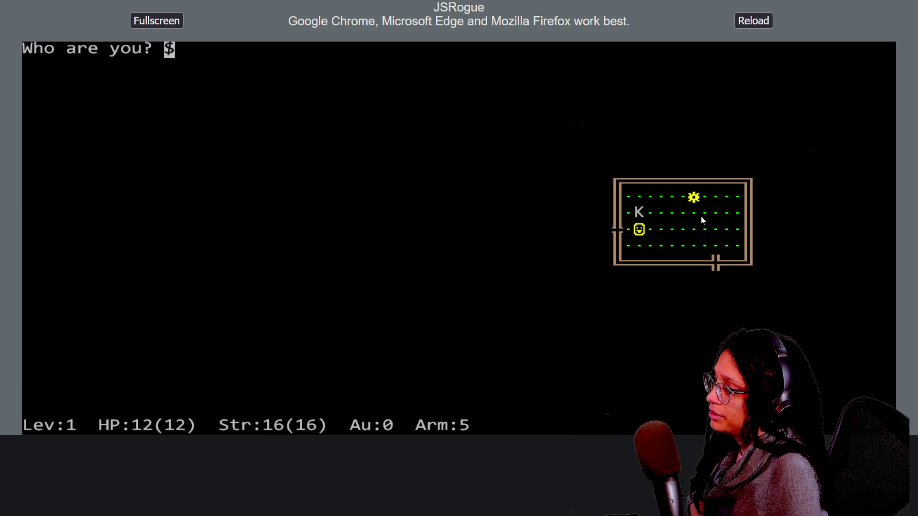
type("rtghb")
key("Return")
type("bjkljb")
key("Return")
Walk the player a few steps left out of the room, then reload to the title screen.
key("h")
key("h")
key("h")
key("h")
key("h")
key("b")
key("h")
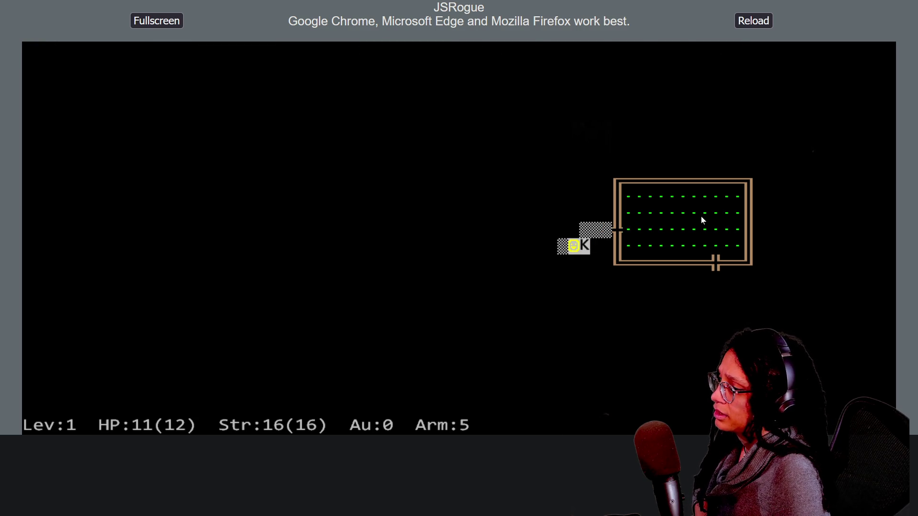
key("h")
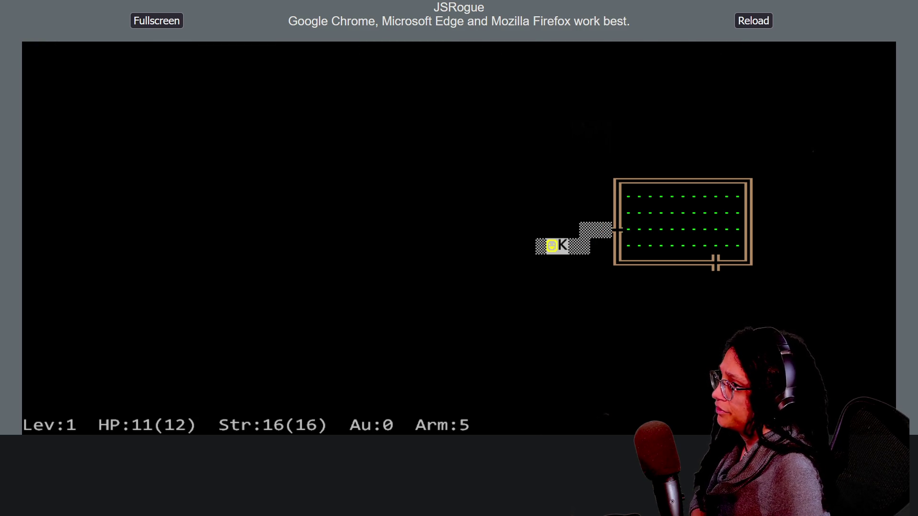
left_click(754, 20)
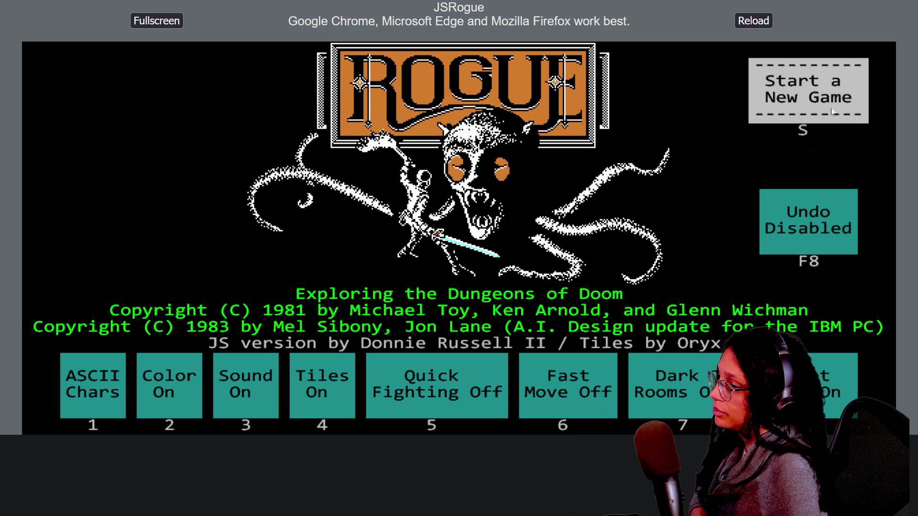
Start a new tiled game, entering a character name and the fruit answer.
left_click(780, 117)
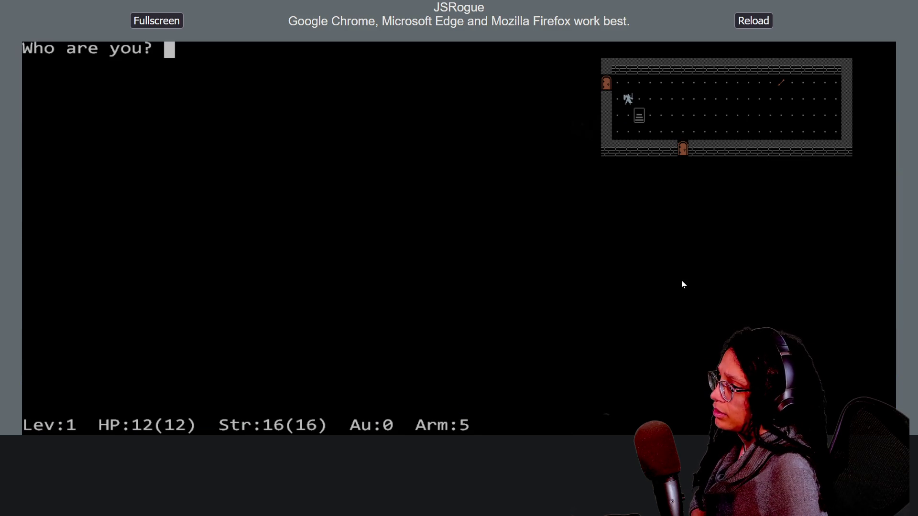
type("mkln")
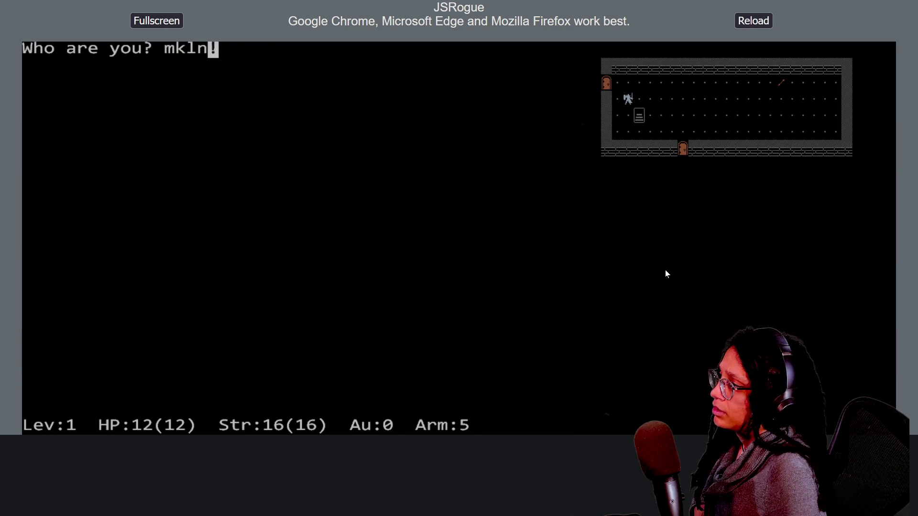
key("Return")
type("bo;")
key("Return")
Walk out the west door, back past the scroll, then through the bottom door into the corridor.
key("y")
key("h")
key("h")
key("h")
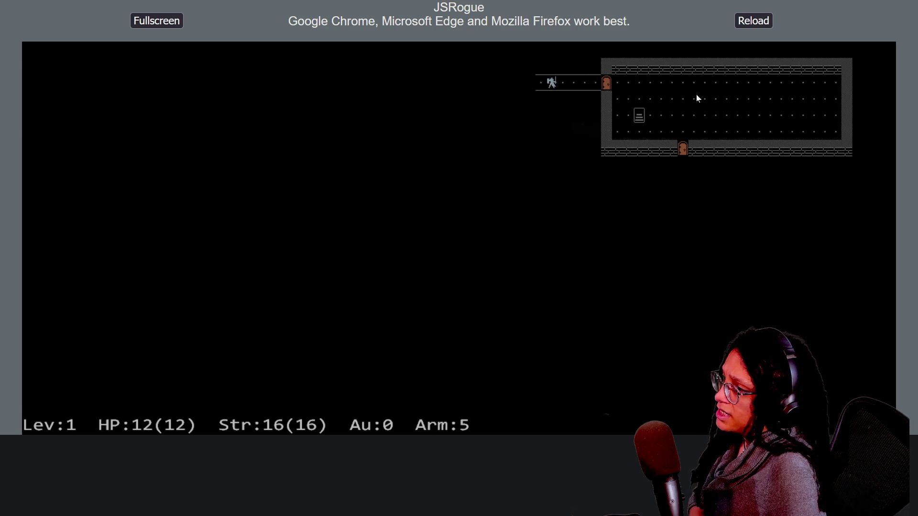
key("l")
key("l")
key("l")
key("j")
key("j")
key("n")
key("l")
key("l")
key("j")
key("j")
key("j")
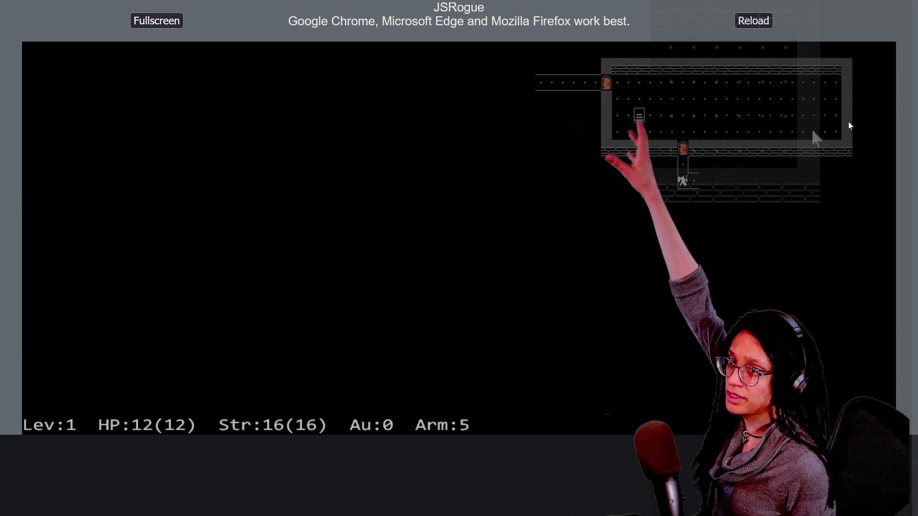
key("Right")
key("Right")
key("Right")
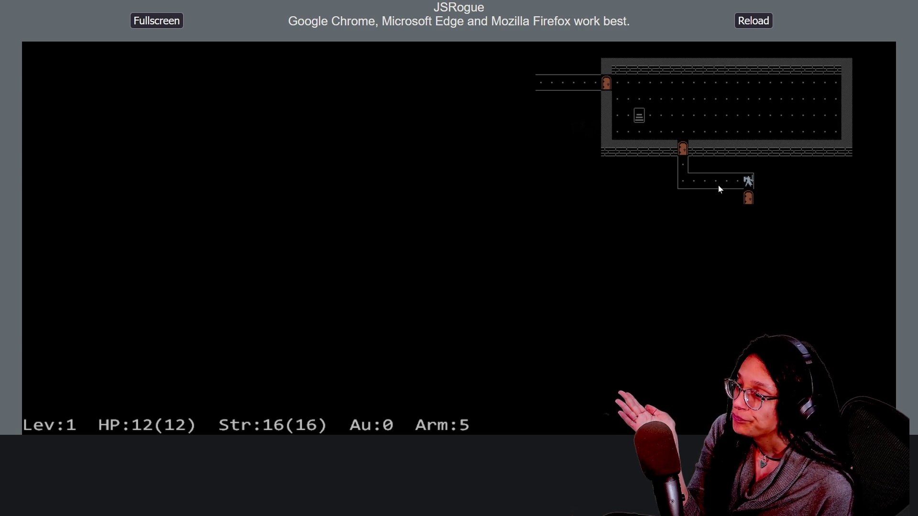
Walk the player left to the corridor corner, probing up and right along the way.
key("Left")
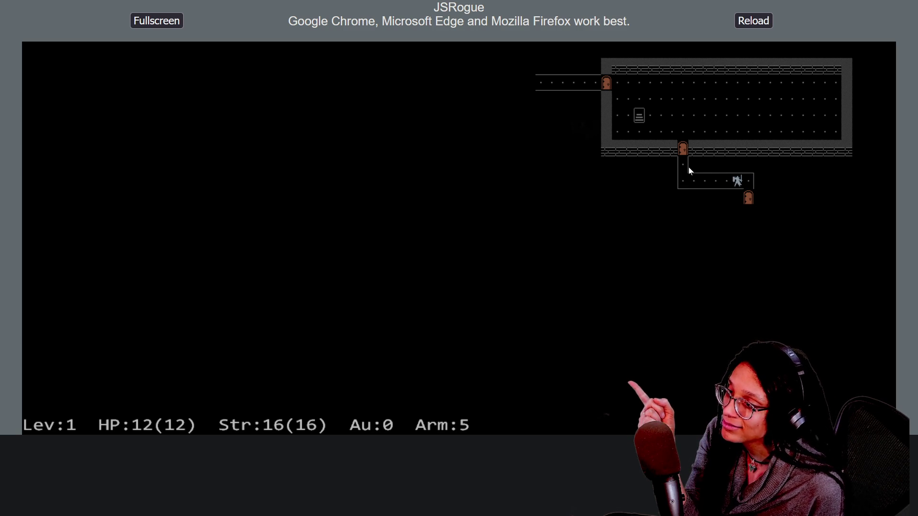
key("shift+Left")
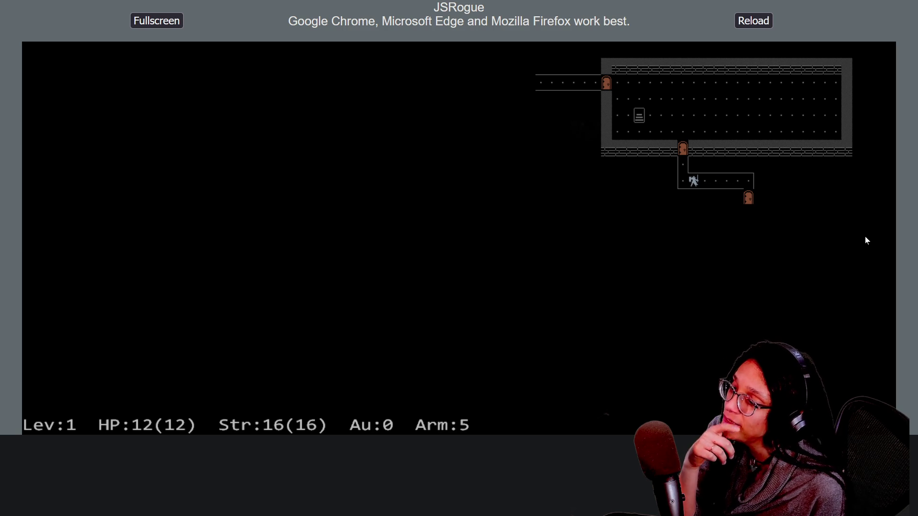
key("Up")
key("Down")
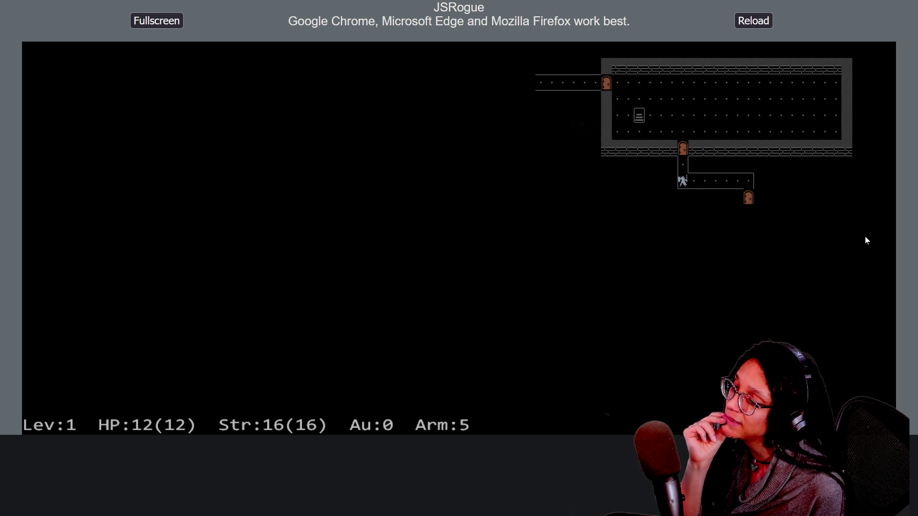
key("Right")
key("Right")
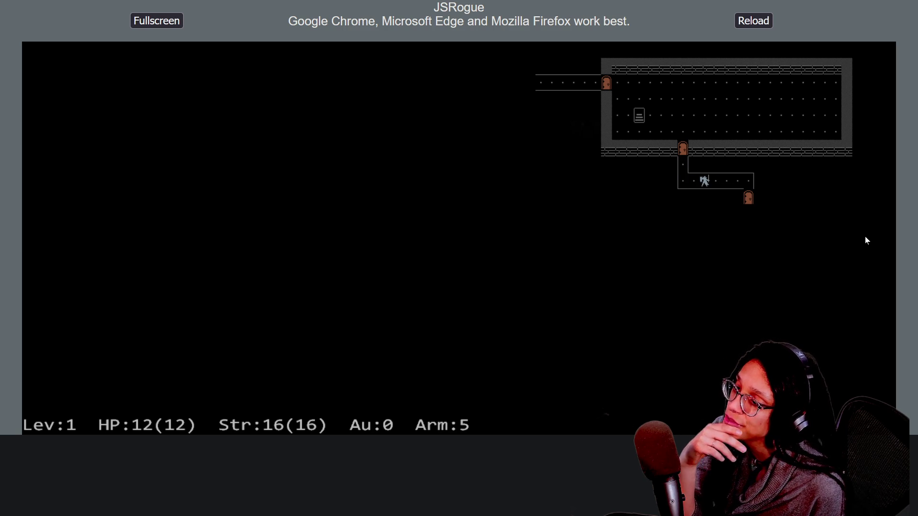
key("Left")
key("Left")
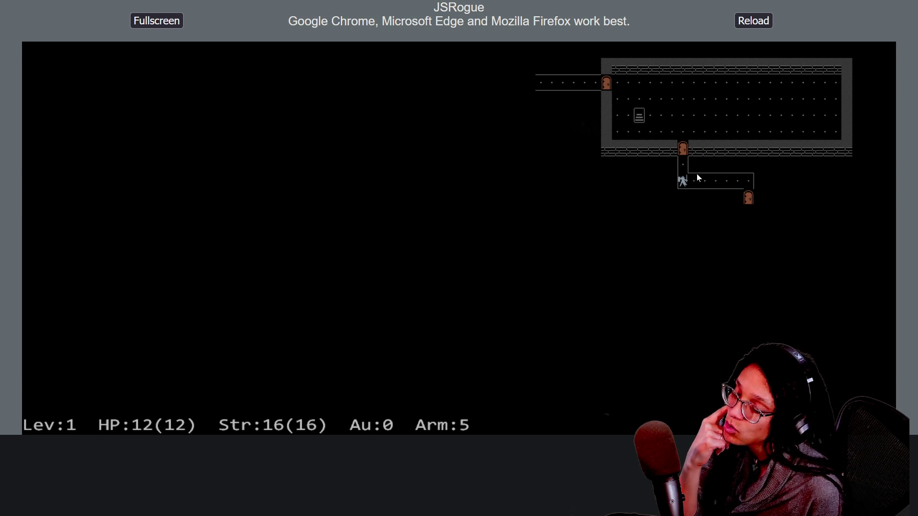
Walk up into the first room, out its west door, and across the new small room.
key("k")
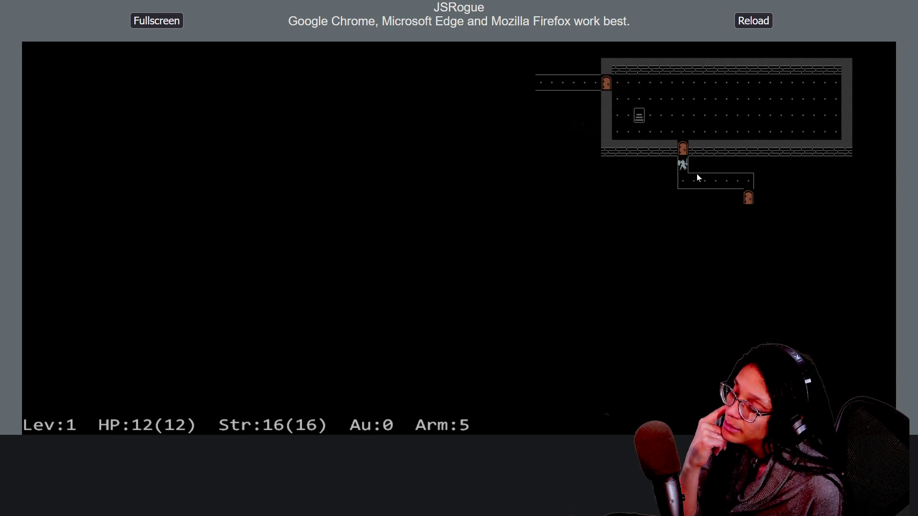
key("k")
key("k")
key("j")
key("j")
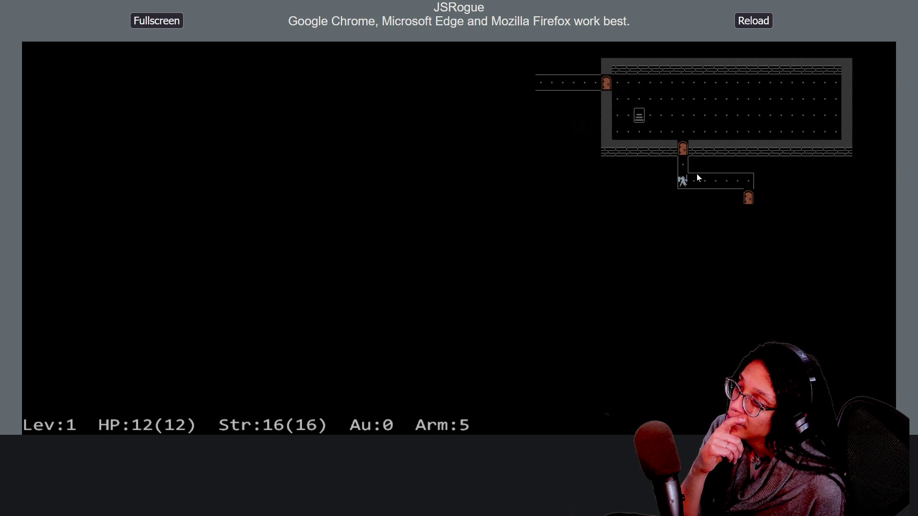
key("k")
key("k")
key("k")
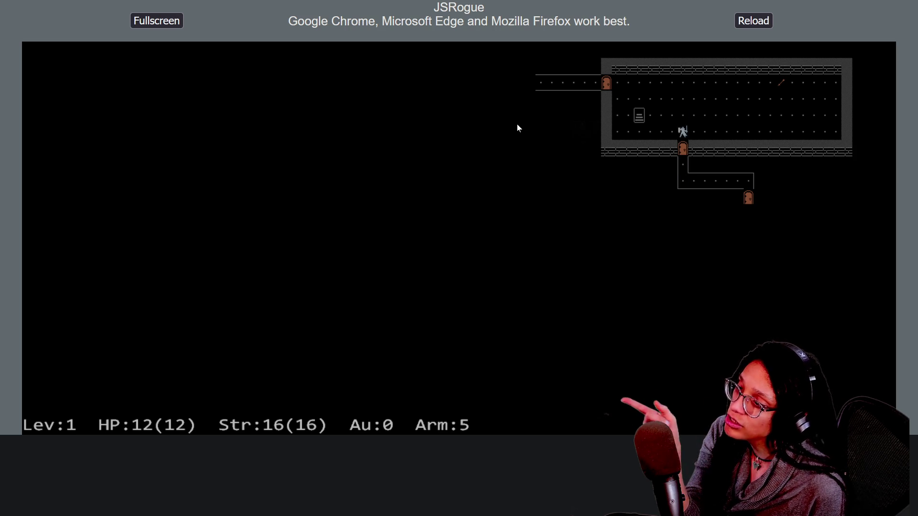
key("h")
key("h")
key("h")
key("h")
key("h")
key("h")
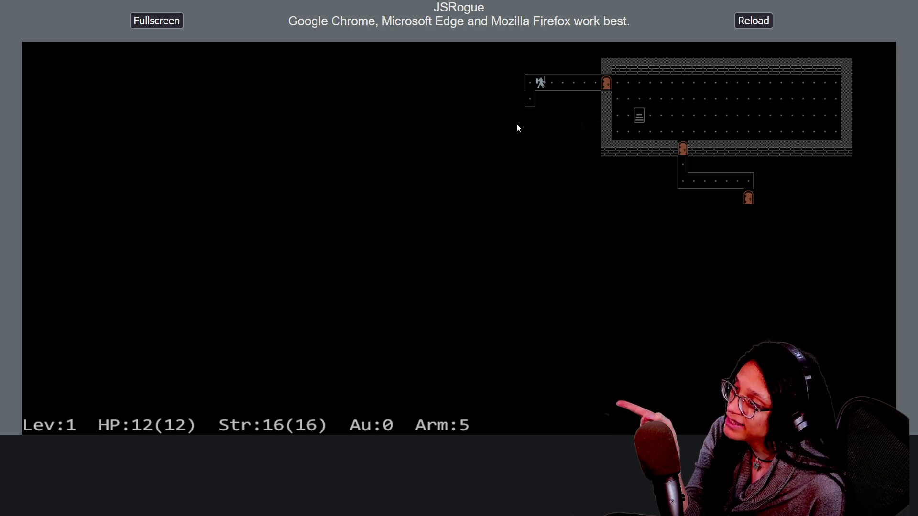
key("b")
key("h")
key("h")
key("h")
key("shift+h")
key("j")
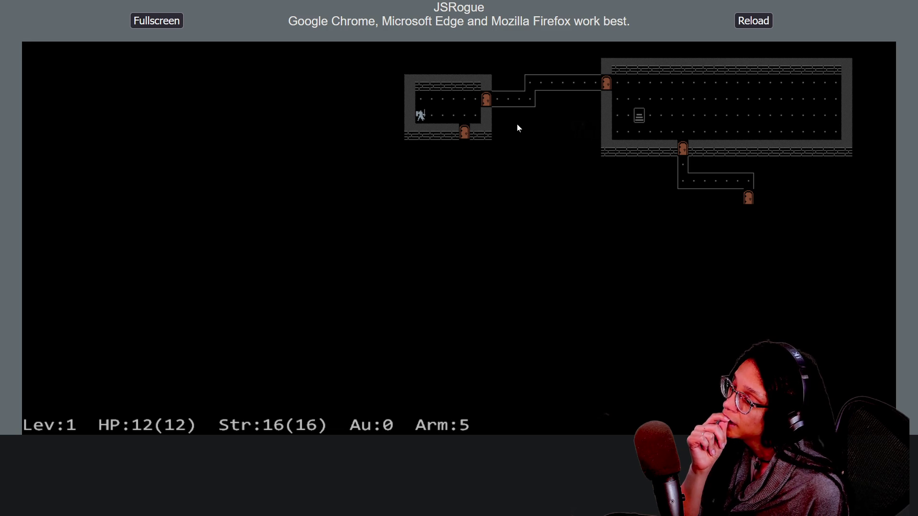
Add a TILES.DEBUG entry to _TILES_DATA with the preload call copied from the NOTROOM entry.
mouse_move(476, 4)
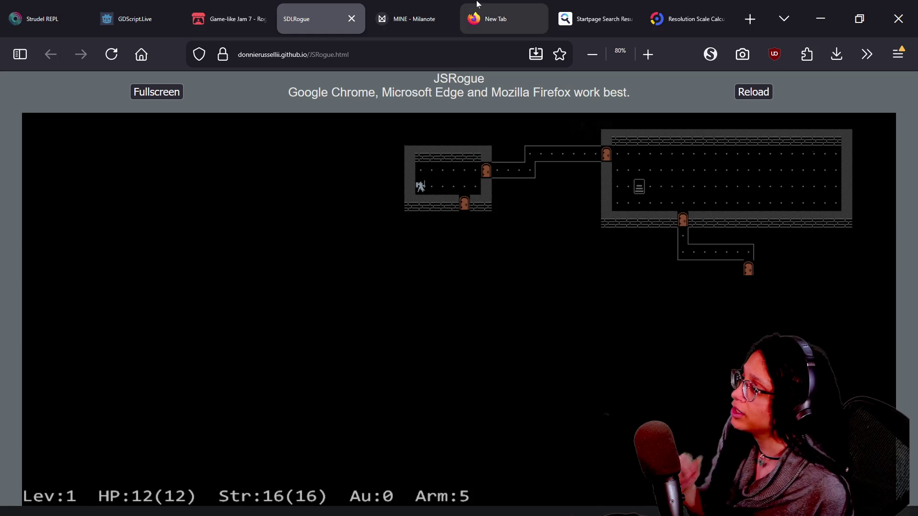
key("alt+Tab")
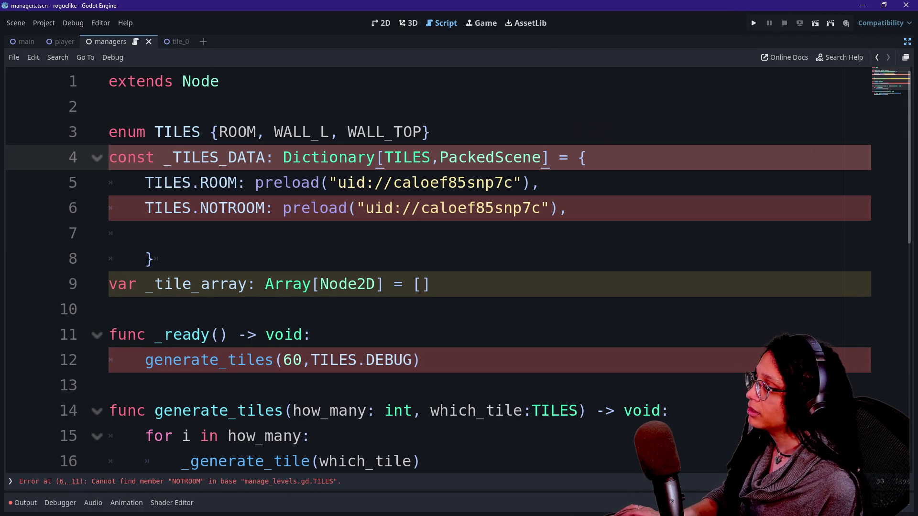
left_click(568, 208)
left_click(588, 158)
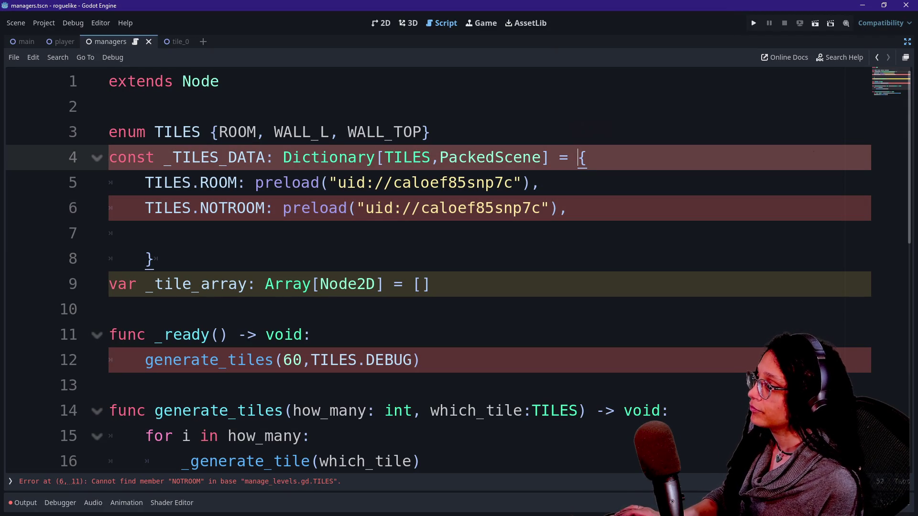
key("Return")
type("TU")
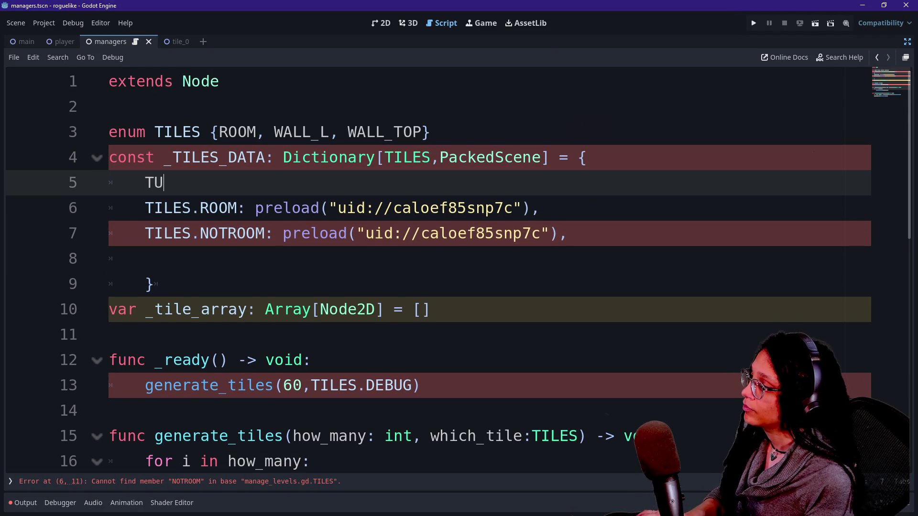
key("BackSpace")
type("ILE")
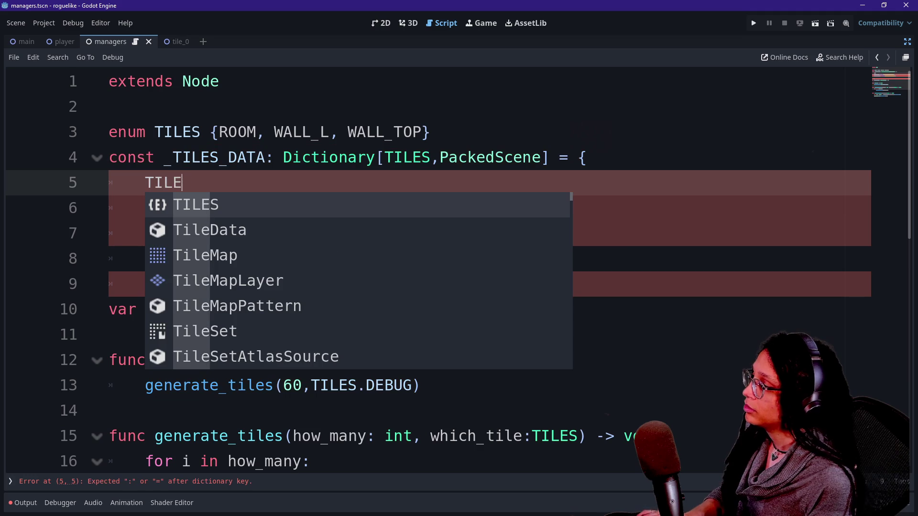
type("S.DEBUG:")
left_click_drag(539, 208, 245, 208)
key("ctrl+c")
left_click(335, 182)
key("ctrl+v")
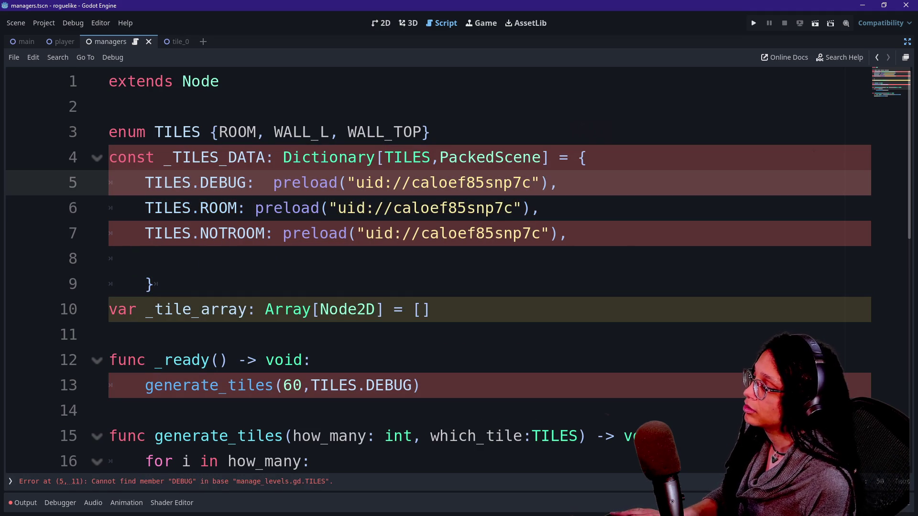
Remove the blank line before the closing brace and add DEBUG and NOTROOM to the TILES enum.
key("Down")
key("Down")
key("Down")
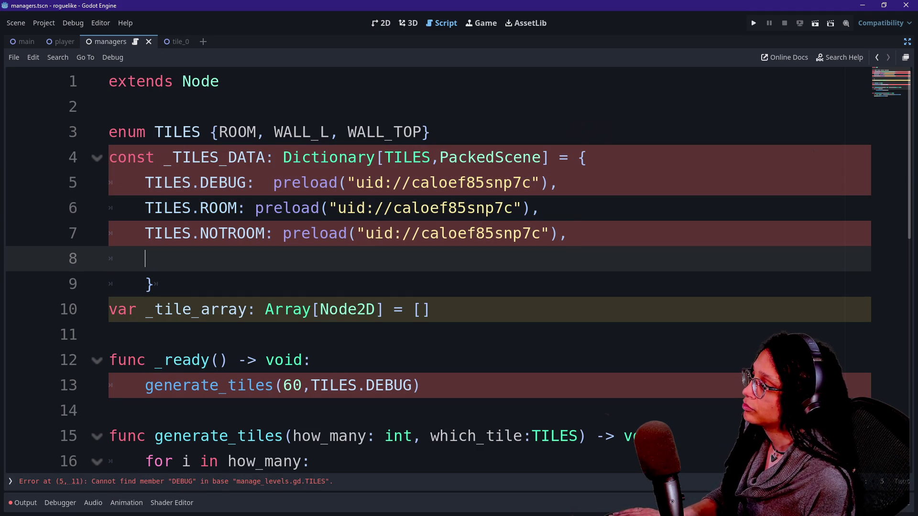
key("BackSpace")
key("BackSpace")
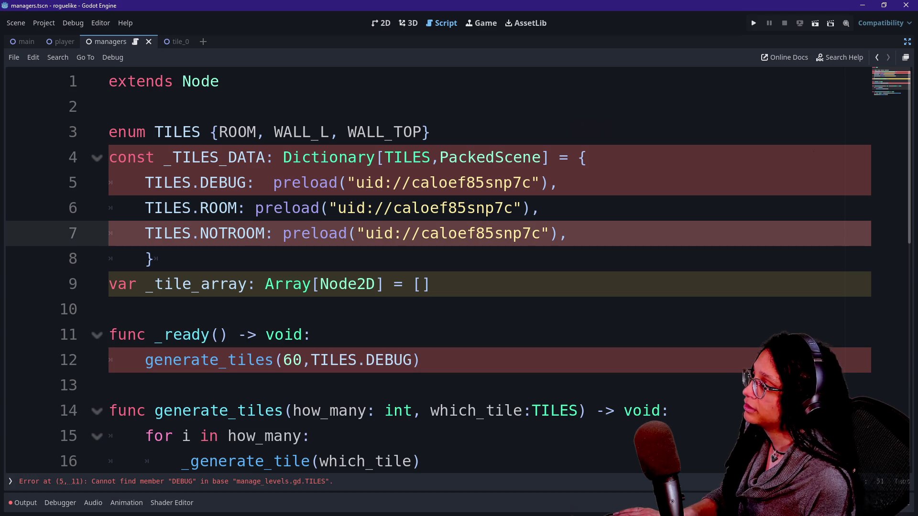
left_click(218, 132)
type("DEBUG,")
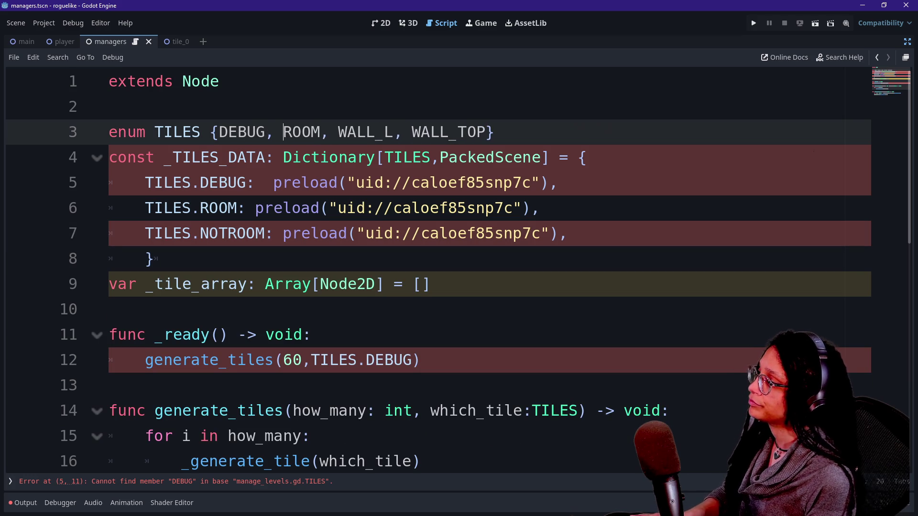
left_click(219, 82)
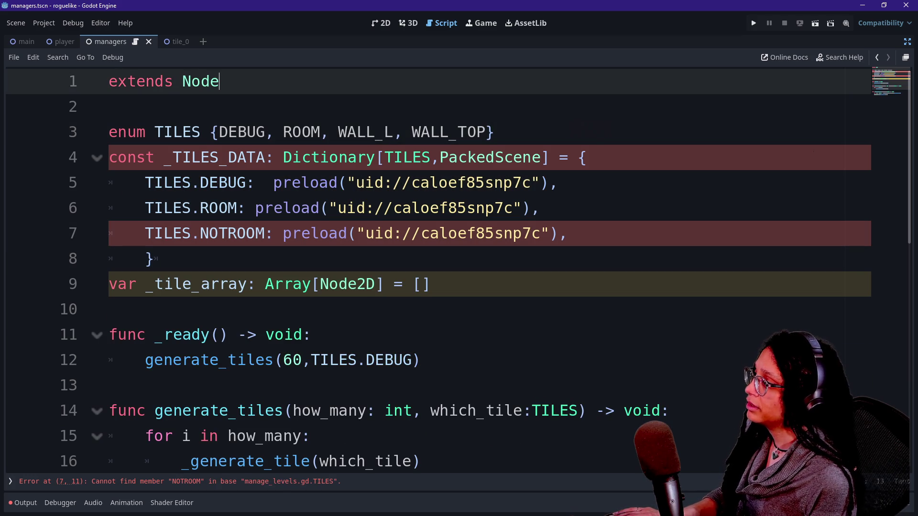
left_click(328, 132)
type("NOTROOM,")
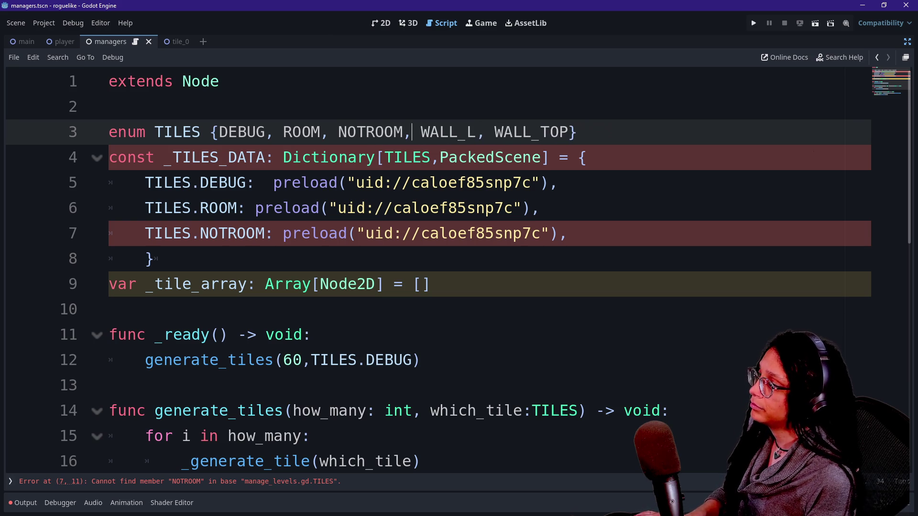
Review the generate_tiles loop and the Array[Node2D] type, looking up the Node2D documentation.
scroll(430, 268, "down", 3)
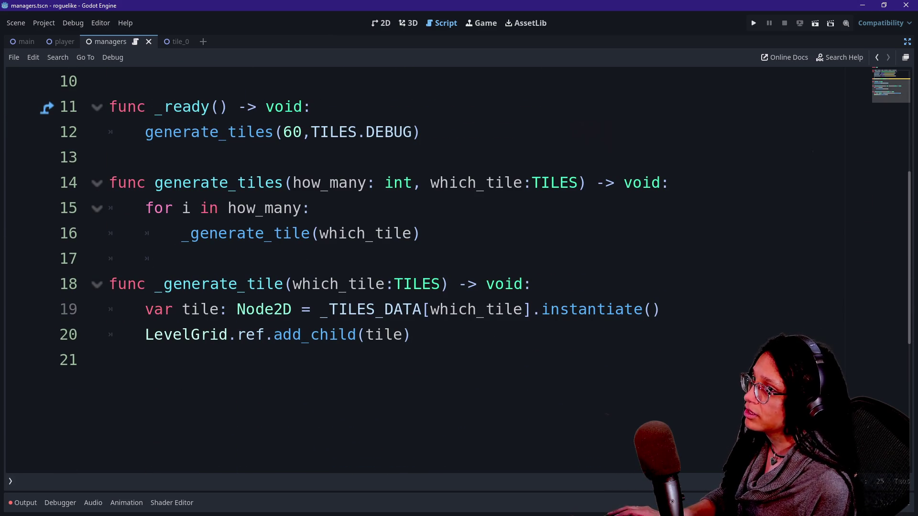
left_click(392, 209)
scroll(392, 208, "up", 3)
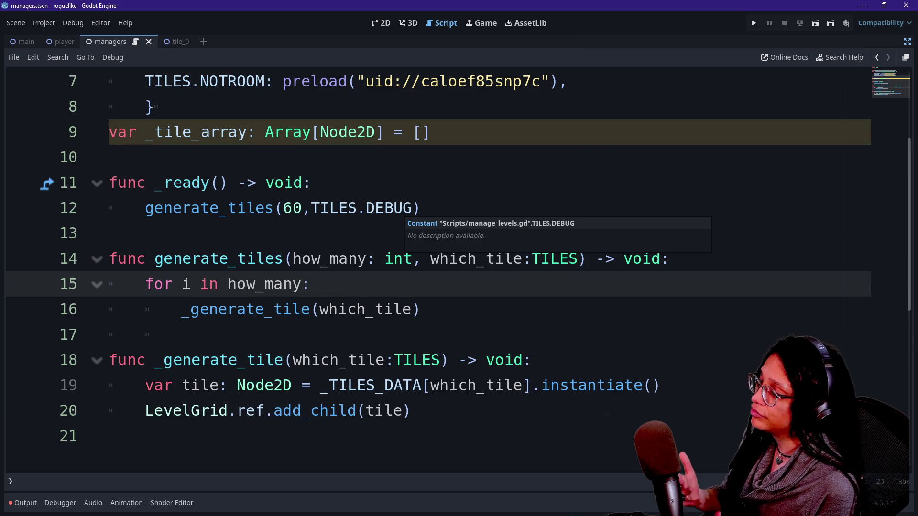
mouse_move(430, 132)
left_mouse_down()
mouse_move(195, 132)
mouse_move(256, 132)
left_mouse_up()
left_click(256, 132)
scroll(256, 132, "up", 3)
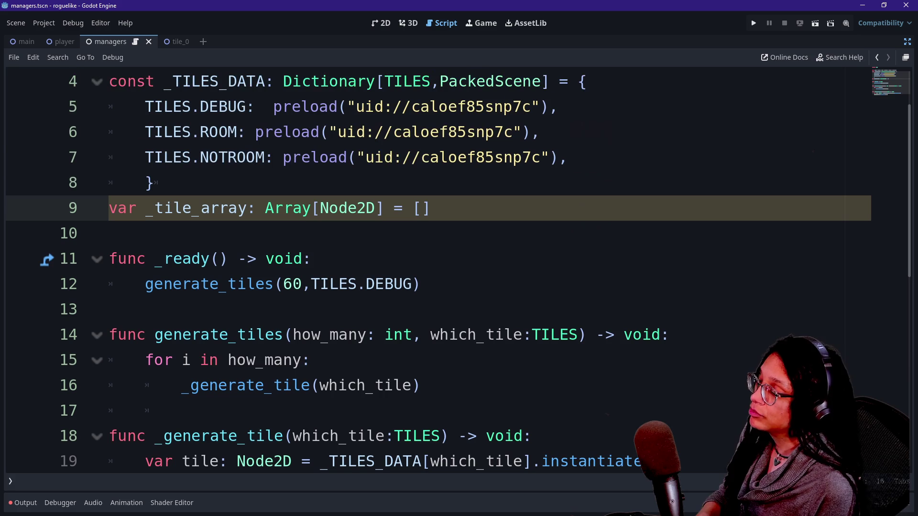
left_click(366, 208)
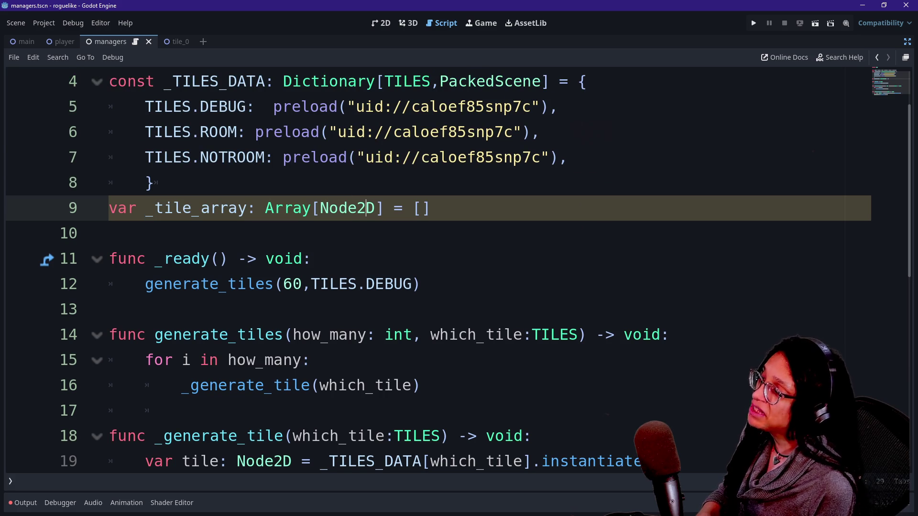
mouse_move(366, 209)
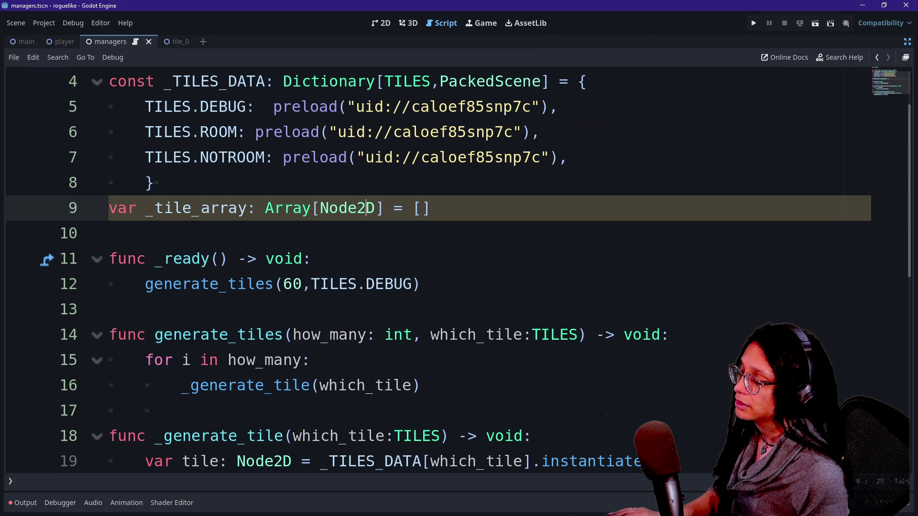
scroll(459, 268, "down", 2)
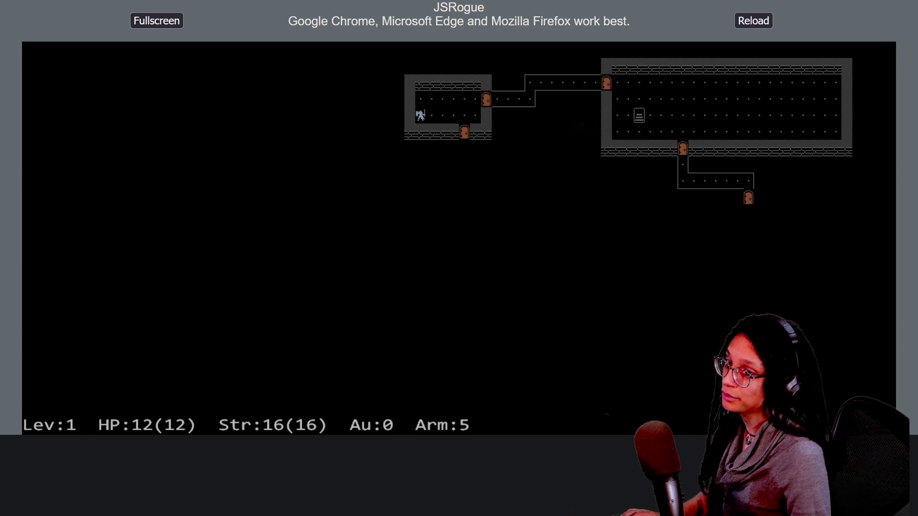
Step through the generate_tiles function lines and scroll up the managers script.
key("Up")
key("Down")
key("Up")
key("Up")
scroll(430, 263, "up", 2)
scroll(430, 263, "up", 3)
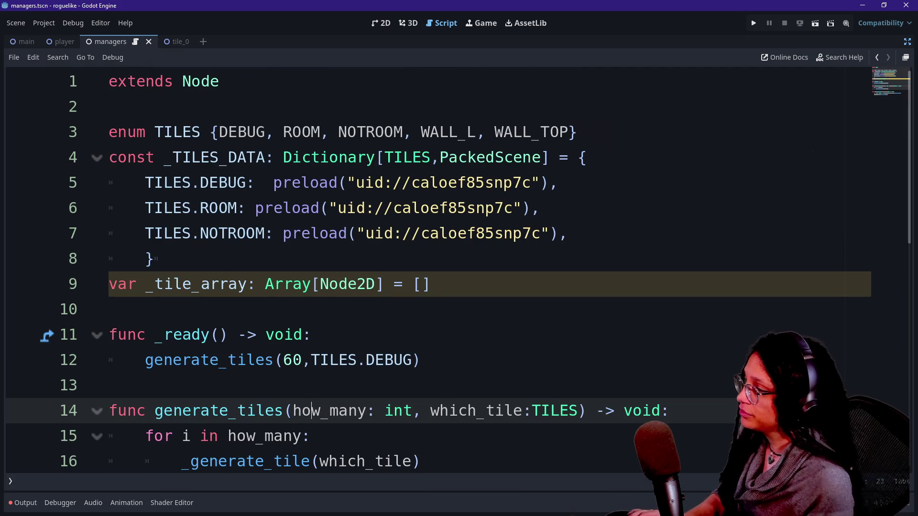
Add an empty line after the _TILES_DATA dictionary's closing brace.
left_click_drag(421, 208, 421, 233)
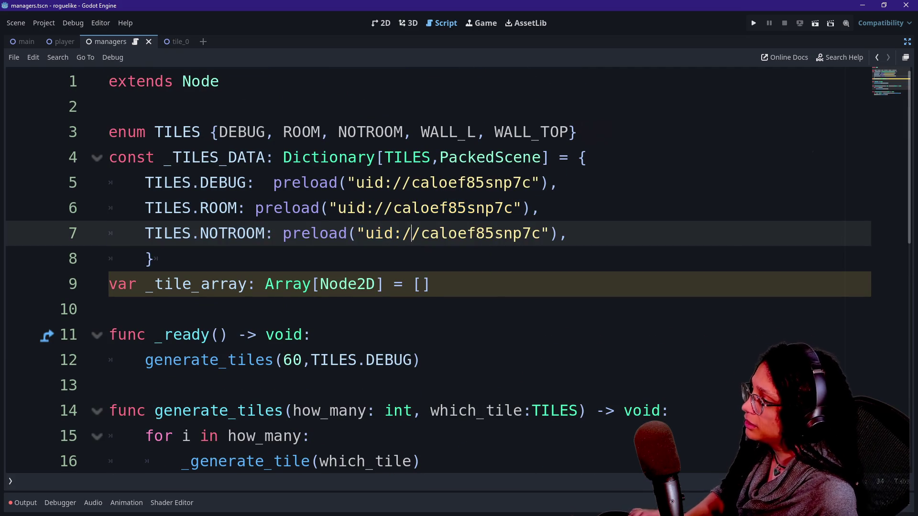
left_click(181, 259)
key("Up")
key("Up")
key("Up")
key("Down")
key("Down")
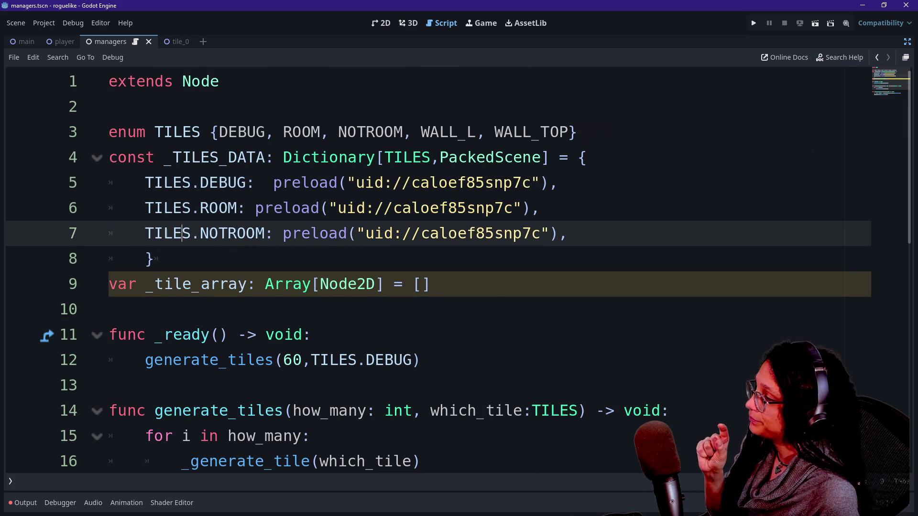
scroll(430, 263, "down", 2)
left_click(181, 107)
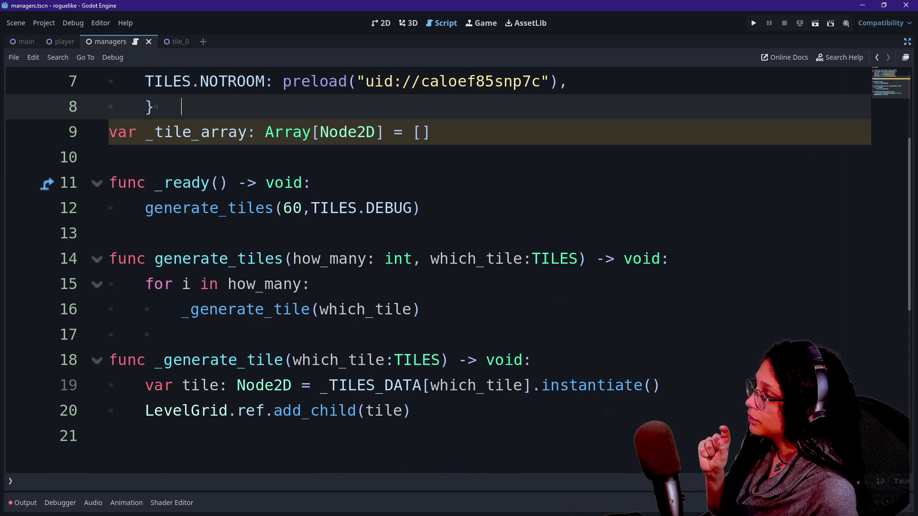
key("Return")
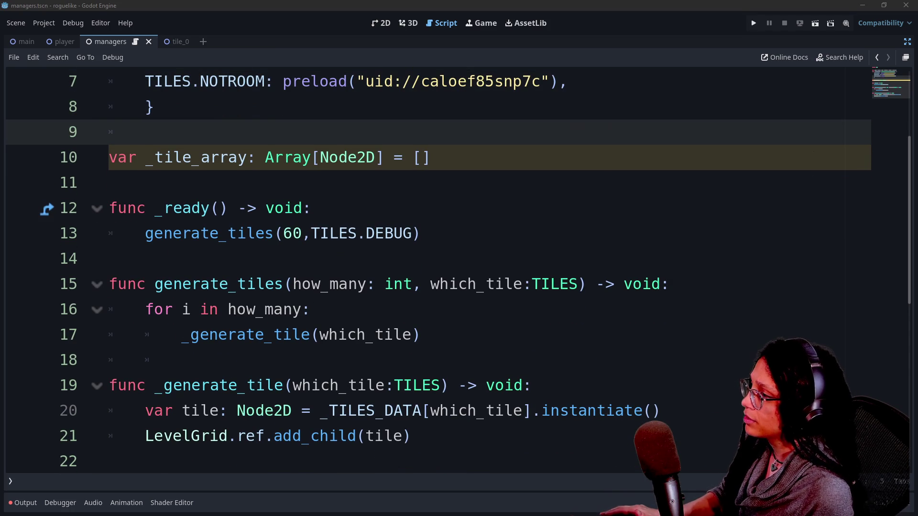
Review the _tile_array declaration, the generate_tiles call in _ready and the blank lines.
left_click(431, 157)
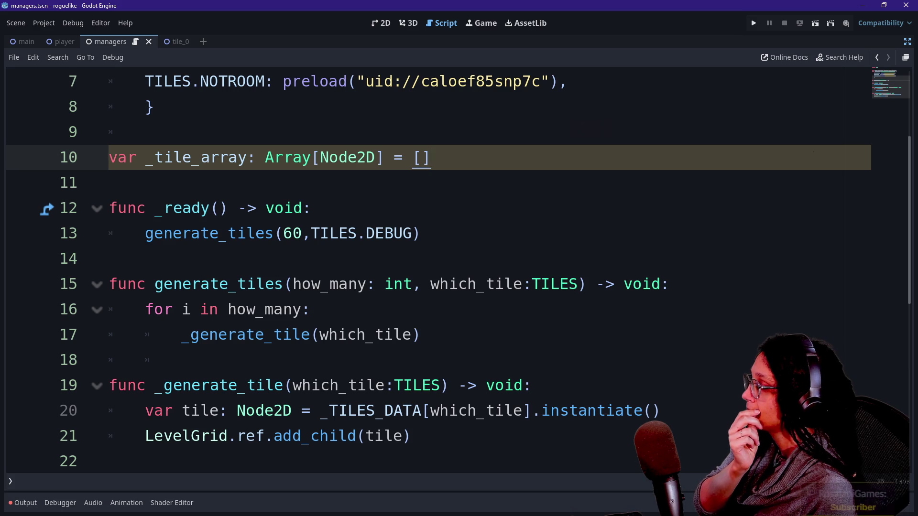
left_click(420, 233)
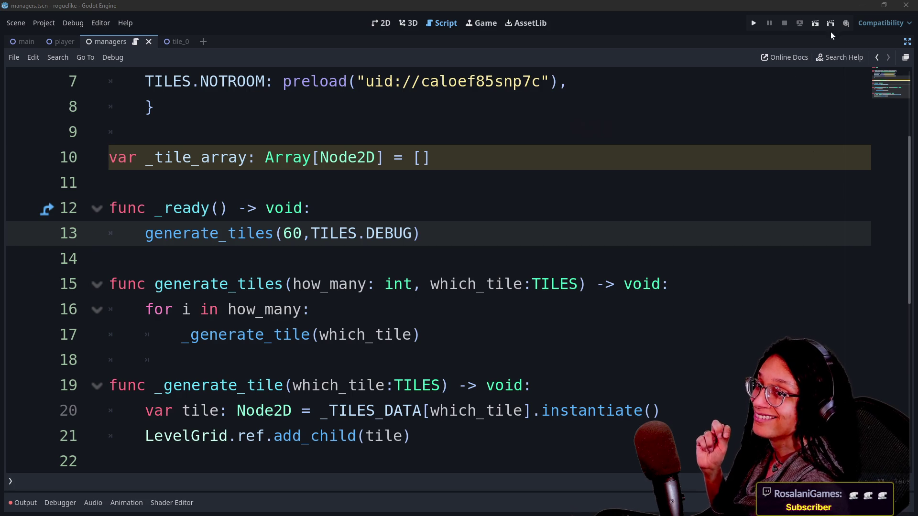
key("Up")
key("Up")
key("Down")
key("Down")
key("Down")
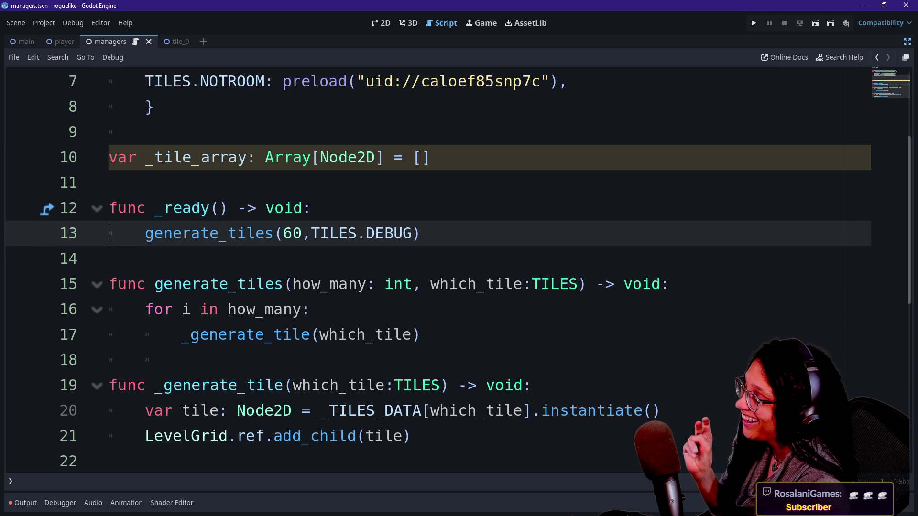
key("Down")
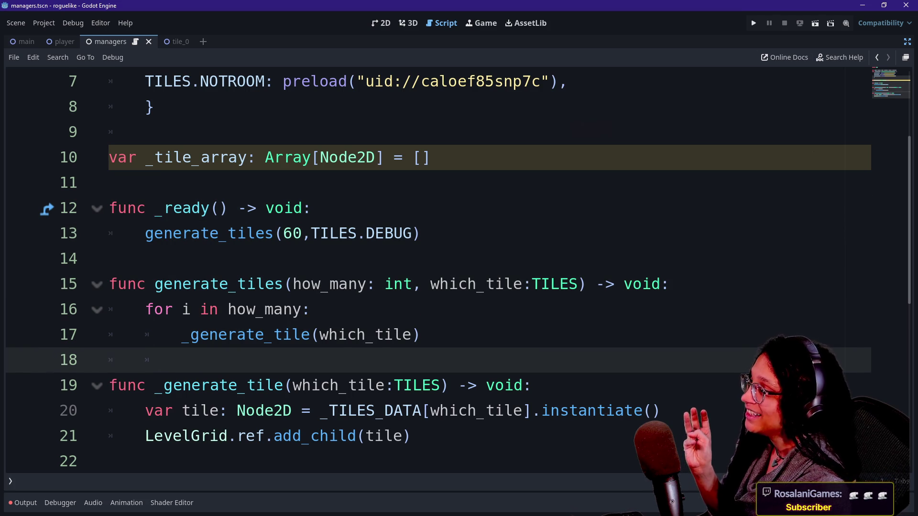
key("Up")
key("Up")
key("Up")
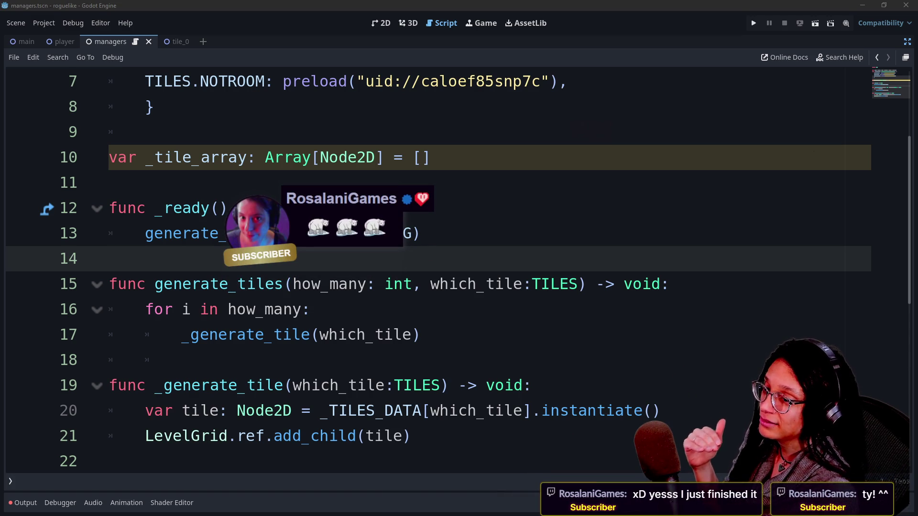
left_click(109, 183)
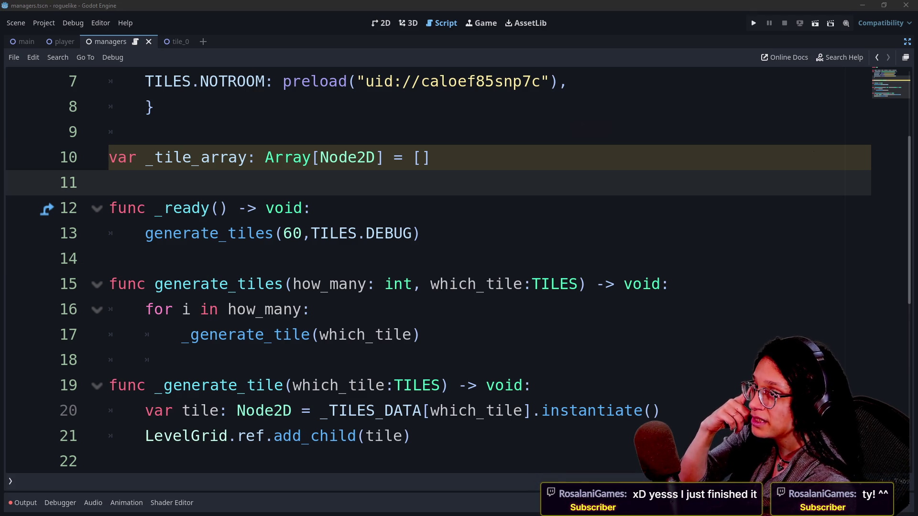
left_click(146, 360)
left_click(421, 234)
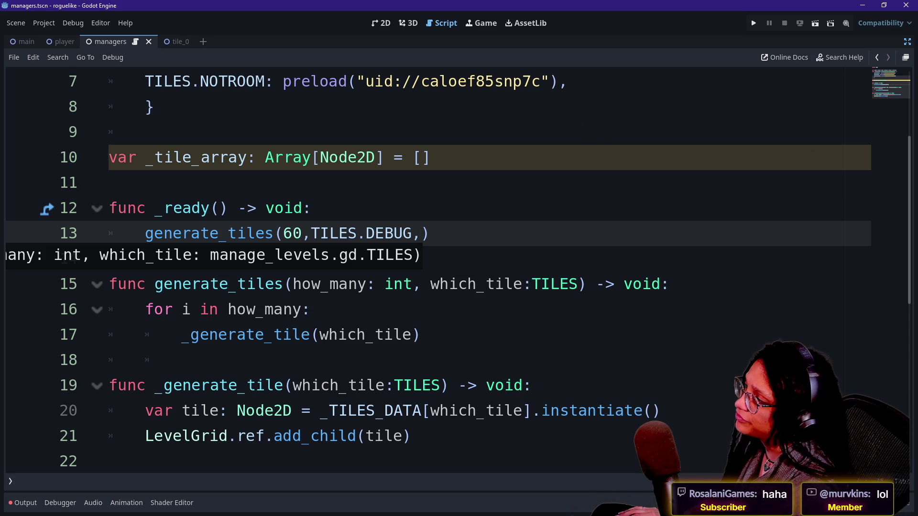
scroll(430, 268, "up", 2)
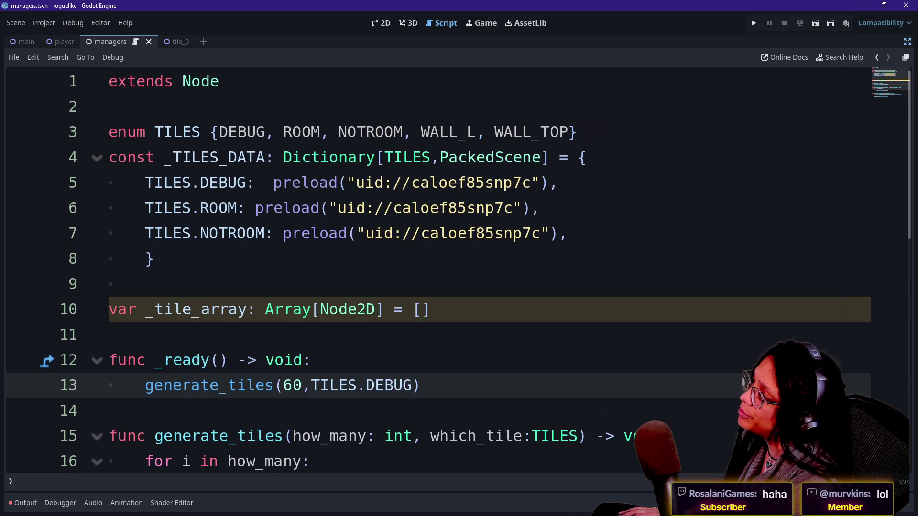
left_click(210, 157)
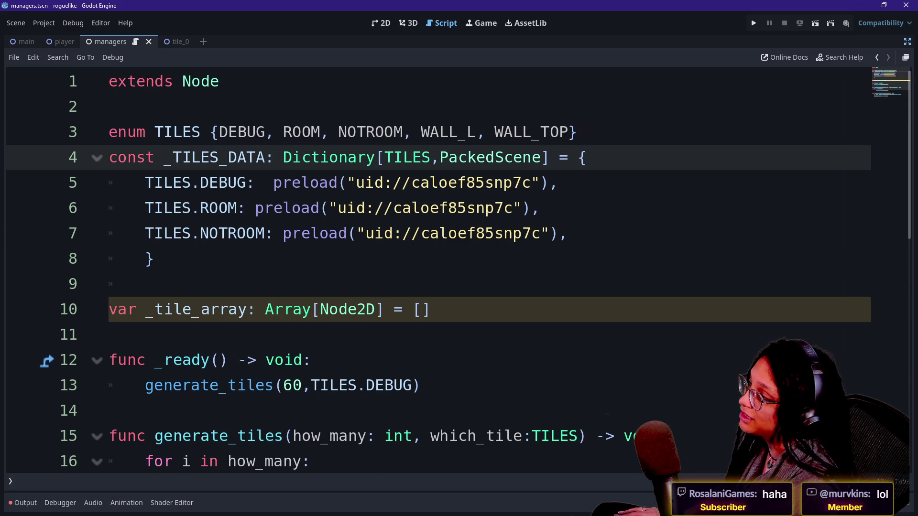
Change the _TILES_DATA value type to Dictionary and add an opening brace before the DEBUG preload.
key("shift+Right")
key("shift+Right")
key("shift+Right")
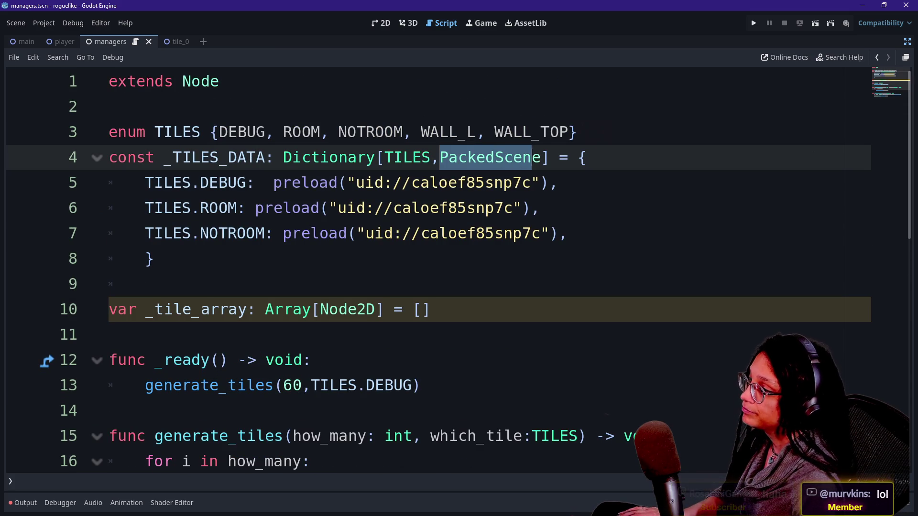
type("Dictionary")
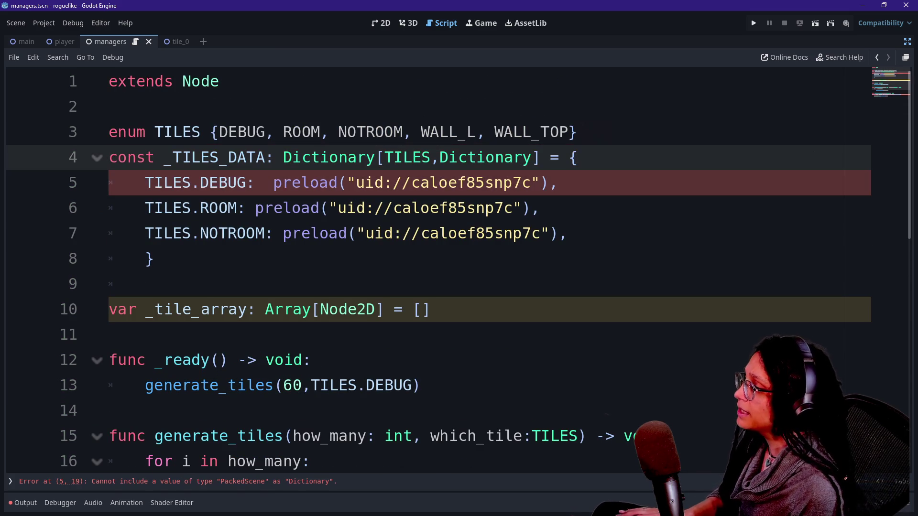
left_click(273, 183)
type("{")
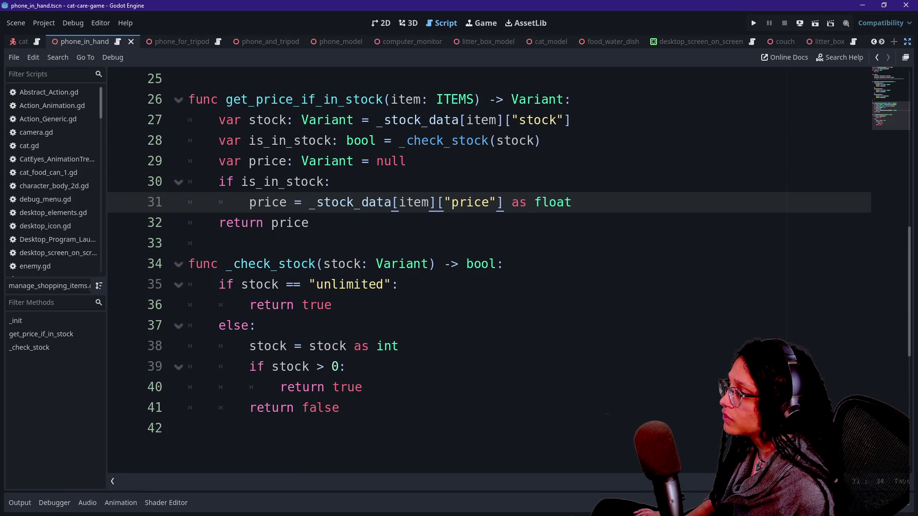
Check the _stock_data nested-dictionary example, then put the DEBUG preload on its own line.
scroll(478, 268, "up", 6)
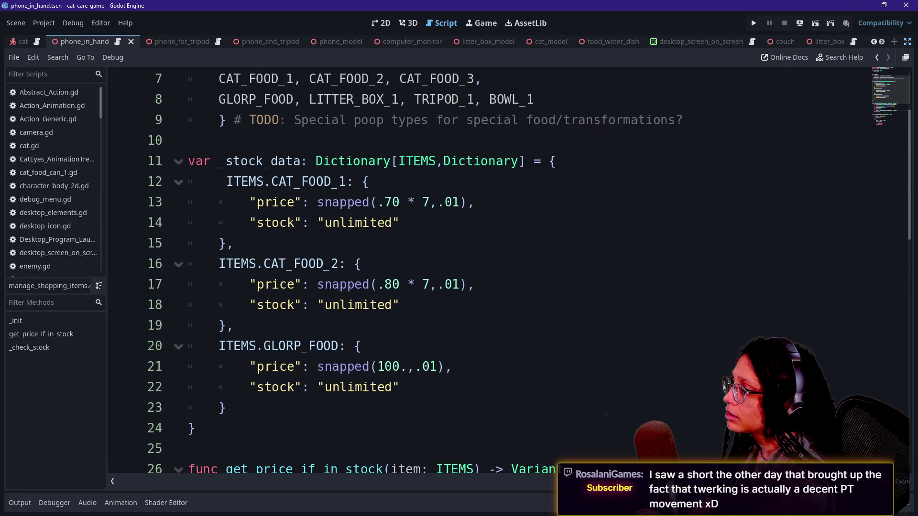
left_click_drag(361, 182, 371, 203)
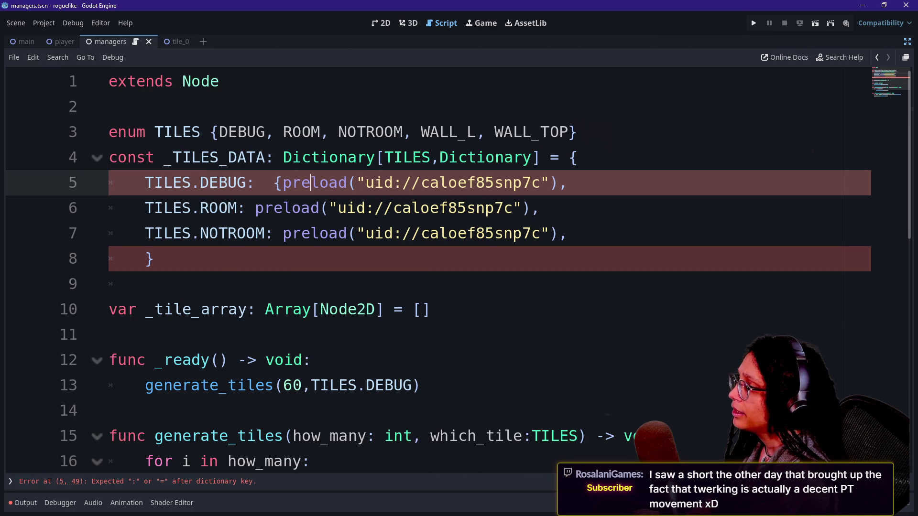
key("Return")
key("ctrl+z")
left_click(283, 183)
key("Return")
Wrap the DEBUG preload in a nested dictionary and begin an "array" entry inside it.
left_click(283, 183)
key("Return")
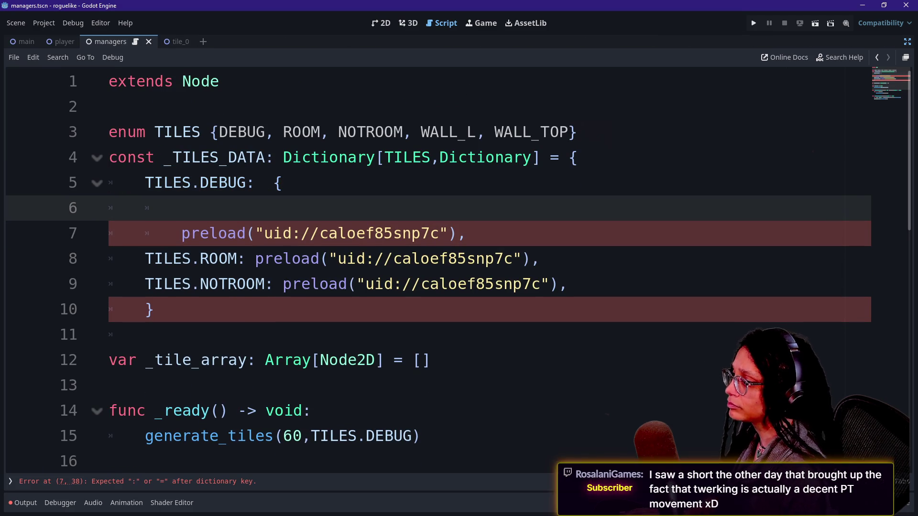
left_click(466, 234)
key("Return")
type("{")
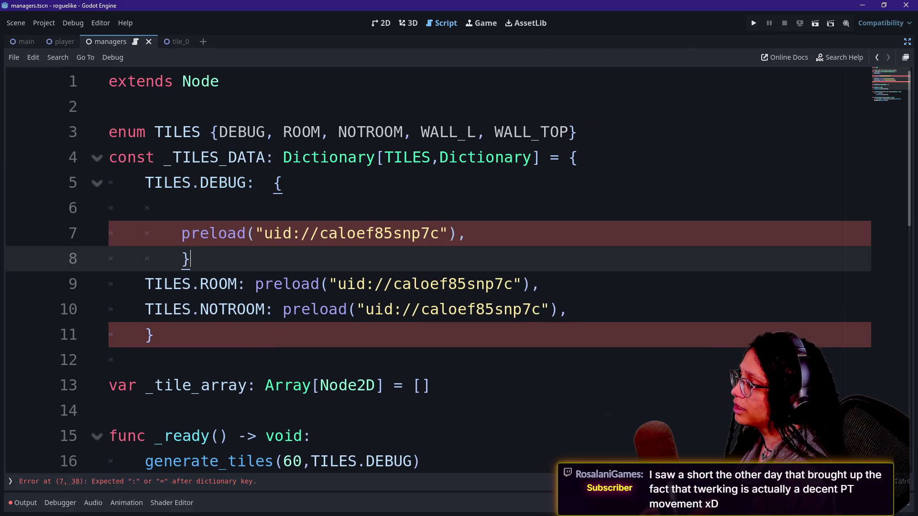
key("Up")
key("Up")
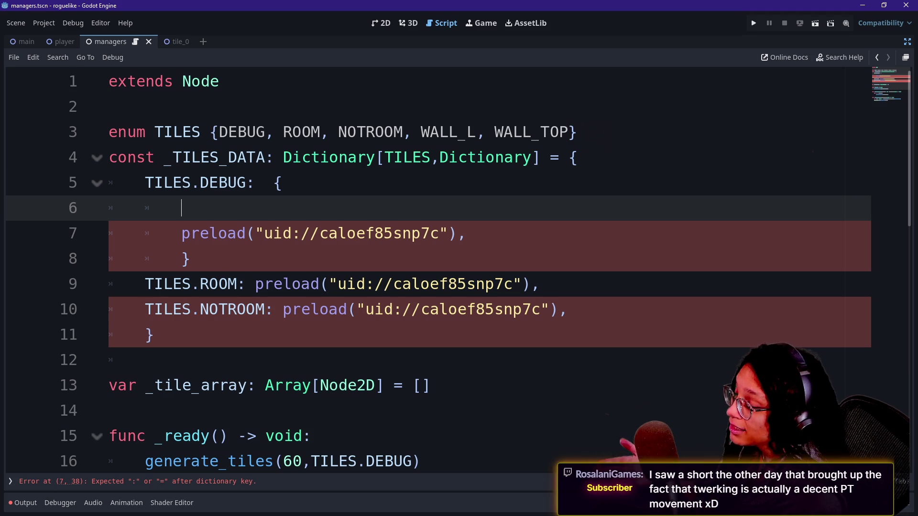
left_click(365, 284)
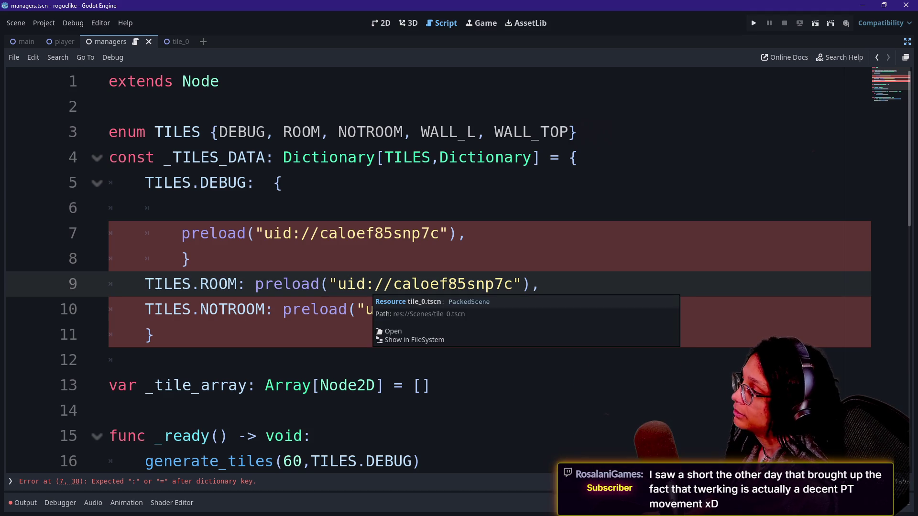
left_click(191, 208)
type("\"")
type("ay")
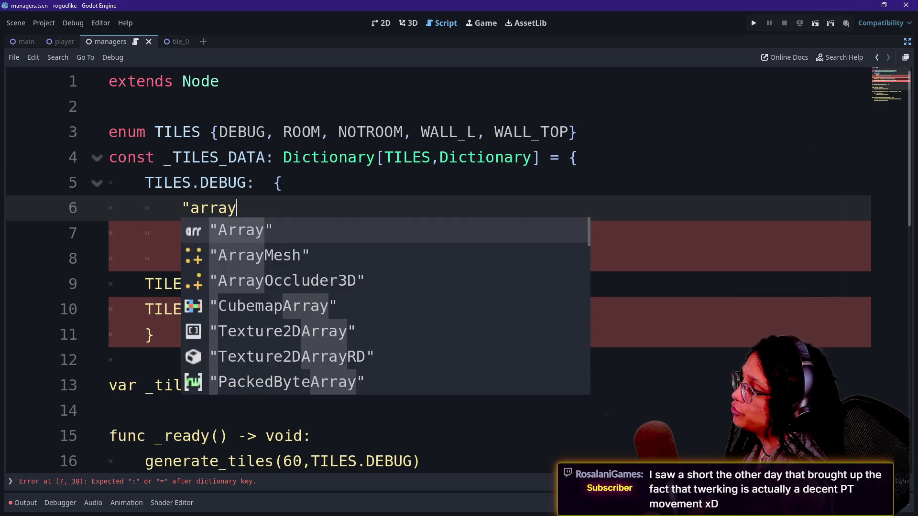
type("\": _tiel_array")
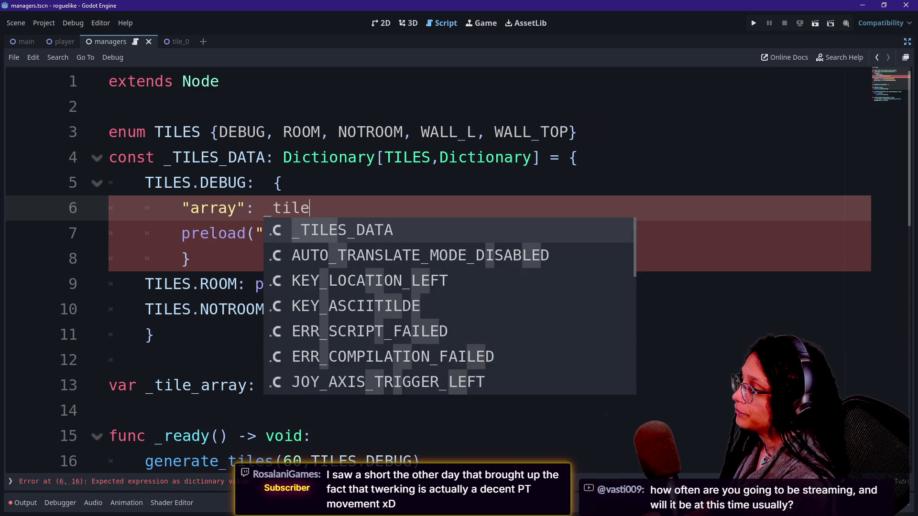
Move the _tile_array declaration above the enum and set the "array" value to _tile_array.
left_click(431, 385)
key("ctrl+x")
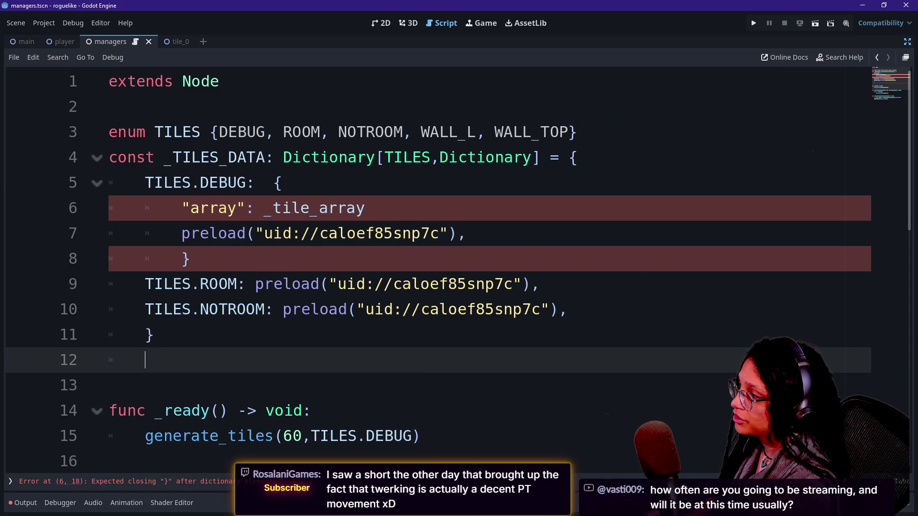
left_click(109, 106)
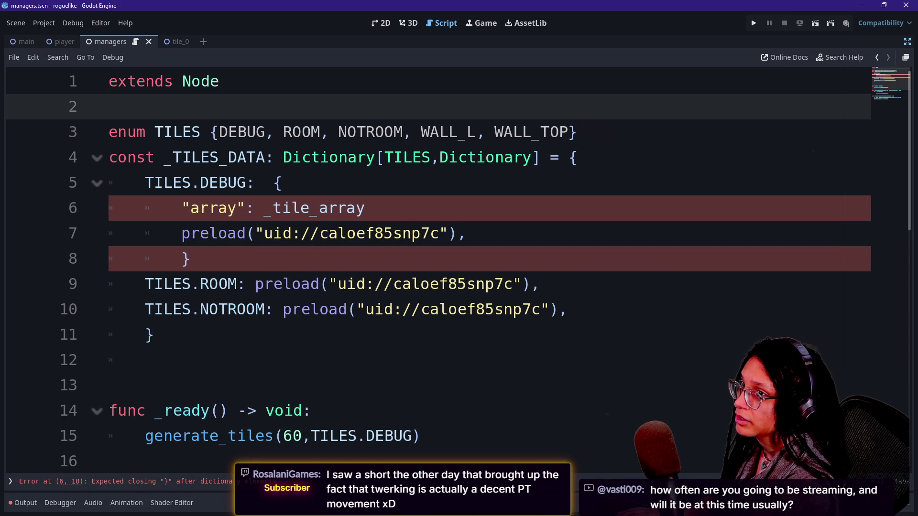
key("ctrl+v")
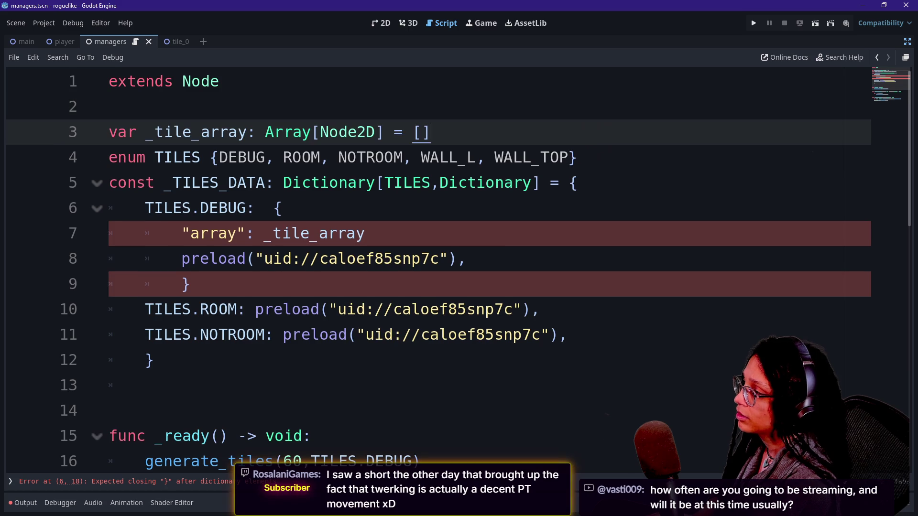
key("Down")
key("Down")
key("Down")
key("BackSpace")
key("BackSpace")
key("BackSpace")
key("BackSpace")
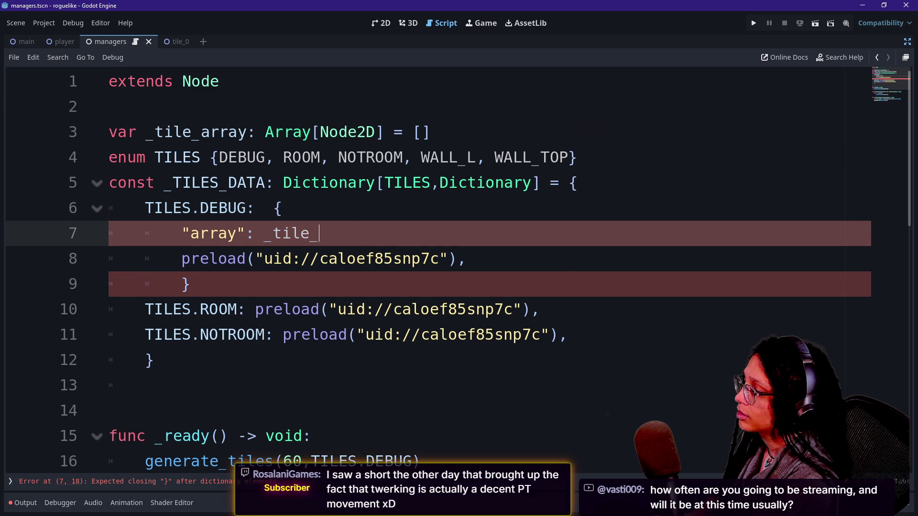
type("_tile_array")
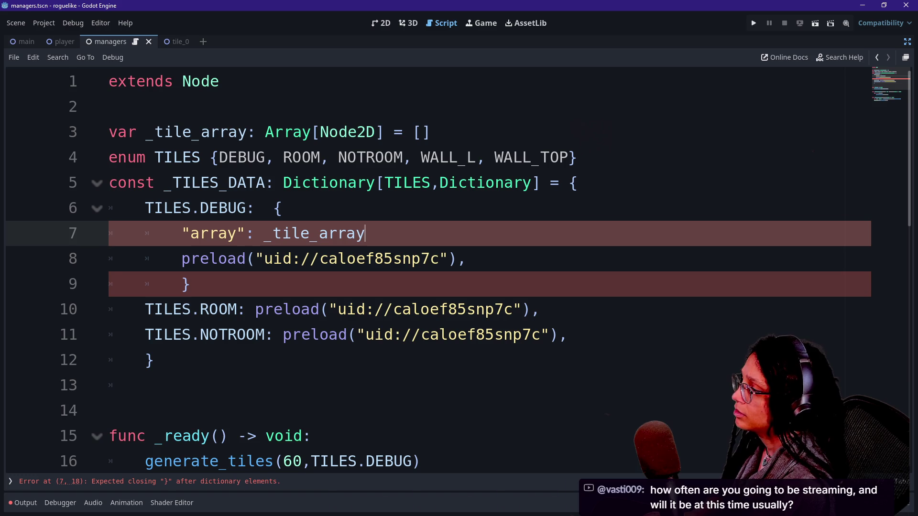
type(",")
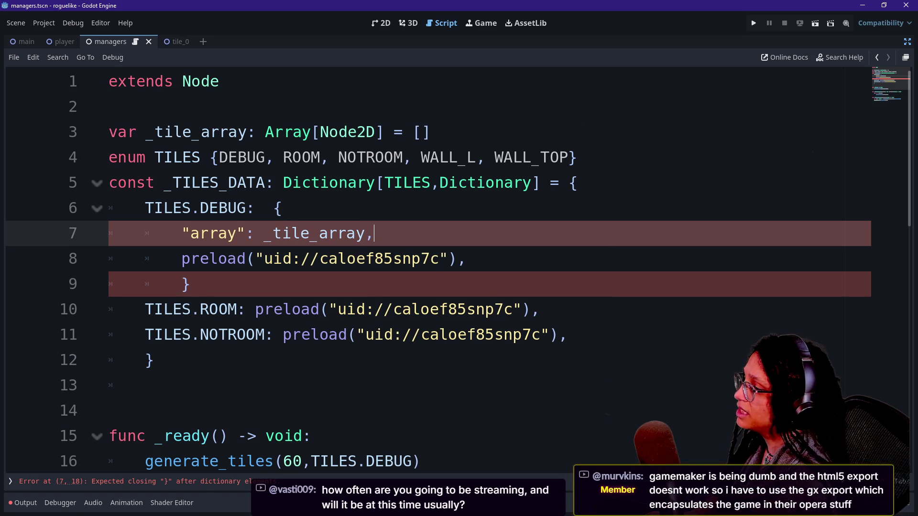
Add a "scene" key before the DEBUG preload call and review the dictionary entries.
key("Escape")
key("Down")
key("Down")
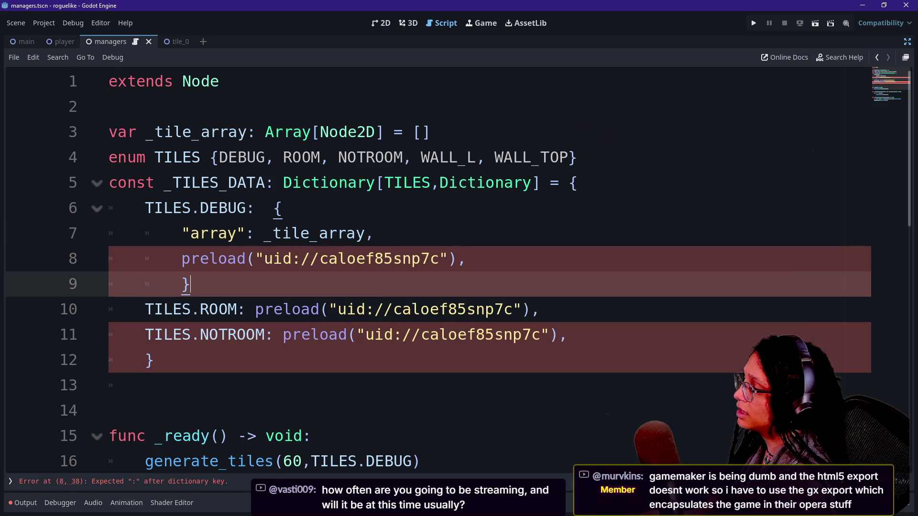
key("Up")
key("Up")
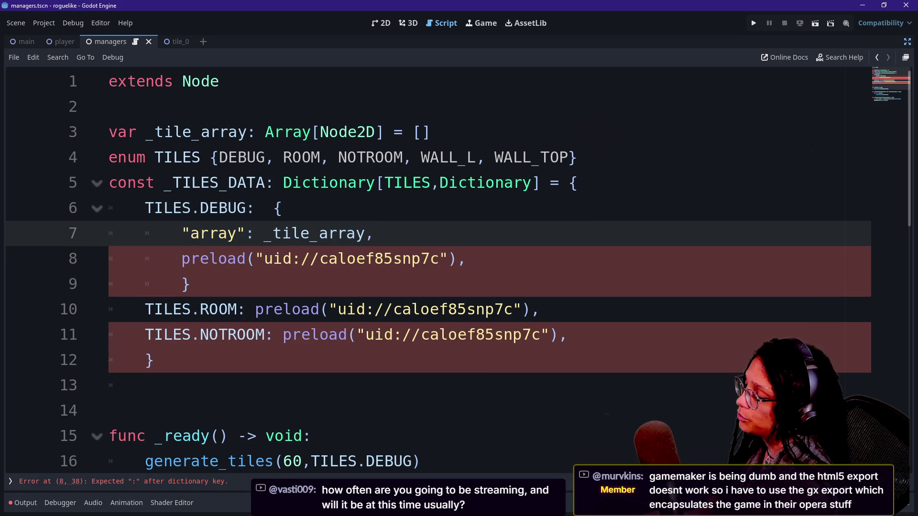
left_click(181, 258)
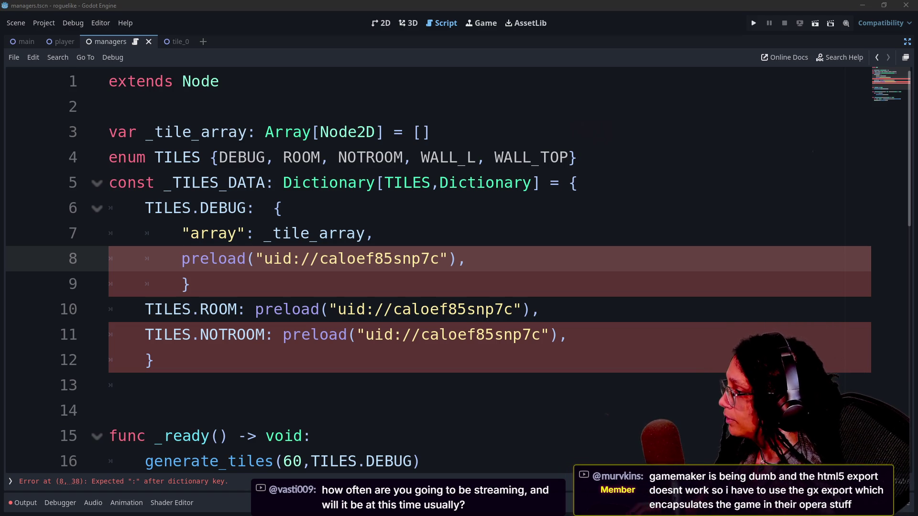
left_click(182, 258)
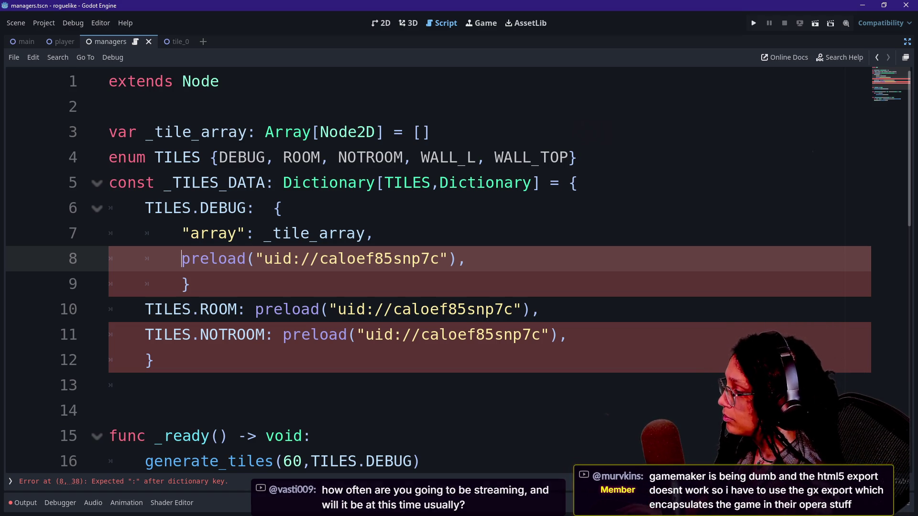
type("\"scene\"")
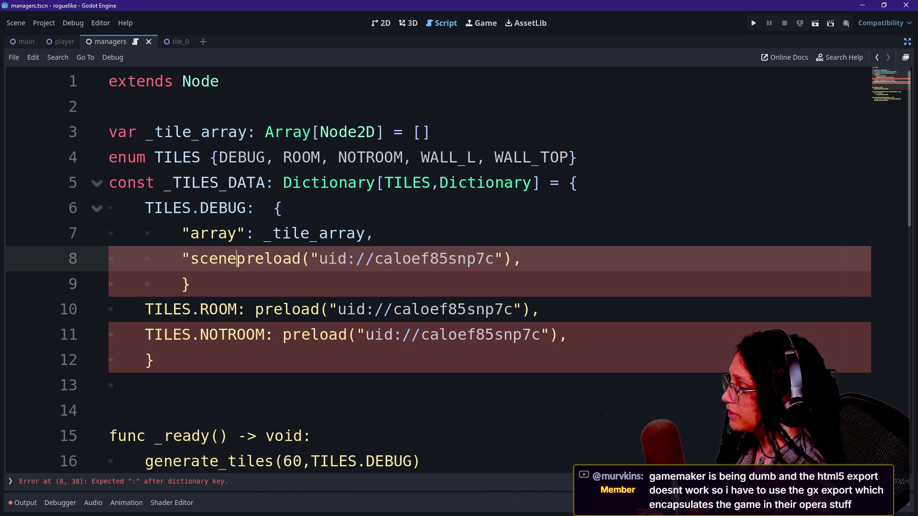
type(":")
key("Down")
key("Up")
key("End")
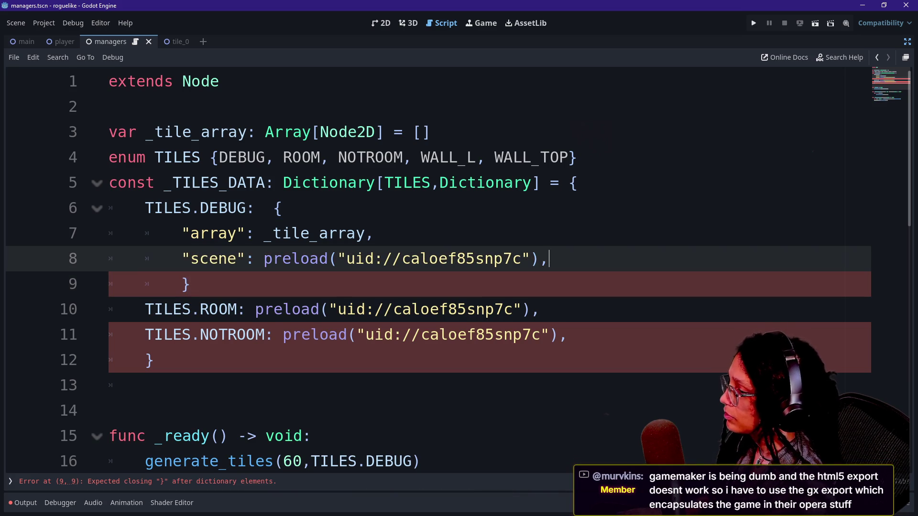
key("shift+Up")
key("shift+Up")
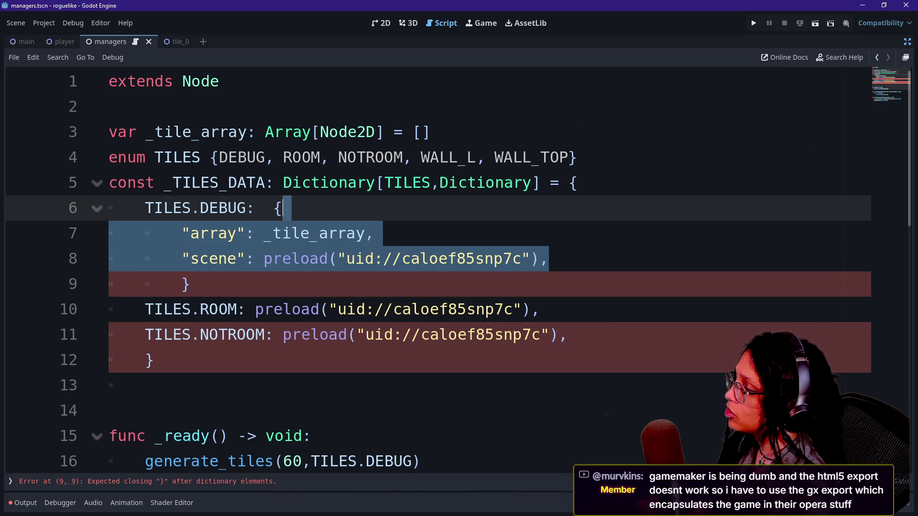
Rename the tile array variable on line 3 to _grid_tiles.
left_click(190, 284)
left_click(430, 132)
key("Return")
left_click(190, 132)
key("BackSpace")
key("BackSpace")
key("BackSpace")
key("BackSpace")
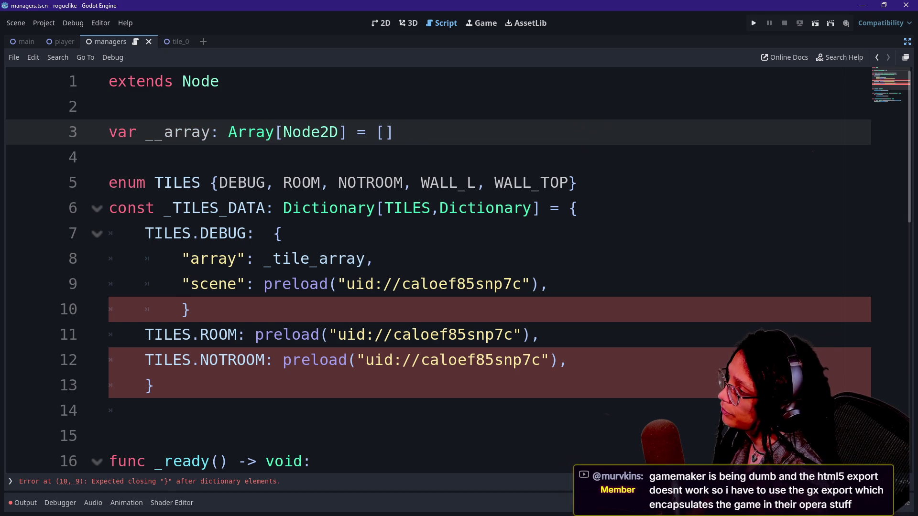
type("tile_")
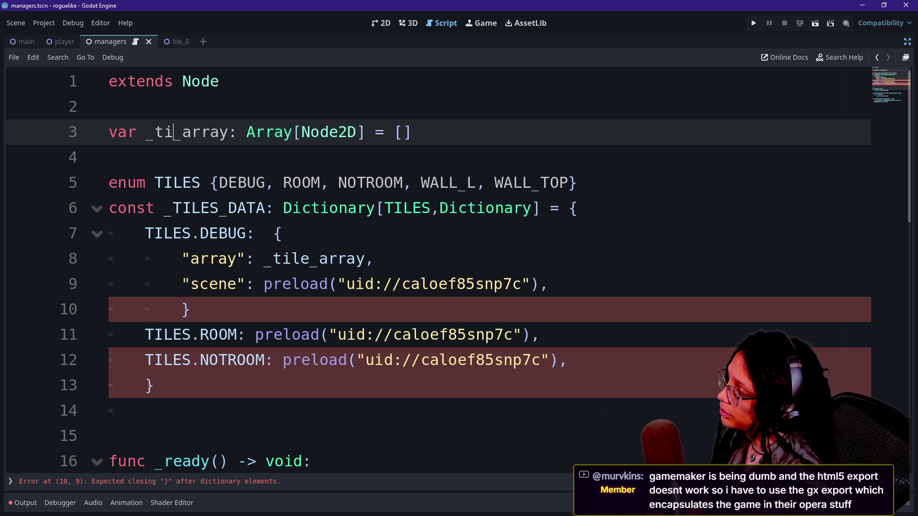
type("grid")
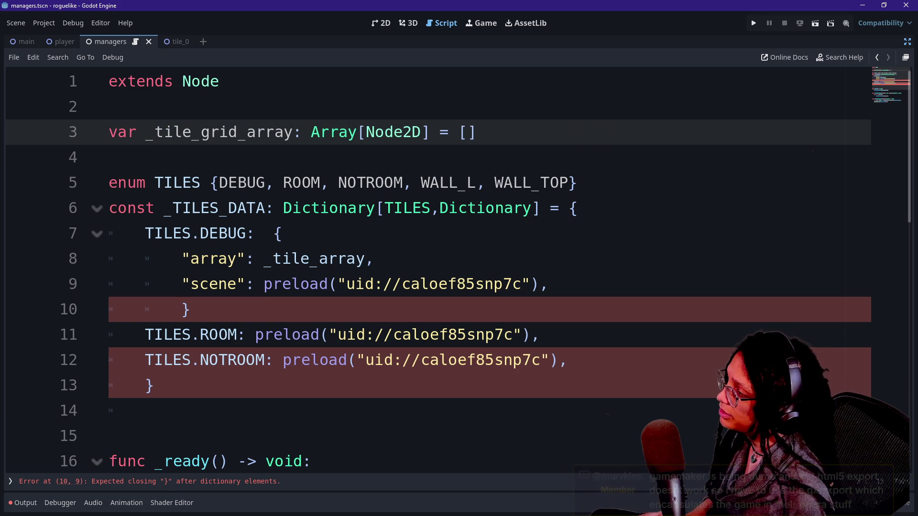
type("s")
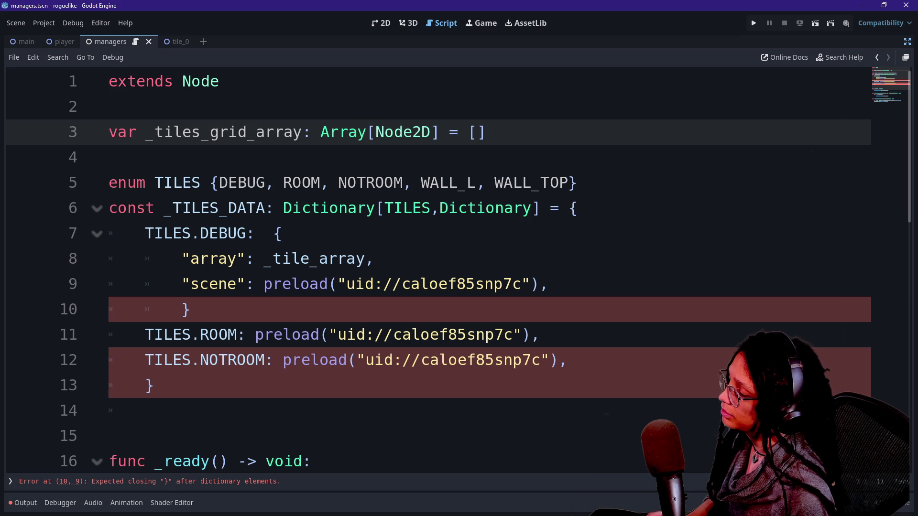
key("Right")
key("Right")
key("Right")
key("shift+Right")
key("shift+Right")
key("shift+Right")
key("BackSpace")
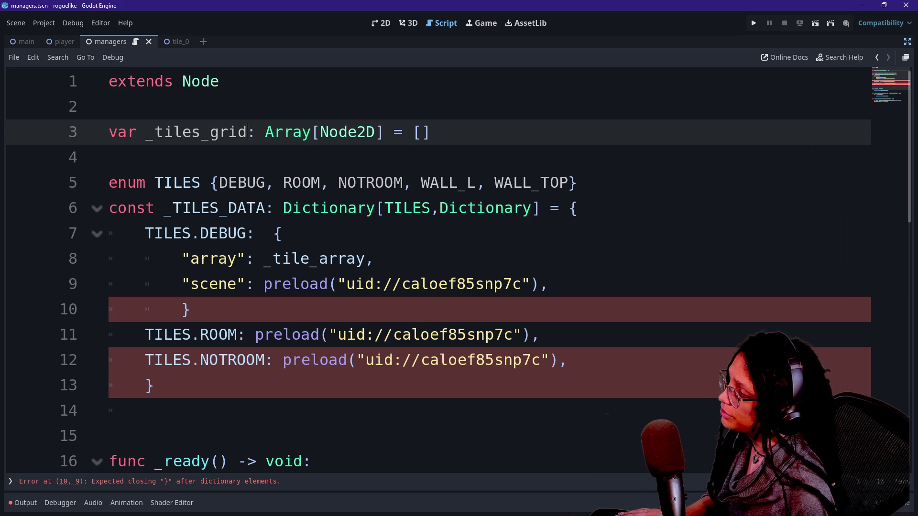
key("Left")
key("Left")
key("Left")
key("shift+Left")
key("shift+Left")
key("shift+Left")
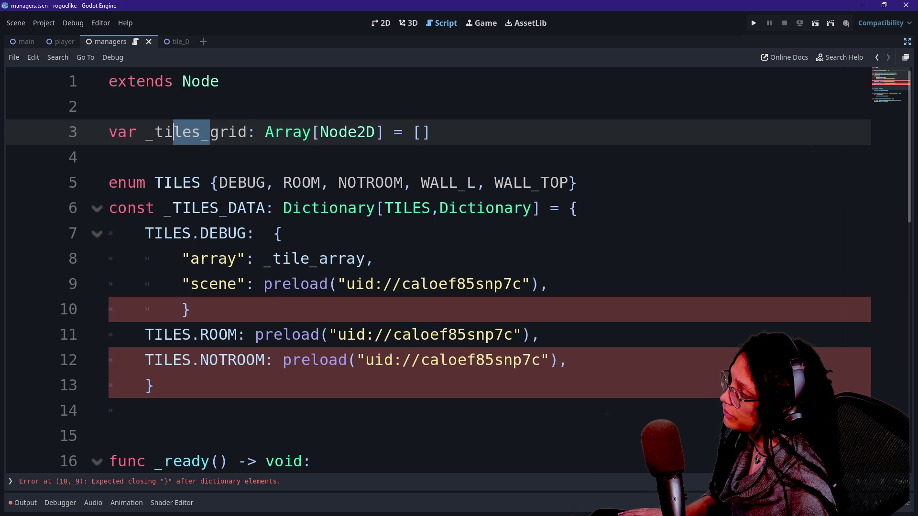
key("BackSpace")
key("BackSpace")
type("_tiles")
Start a new declaration below _grid_tiles reading var _room.
key("Left")
key("Left")
key("Left")
key("shift+Down")
key("Right")
key("Left")
key("Return")
type("va")
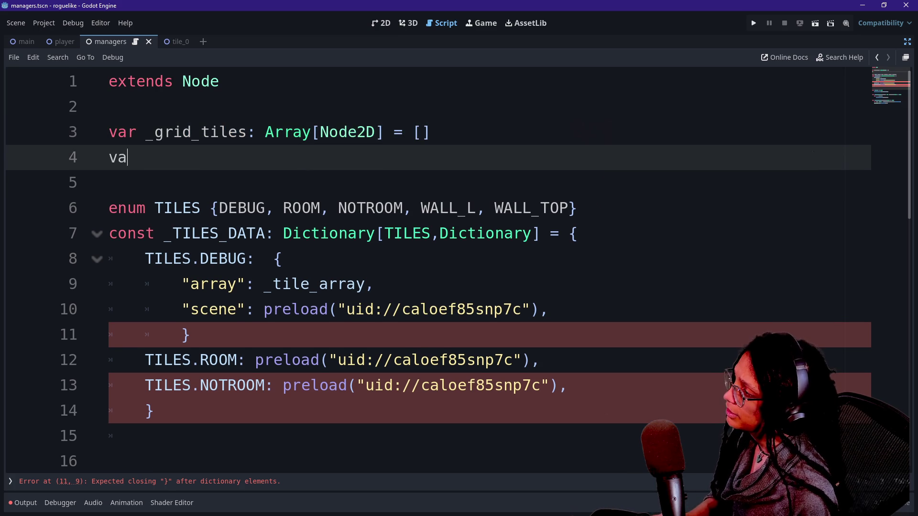
type("r")
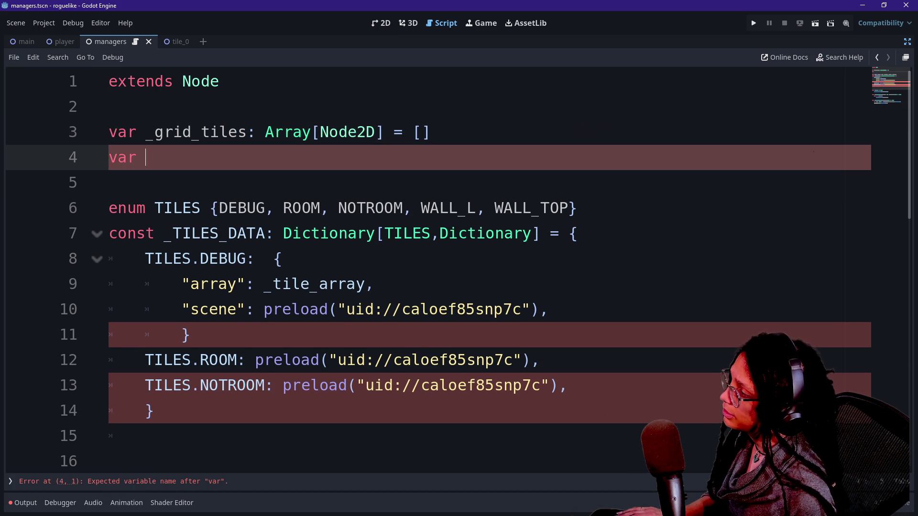
key("Up")
key("ctrl+shift+Right")
type("_tilable")
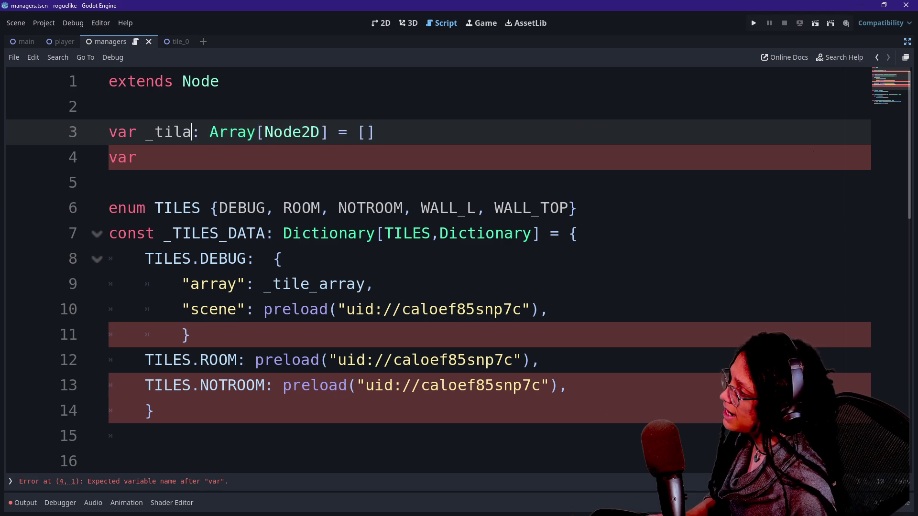
type("_grid_")
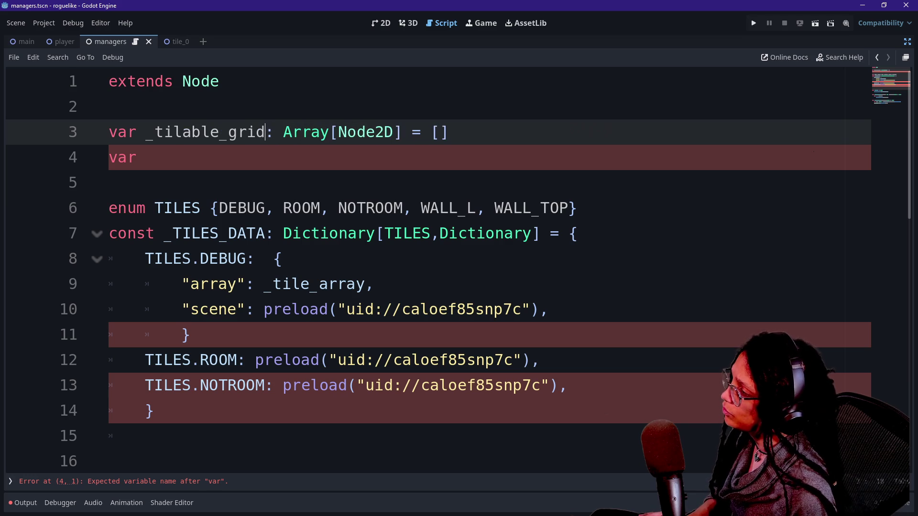
type("it")
key("BackSpace")
key("BackSpace")
key("BackSpace")
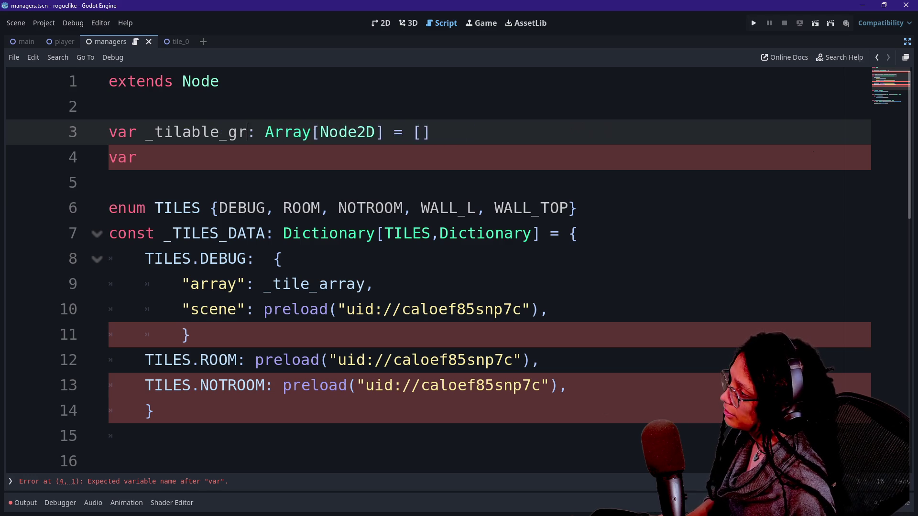
key("ctrl+z")
key("ctrl+z")
key("ctrl+z")
type("var a")
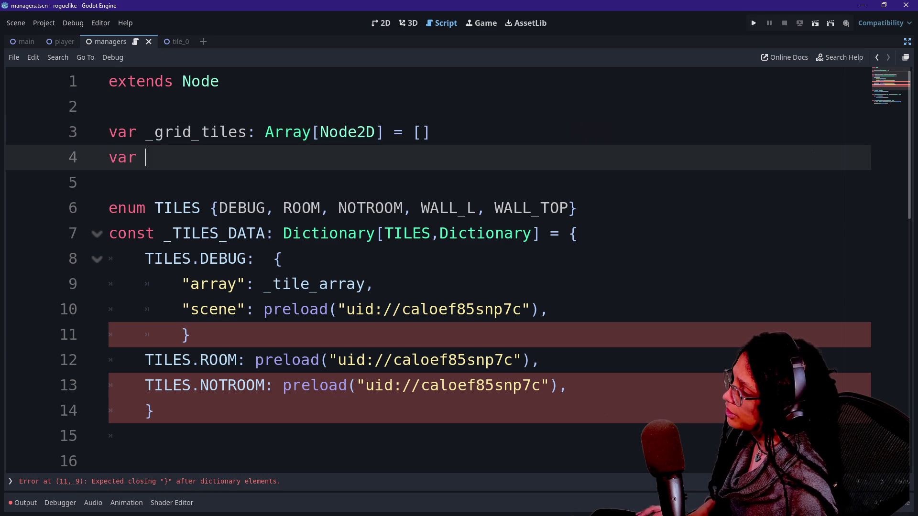
key("BackSpace")
type("_room_ti")
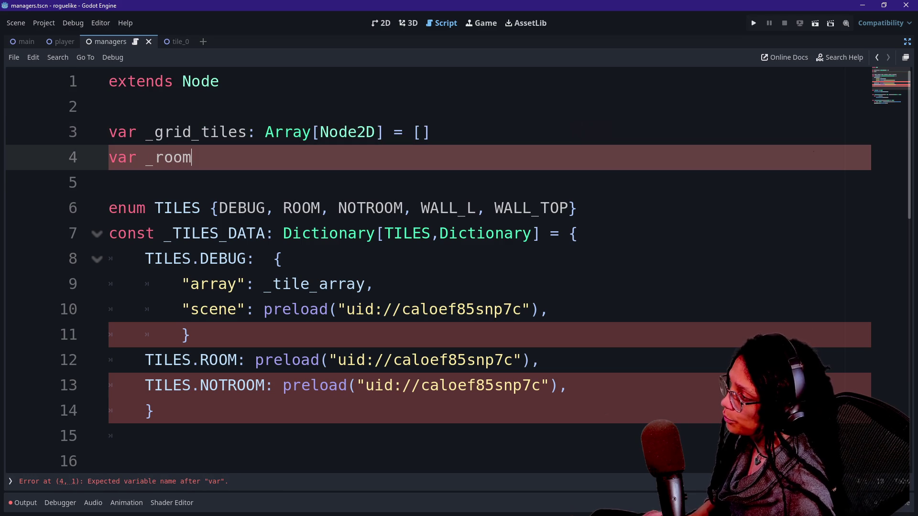
key("BackSpace")
key("BackSpace")
key("BackSpace")
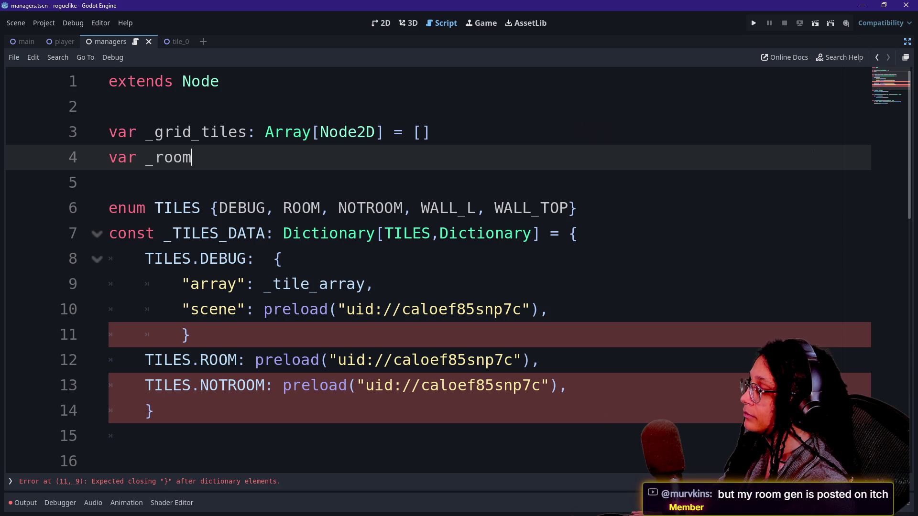
type("_")
Inspect the _tile_array reference in the DEBUG "array" entry, then return to the var _room line.
left_click_drag(145, 284, 356, 284)
left_click(310, 283)
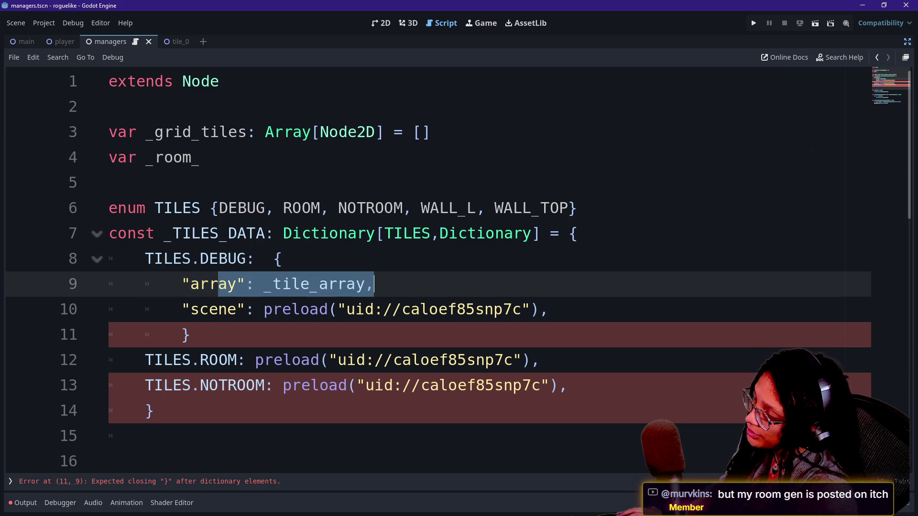
left_click(201, 157)
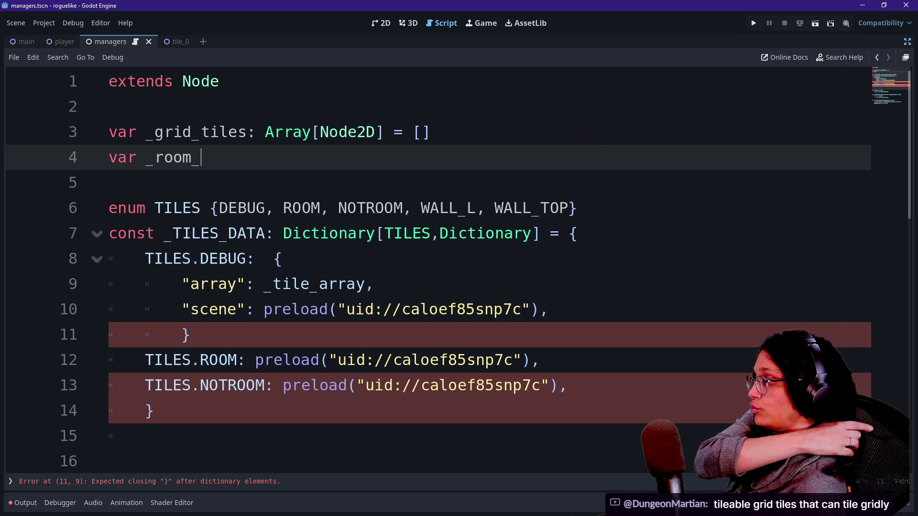
Name the line-4 variable _room_1_tiles.
type("til")
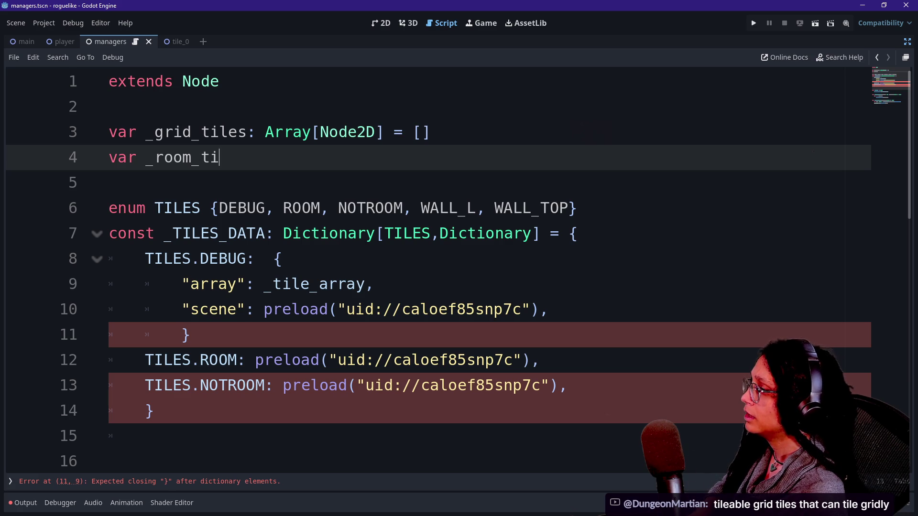
key("BackSpace")
key("BackSpace")
key("BackSpace")
type("_")
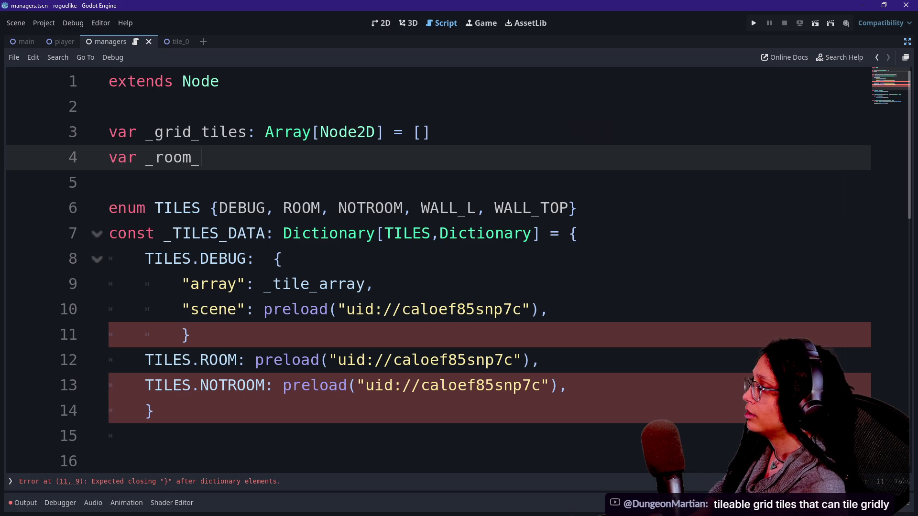
type("til")
key("BackSpace")
key("BackSpace")
key("BackSpace")
type("1")
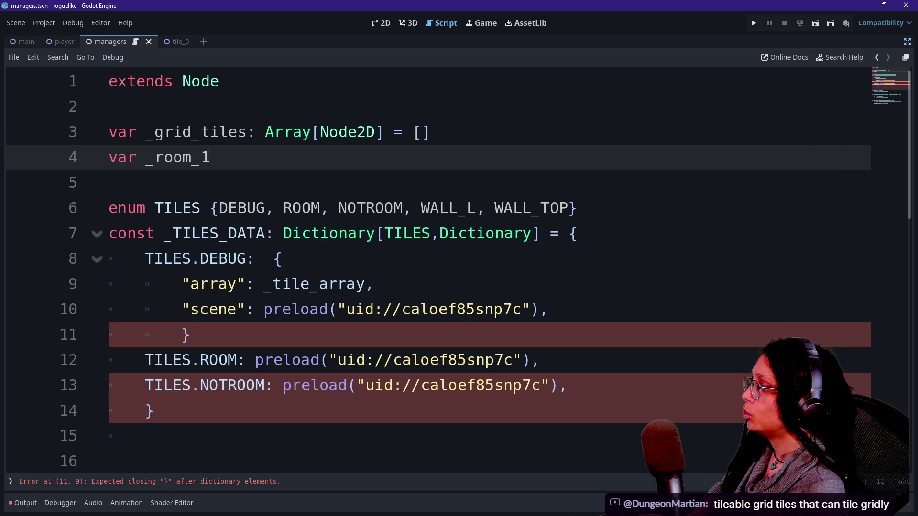
type("_tiles:")
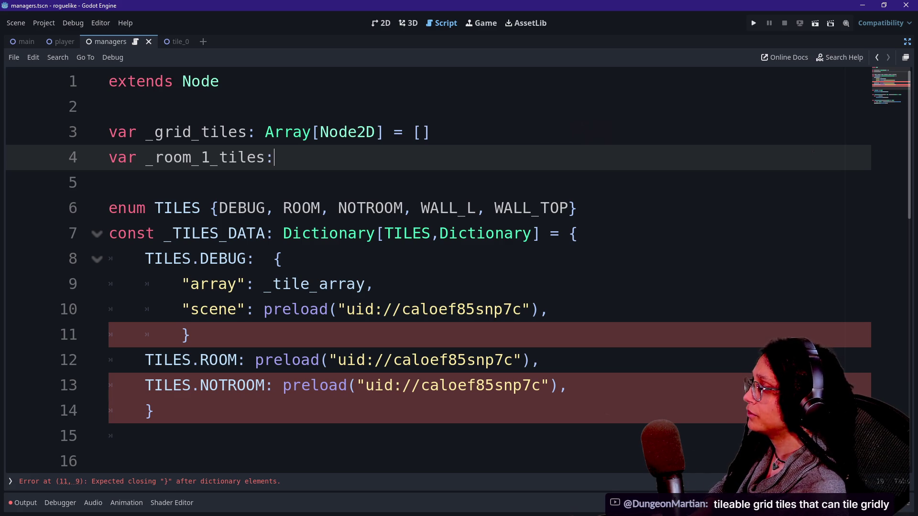
Add a second declaration, var _room_2_tiles, with a type colon after it.
key("Return")
type("var_room")
key("BackSpace")
key("BackSpace")
type("oom")
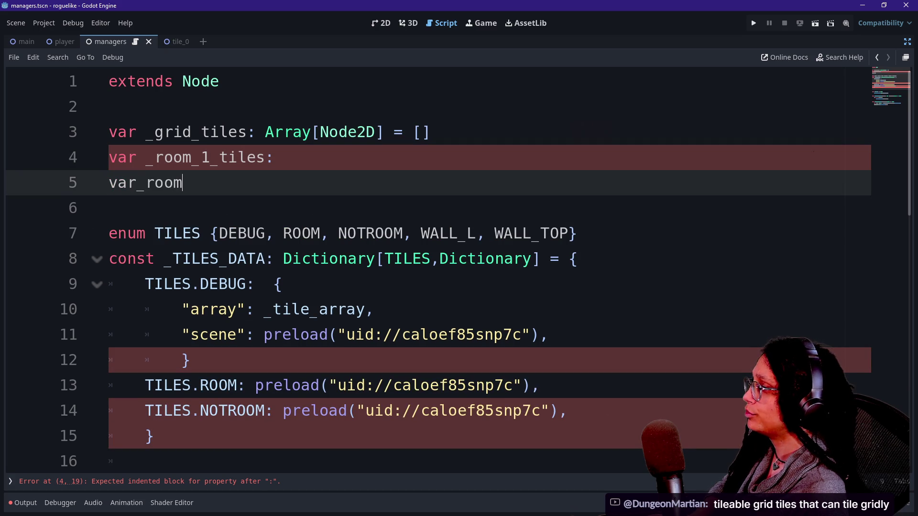
key("BackSpace")
key("BackSpace")
key("BackSpace")
key("BackSpace")
key("BackSpace")
type(" room")
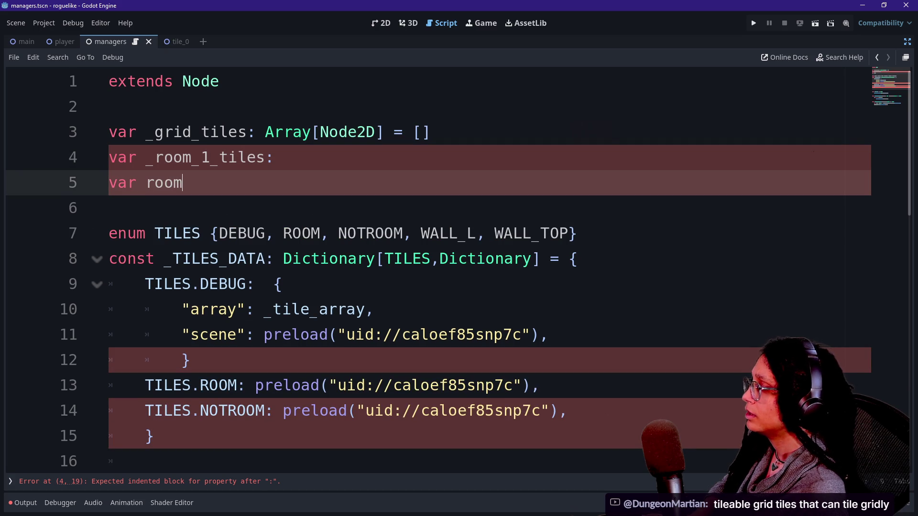
type("_2_t")
key("BackSpace")
type("2_tiles")
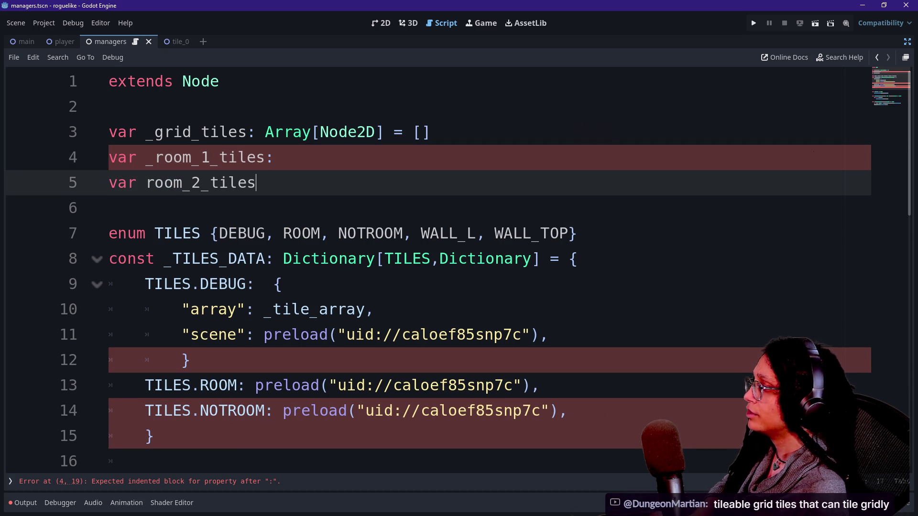
key("Right")
type("_")
key("Up")
key("Up")
key("Down")
key("End")
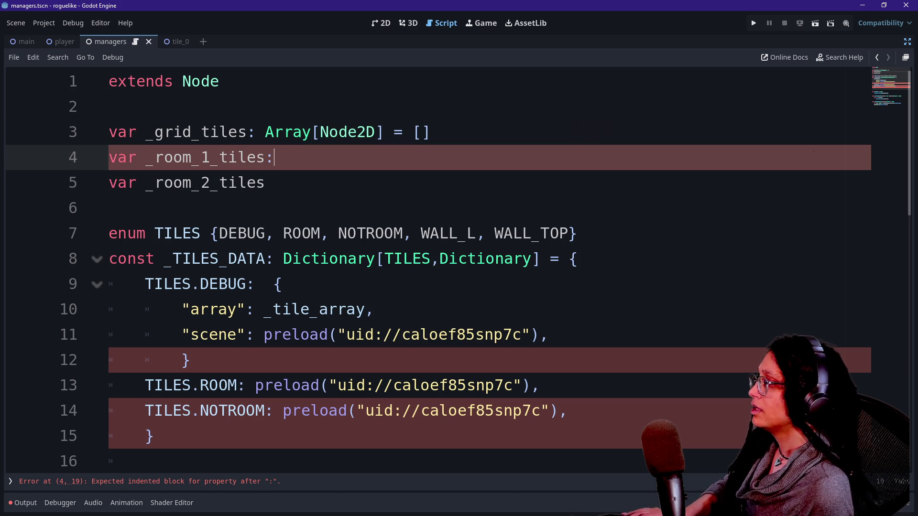
key("Down")
type(":")
key("Up")
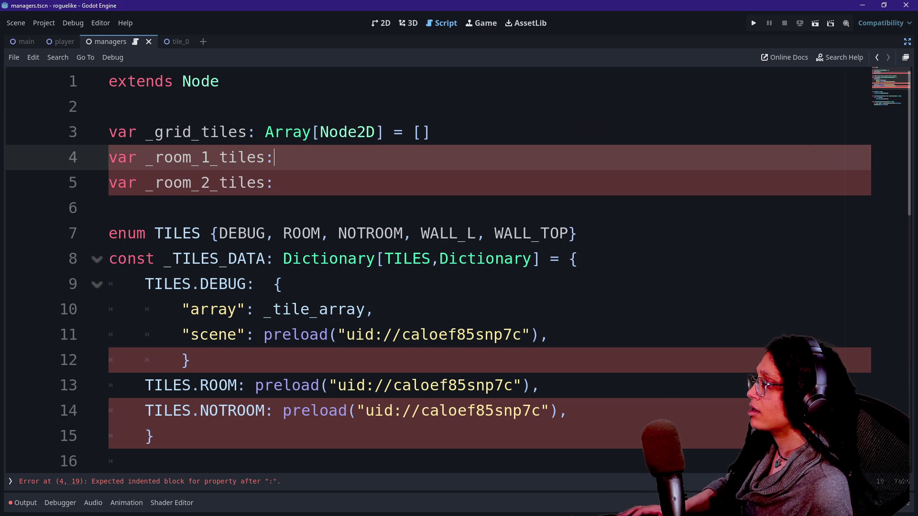
Type both room variables as Array[Node2D] = [] using multi-caret editing.
key("shift+alt+Down")
type("Arraty[Node2")
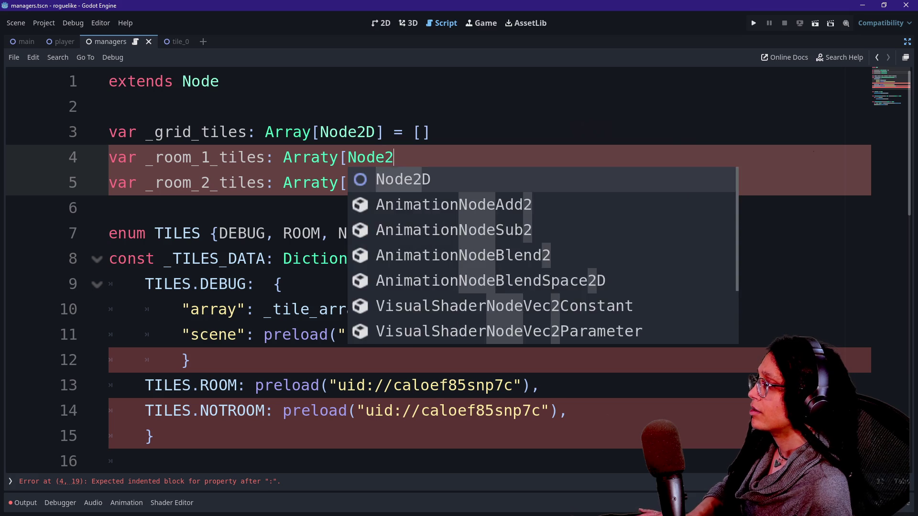
key("Return")
type("] = []")
left_click(458, 157)
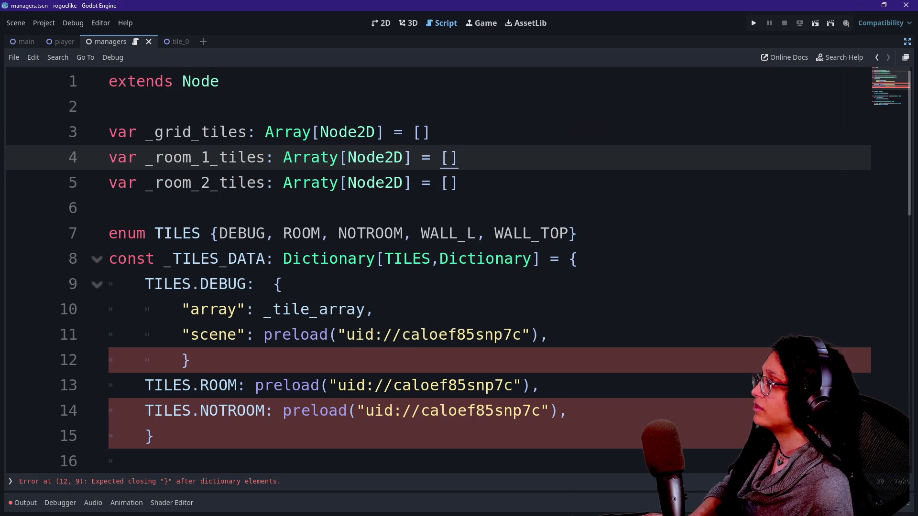
Delete the _room_1_tiles and _room_2_tiles declaration lines.
left_click(109, 208)
left_click(458, 182)
key("shift+Up")
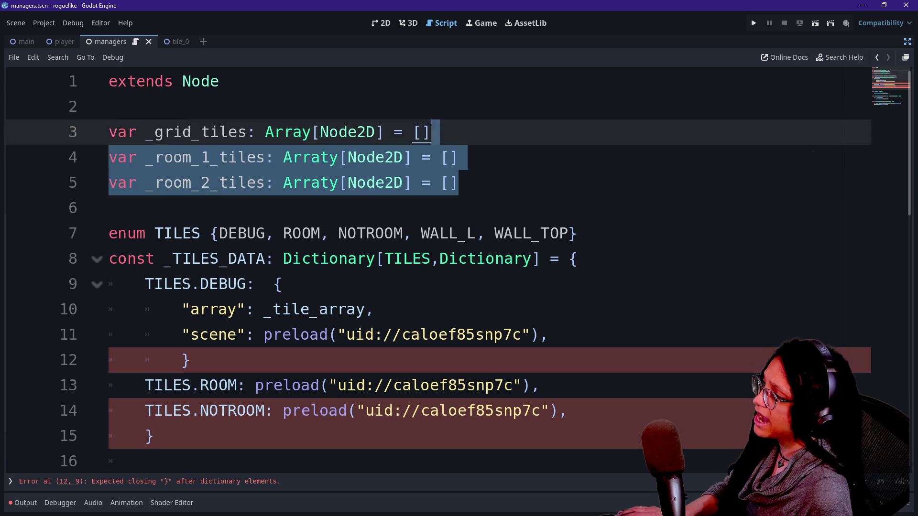
key("shift+Up")
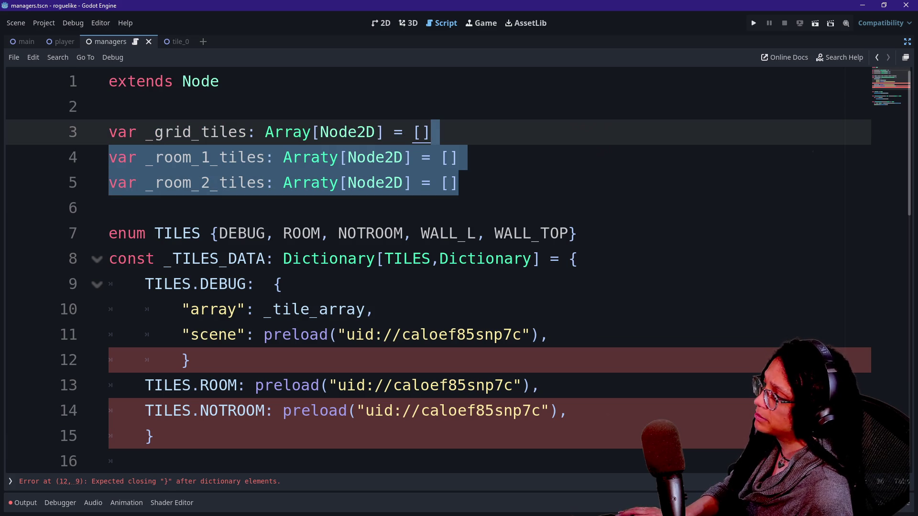
key("BackSpace")
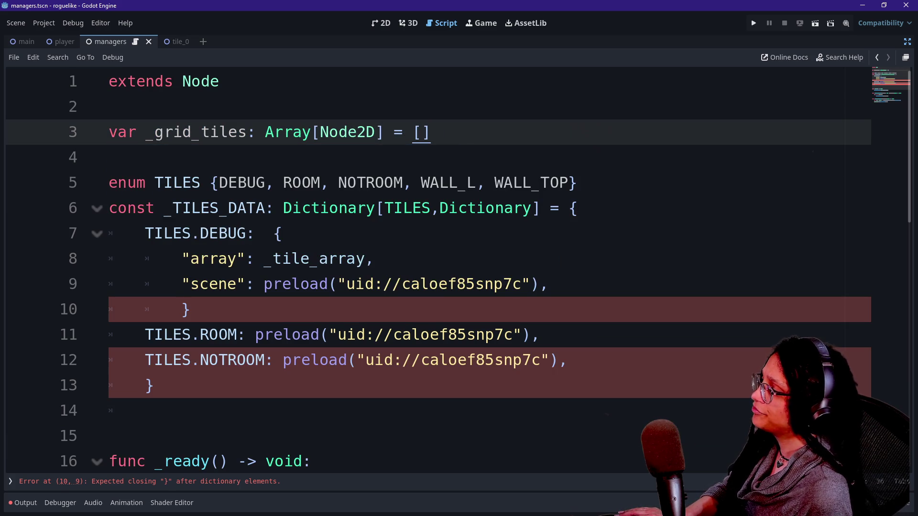
Paste the "array" and "scene" lines under TILES.ROOM and set the array value to Array.new().
scroll(430, 267, "down", 2)
scroll(430, 268, "up", 2)
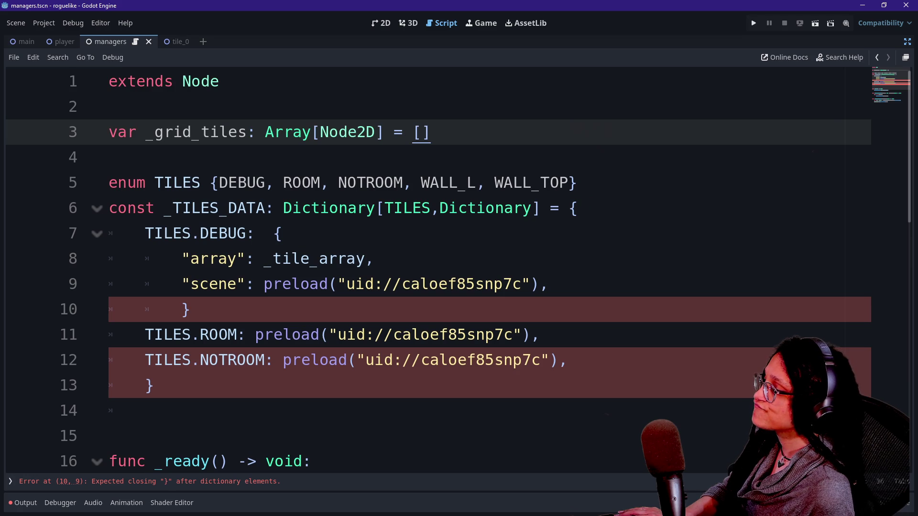
left_click(541, 335)
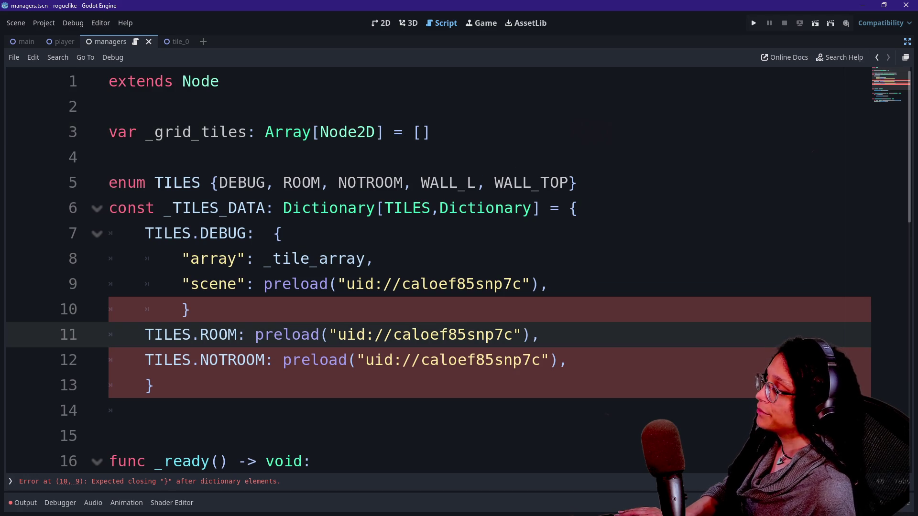
key("Return")
key("Return")
key("Up")
type("\"array\": _tile_array, \t\t\"scene\": preload(\"uid://caloef85snp7c\"),")
key("Up")
key("Up")
key("BackSpace")
key("BackSpace")
key("Down")
key("ctrl+shift+Left")
key("shift+Right")
type("Array.")
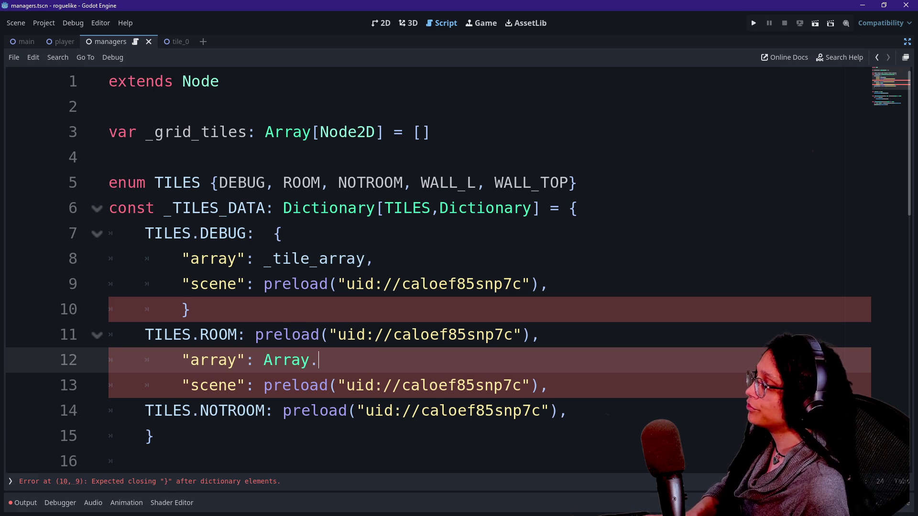
type("new(),")
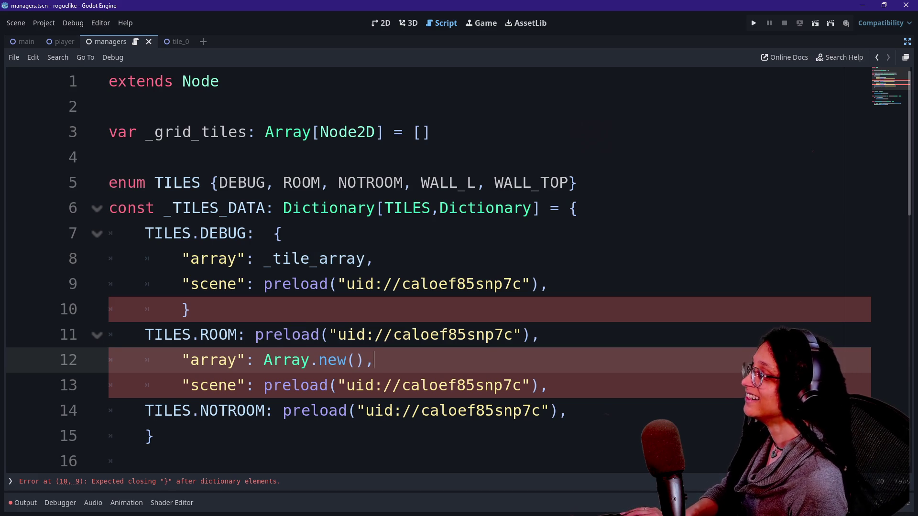
Replace TILES.ROOM's old preload value with an opening brace.
key("Up")
key("End")
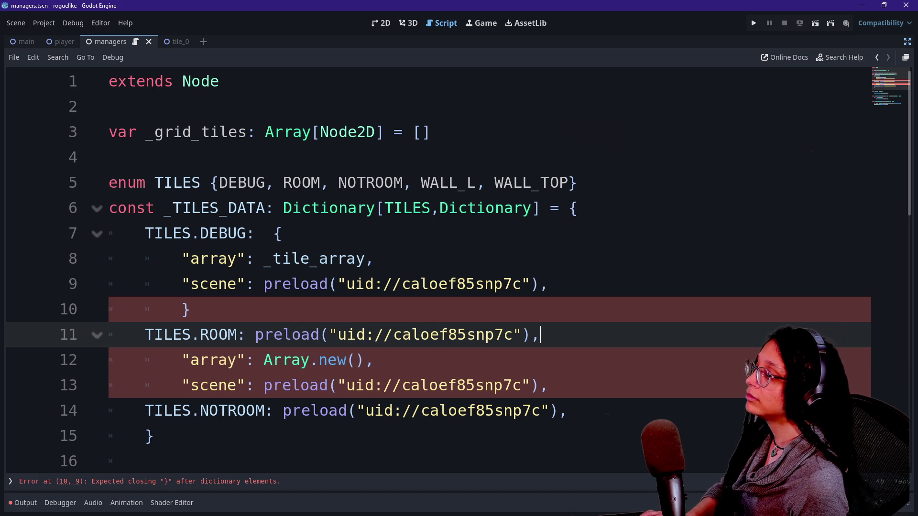
key("Return")
type("{")
key("Up")
key("End")
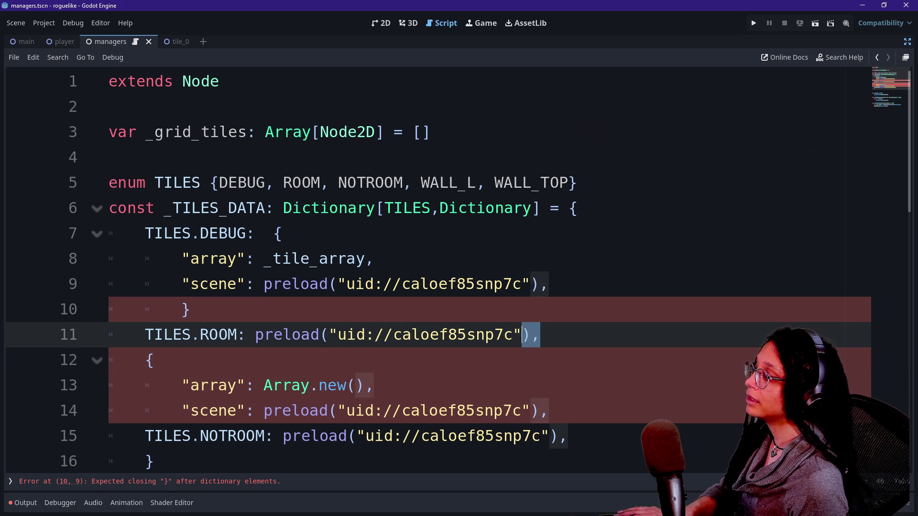
key("ctrl+z")
key("ctrl+z")
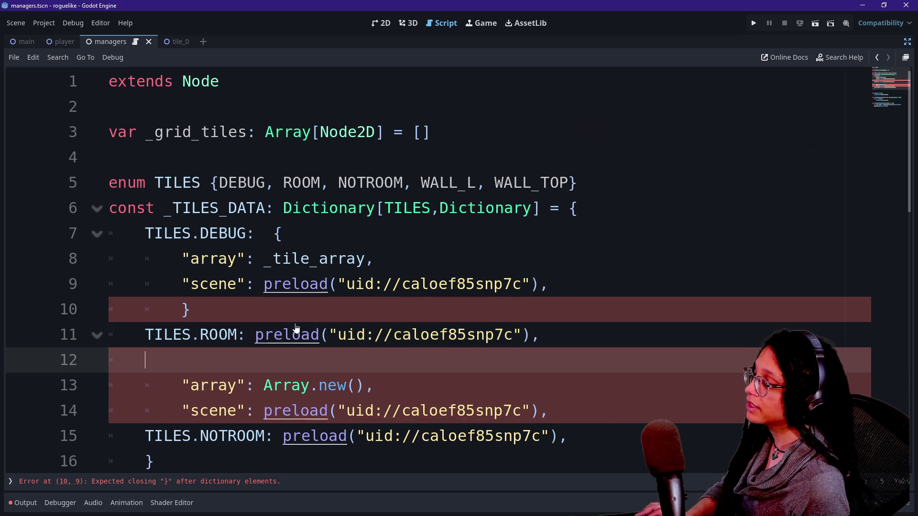
left_click_drag(254, 335, 540, 335)
key("BackSpace")
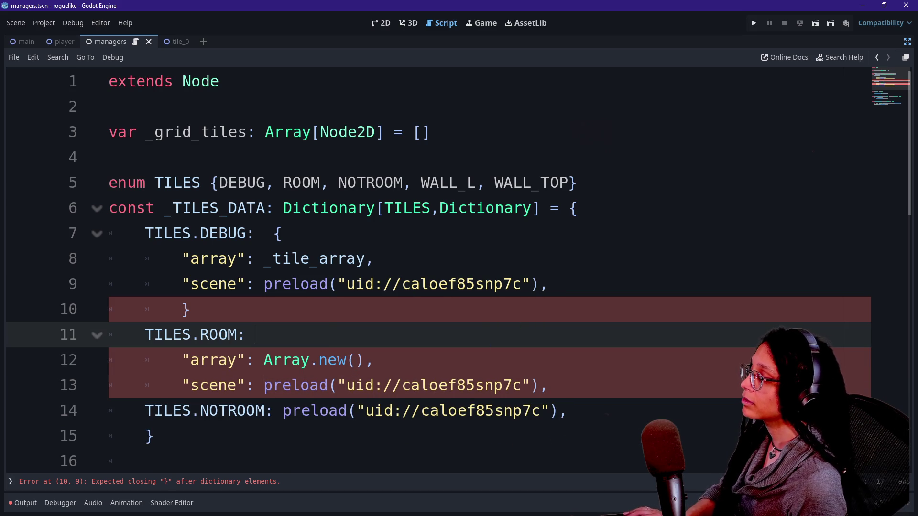
type("{{")
key("BackSpace")
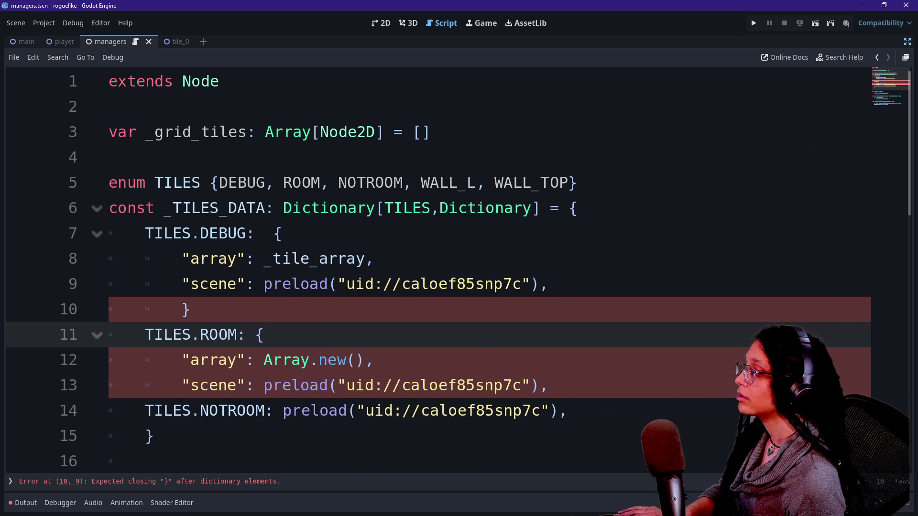
Close the ROOM dictionary with a brace and add a comma after DEBUG's closing brace.
left_click(568, 410)
key("Up")
key("Return")
type("}")
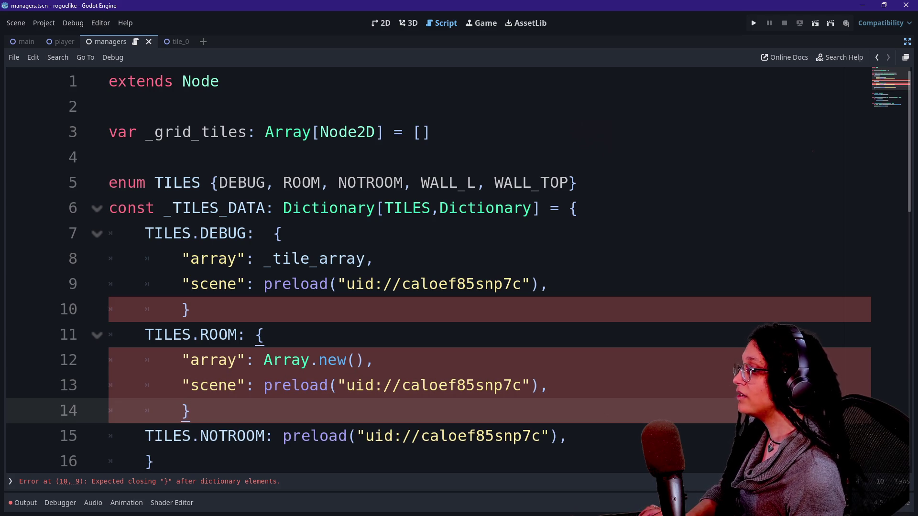
left_click(549, 386)
left_click(191, 310)
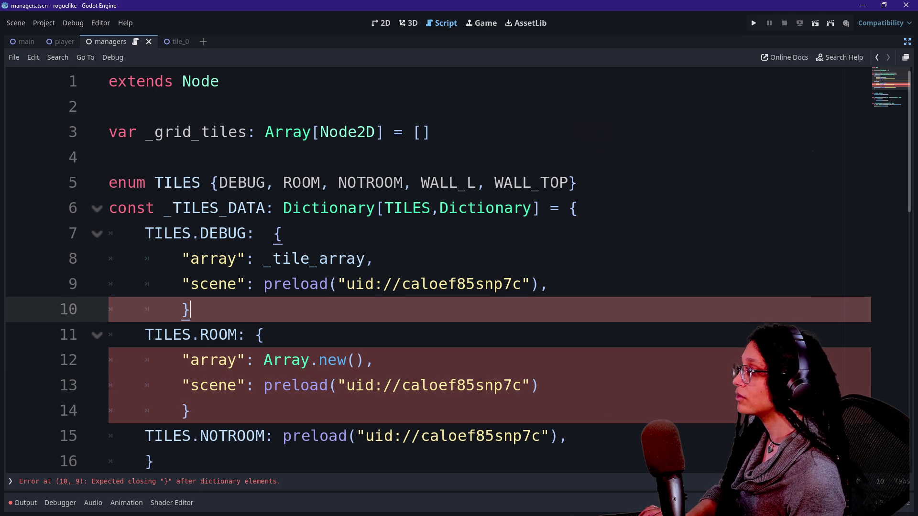
type(",")
Try TextureRect.new as the ROOM array value, then revert to Array.new().
left_click(264, 334)
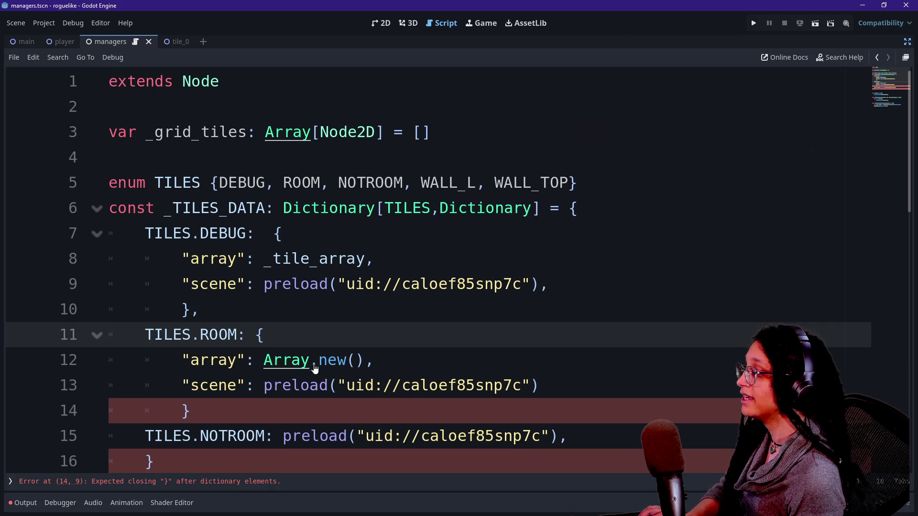
left_click(338, 359)
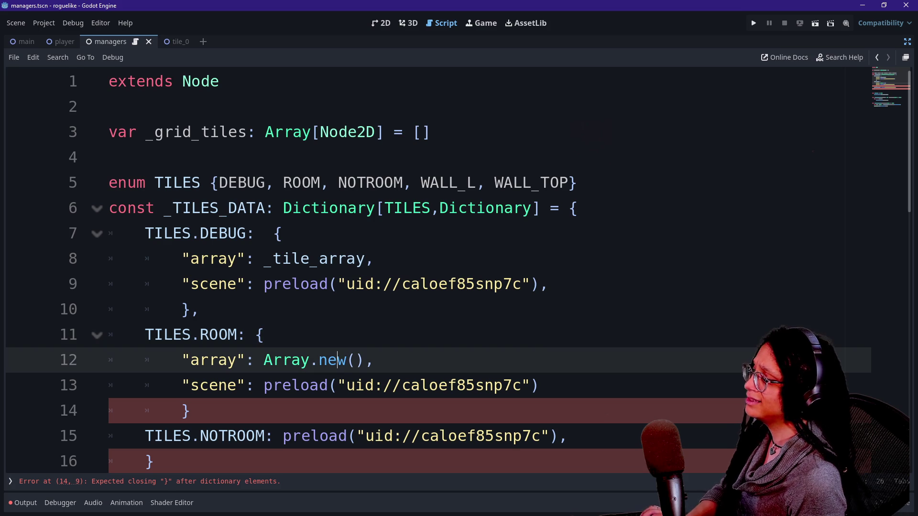
left_click_drag(374, 359, 263, 359)
type("Texture")
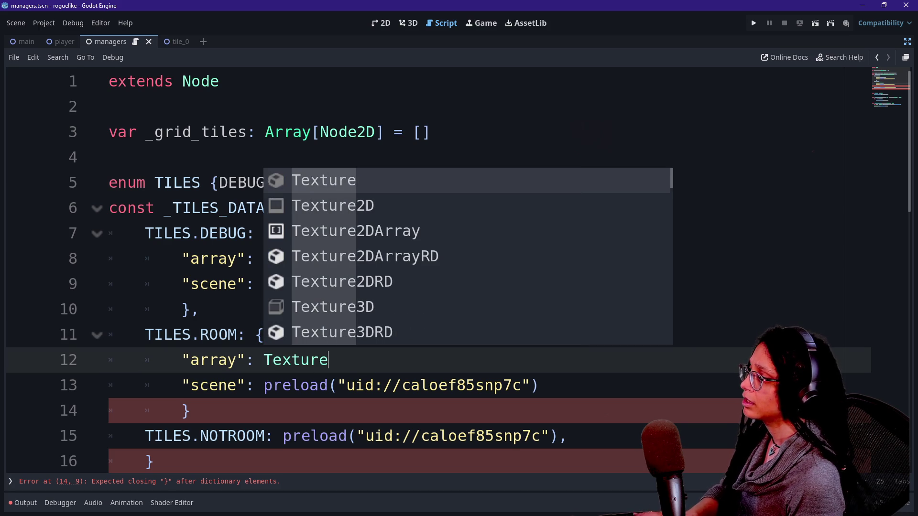
type("Rect.new")
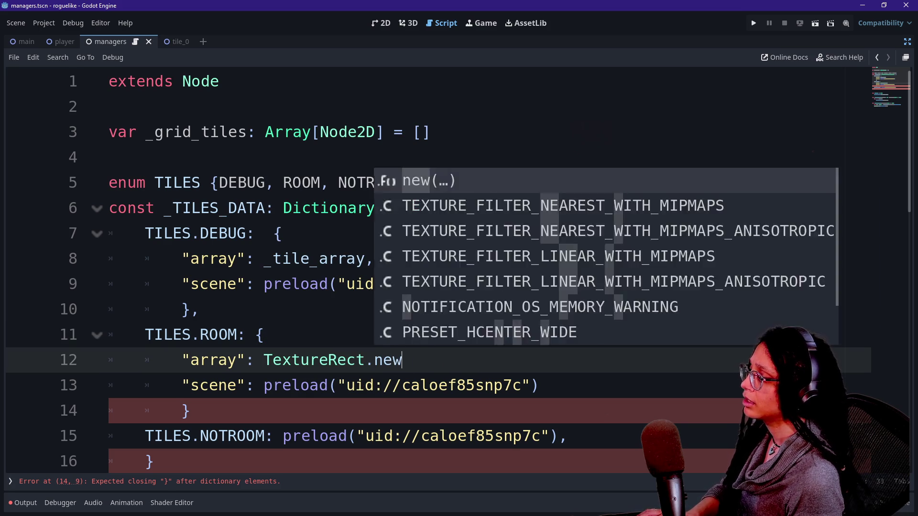
key("Return")
key("ctrl+z")
key("ctrl+z")
key("ctrl+z")
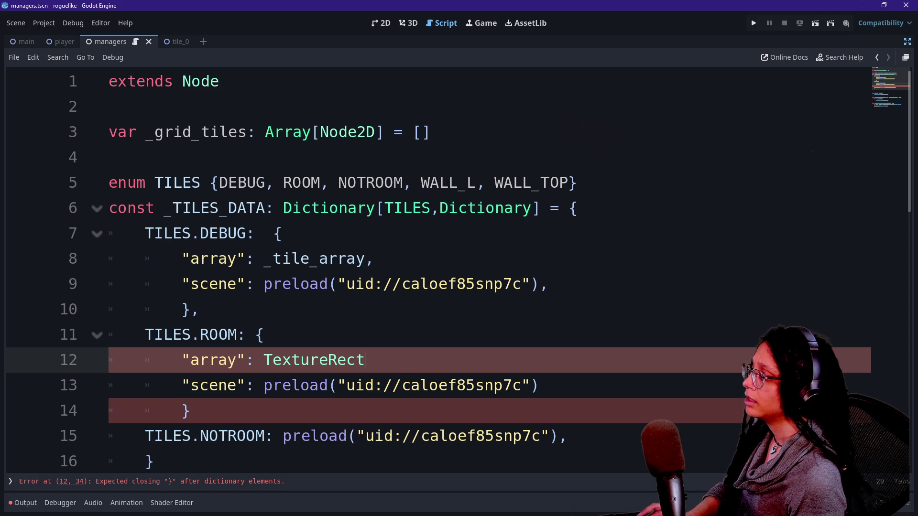
key("Right")
key("Up")
key("Up")
key("Down")
key("Down")
key("Down")
key("Down")
key("Down")
key("Down")
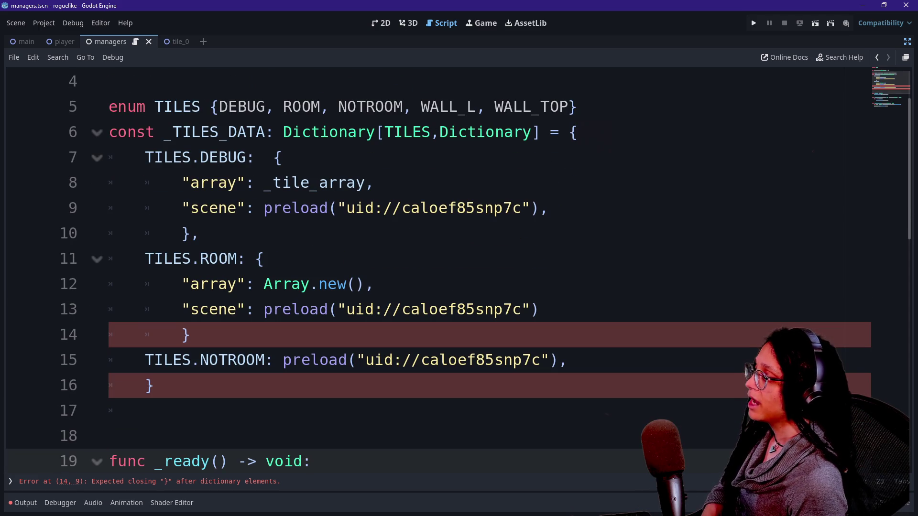
key("Up")
key("Up")
key("Up")
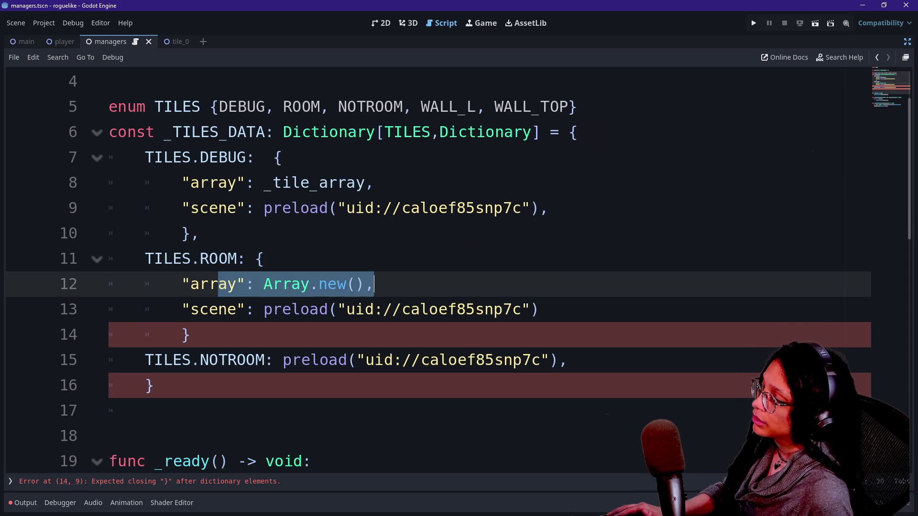
key("End")
key("shift+Left")
key("shift+Left")
key("shift+Left")
key("shift+Left")
key("shift+Left")
key("shift+Left")
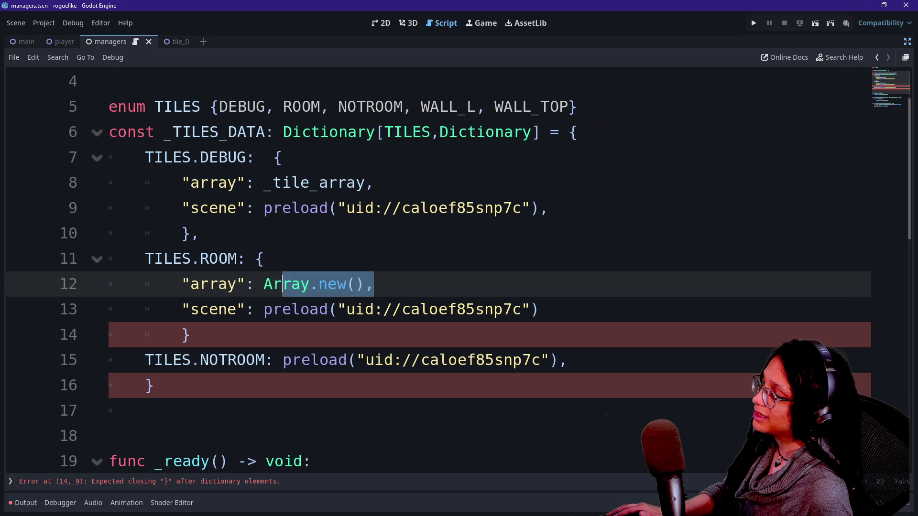
key("Left")
key("ctrl+Left")
key("shift+End")
key("shift+Left")
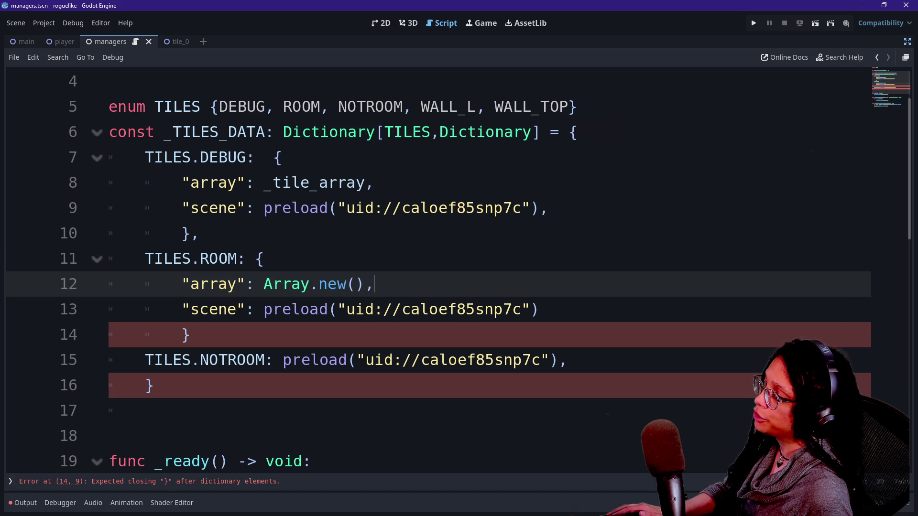
left_click(228, 284)
key("shift+Right")
key("shift+Right")
key("shift+Right")
key("Right")
left_click(374, 284)
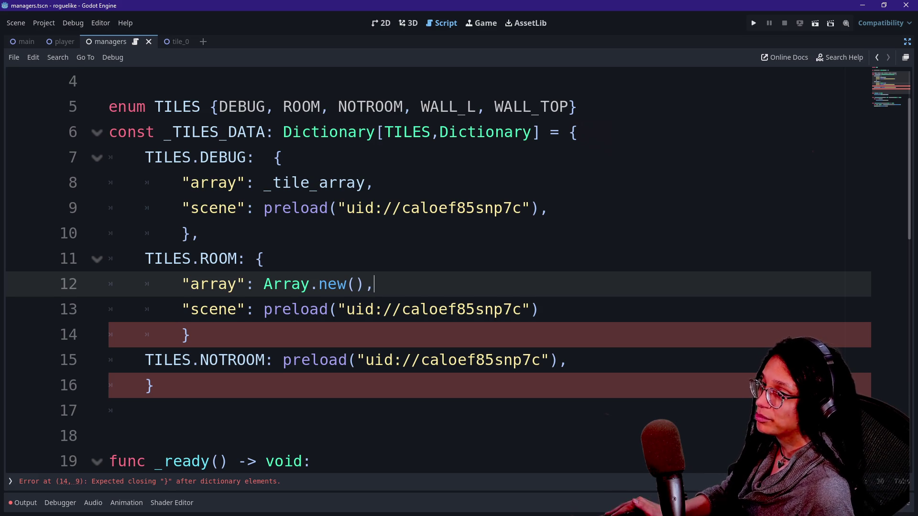
mouse_move(917, 225)
left_mouse_down()
mouse_move(462, 232)
mouse_move(379, 134)
left_mouse_up()
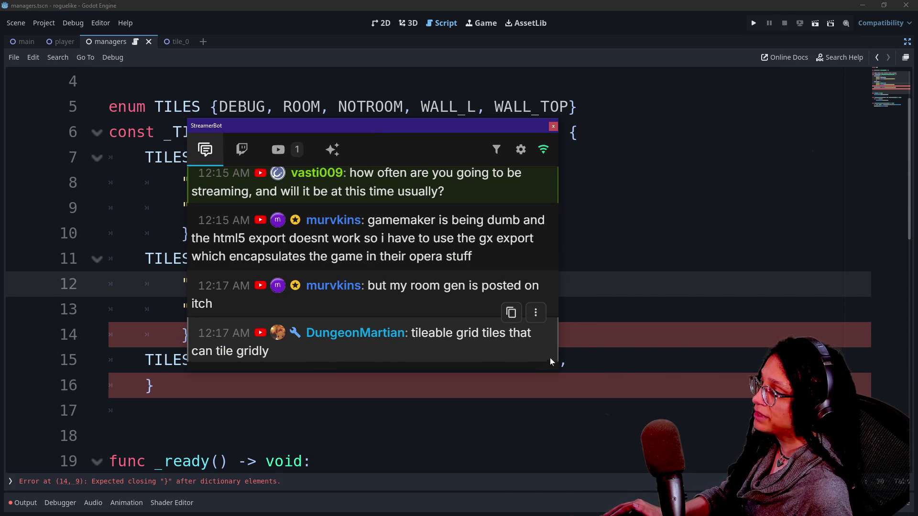
left_click_drag(559, 372, 582, 438)
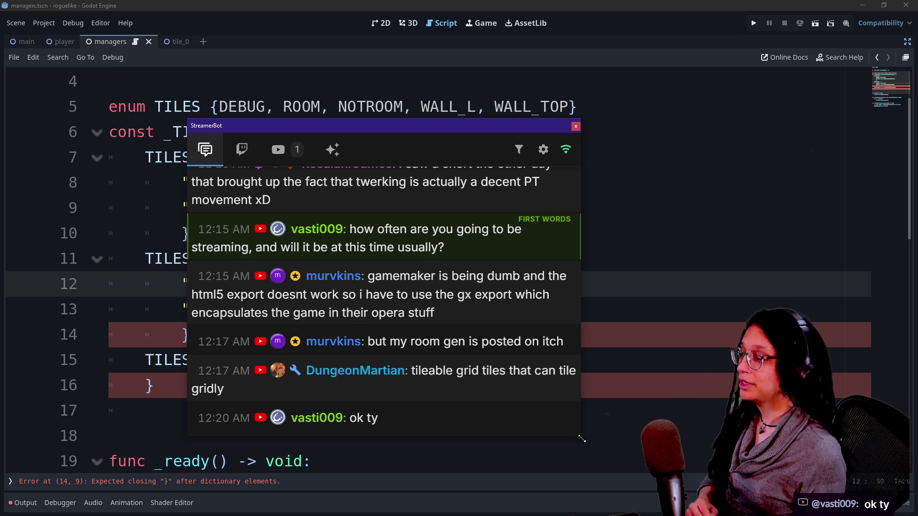
mouse_move(478, 296)
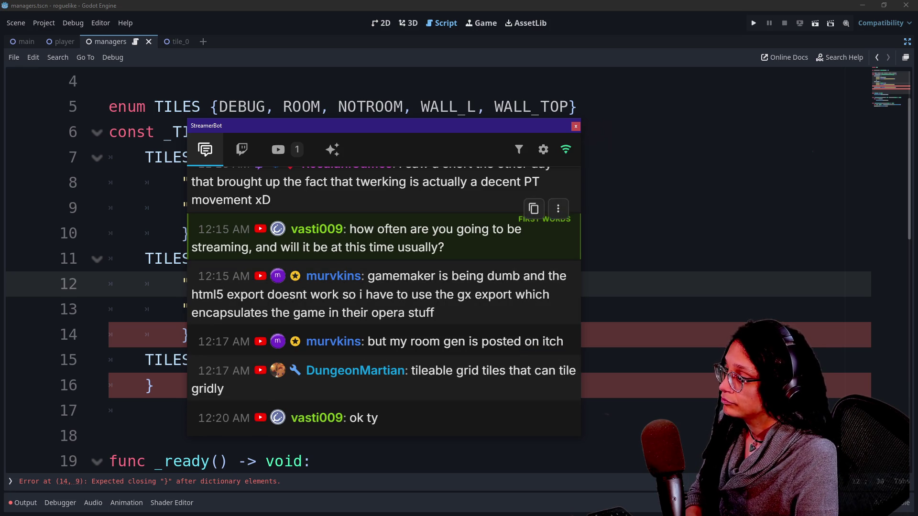
Scroll up through older StreamerBot chat messages and back down.
scroll(441, 286, "up", 4)
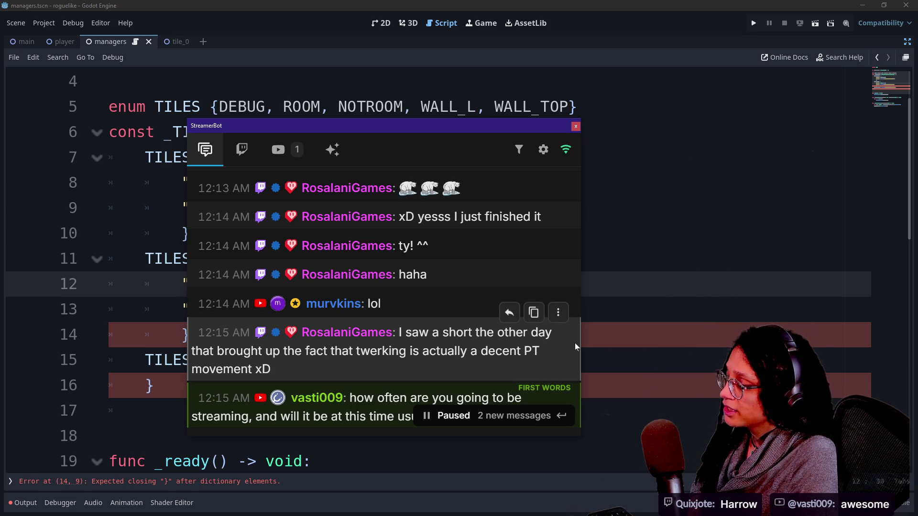
scroll(509, 362, "down", 2)
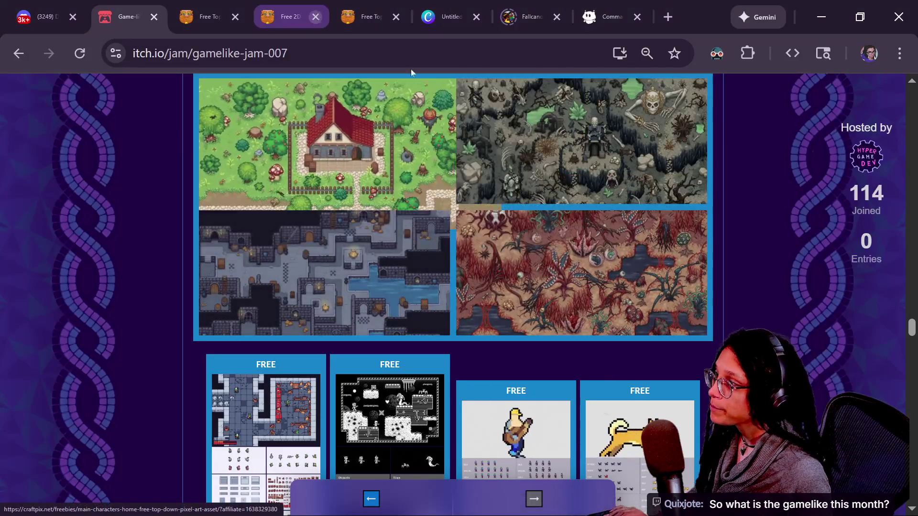
Scroll the Gamelike Jam 007 page between the Rogue-like theme text and the Rogue embed.
scroll(615, 198, "up", 20)
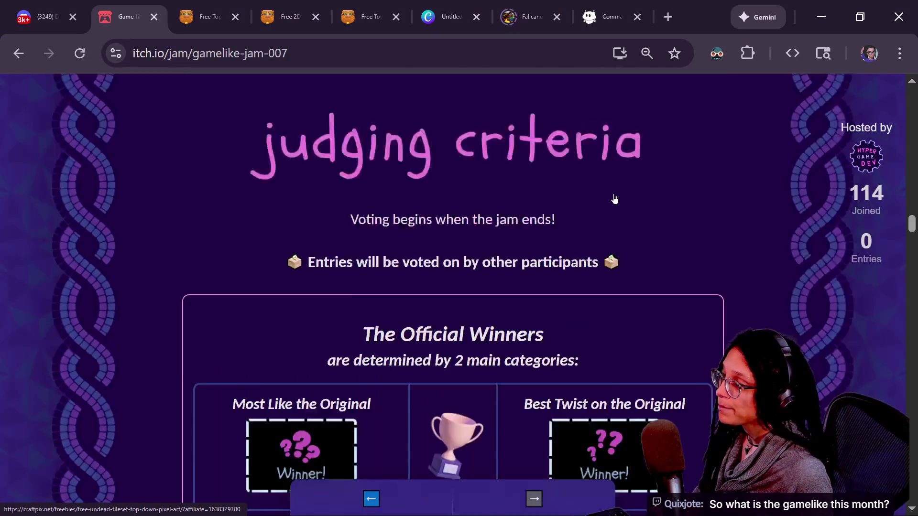
scroll(731, 230, "up", 15)
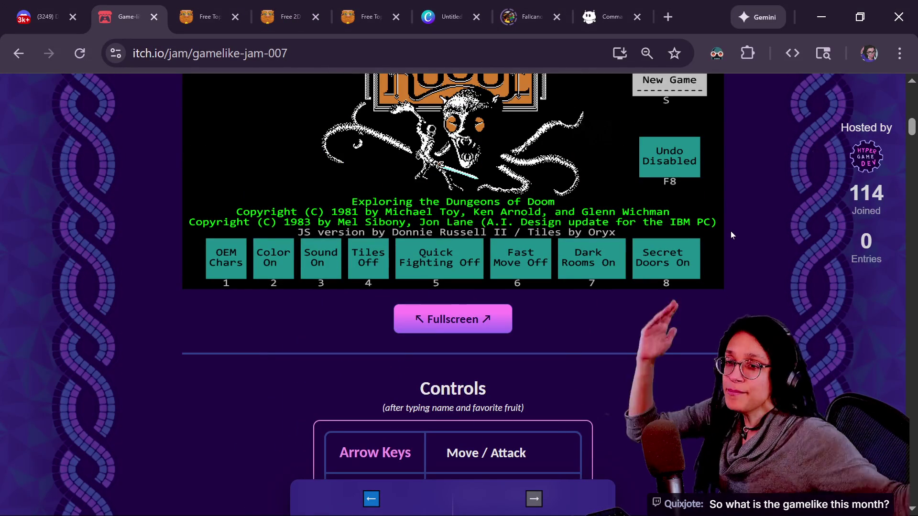
scroll(731, 231, "up", 3)
scroll(731, 231, "up", 5)
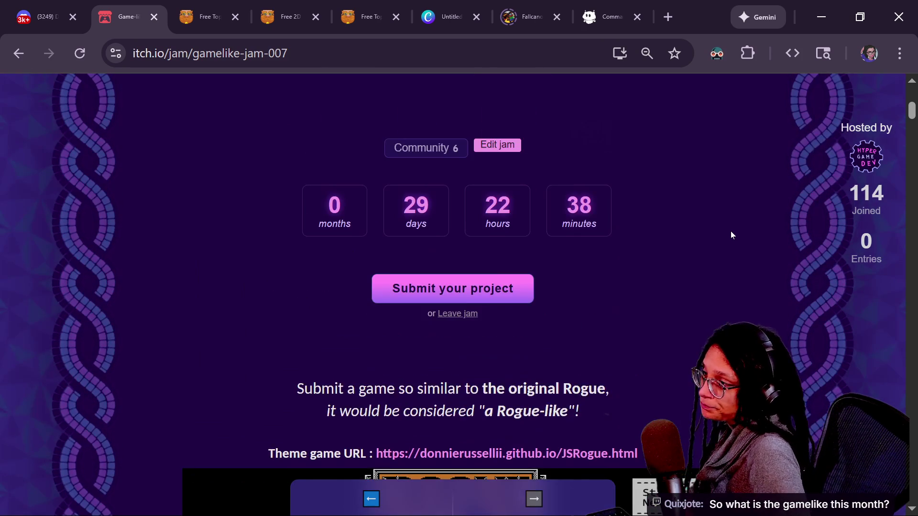
scroll(730, 231, "up", 5)
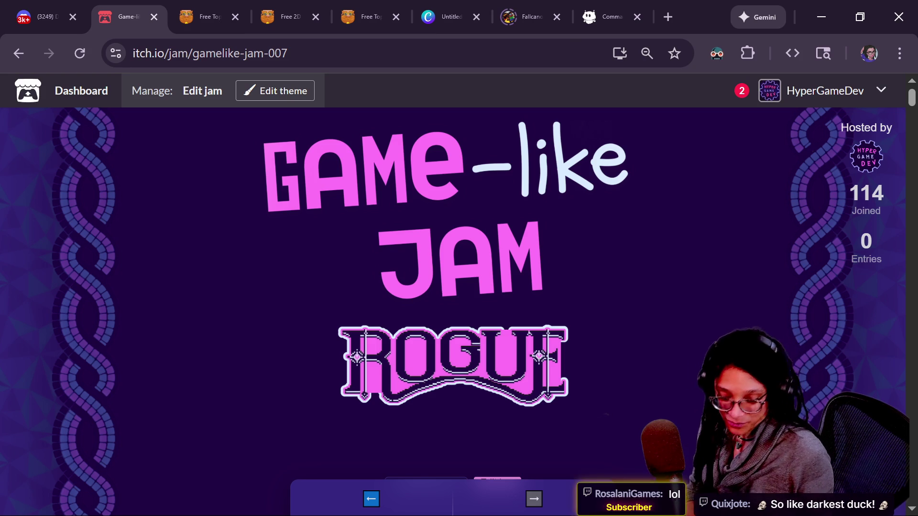
scroll(763, 311, "down", 10)
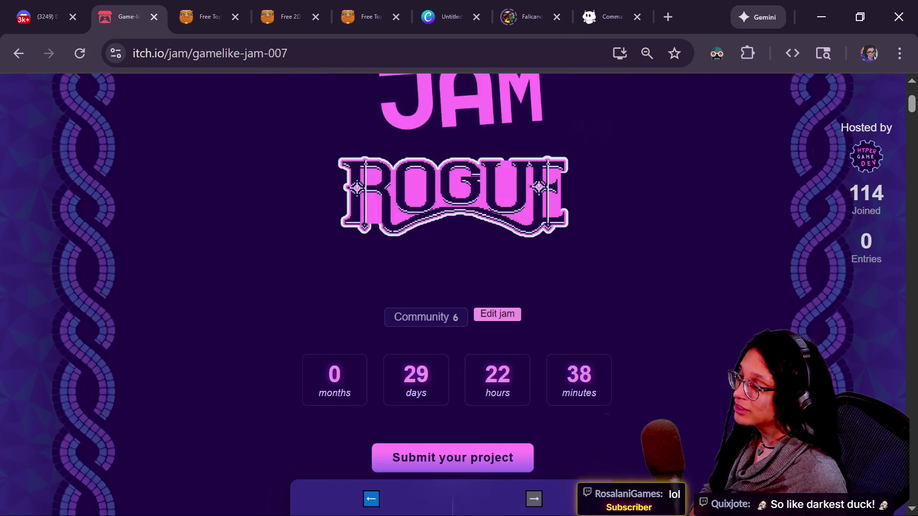
scroll(763, 311, "down", 15)
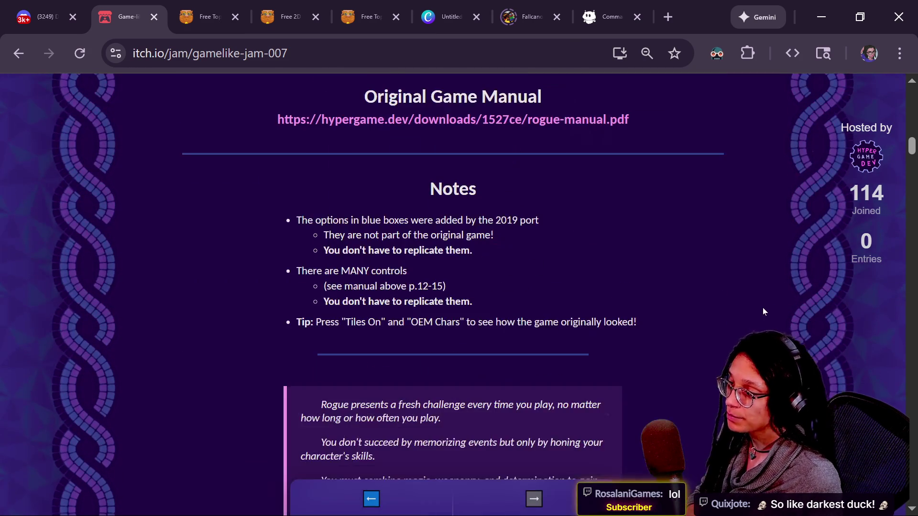
scroll(719, 284, "up", 12)
scroll(719, 280, "up", 2)
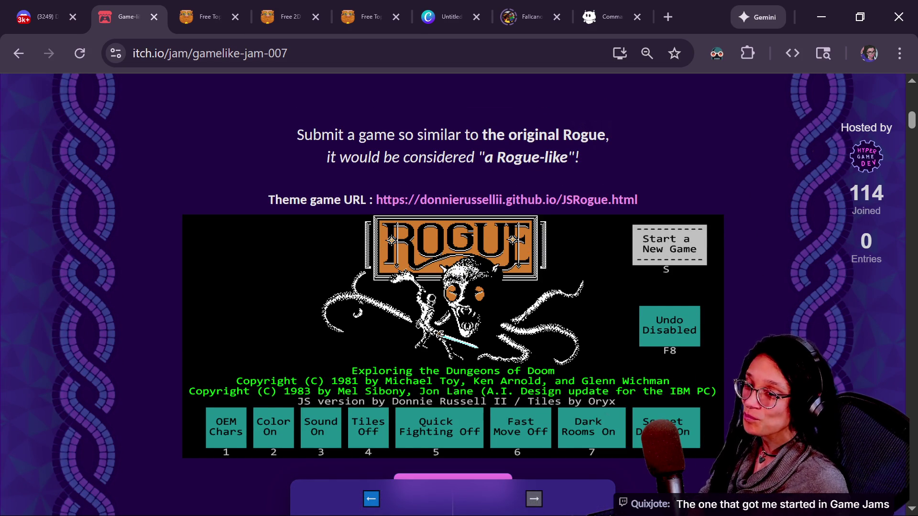
In the StreamerBot chat, select the message mentioning the gx export, then return to the browser.
key("alt+Tab")
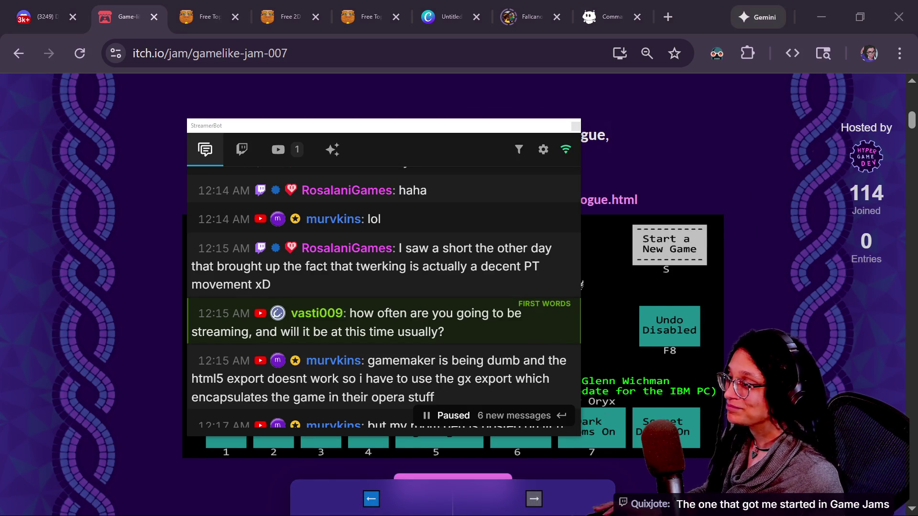
scroll(367, 345, "down", 5)
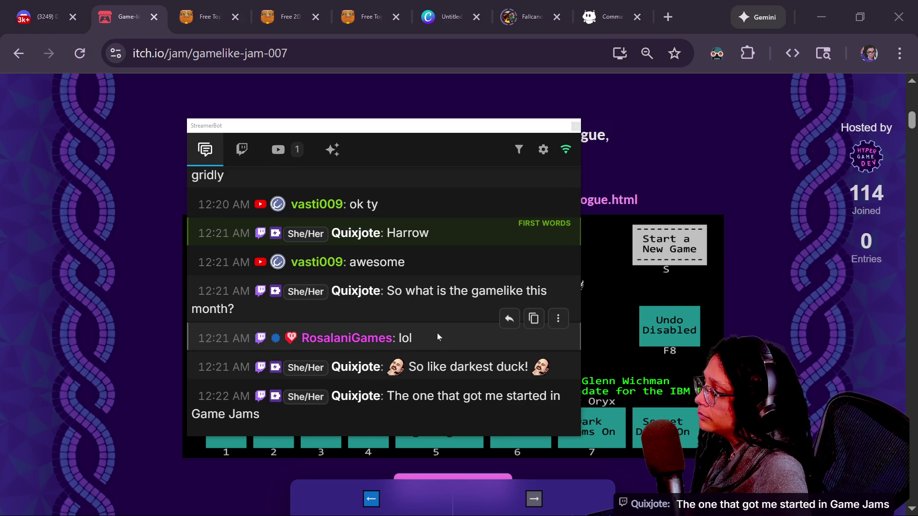
scroll(437, 332, "up", 5)
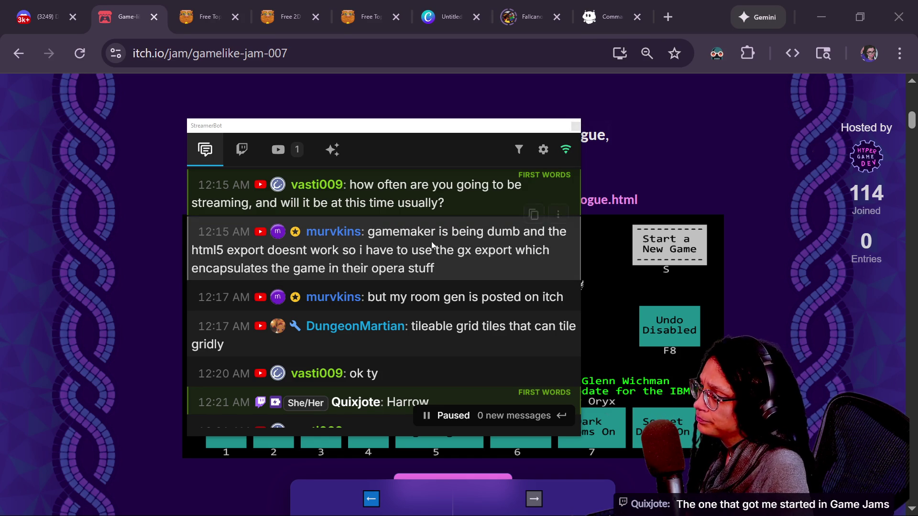
left_click_drag(375, 231, 458, 260)
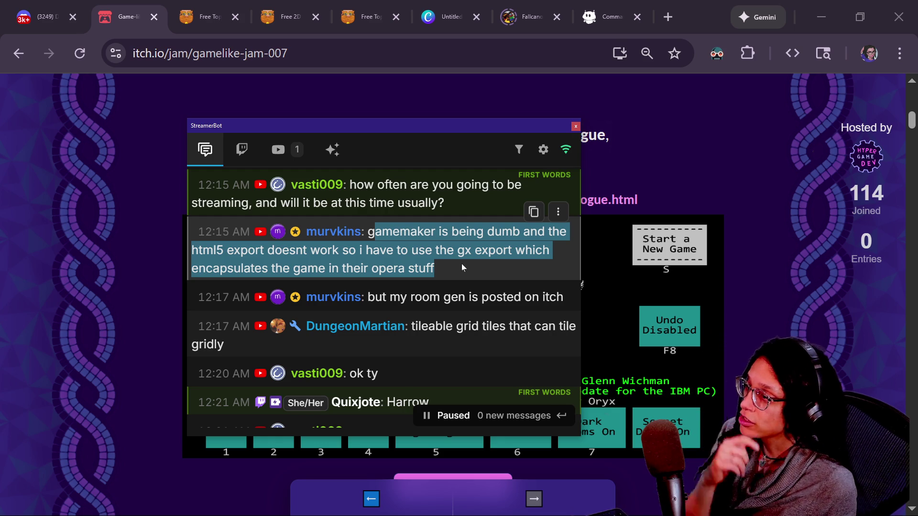
left_click(666, 15)
Search 'gxgames' in a new tab and open the GX.games site.
left_click(666, 16)
type("gxgames")
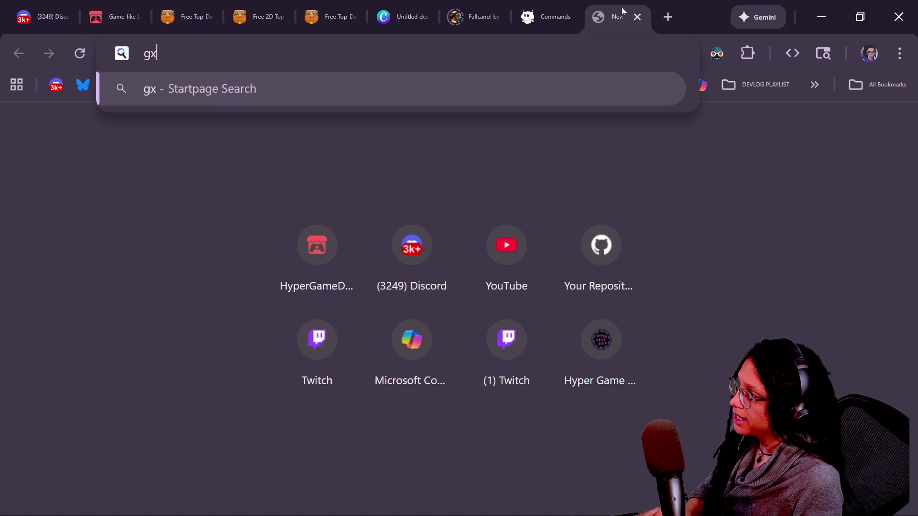
key("Return")
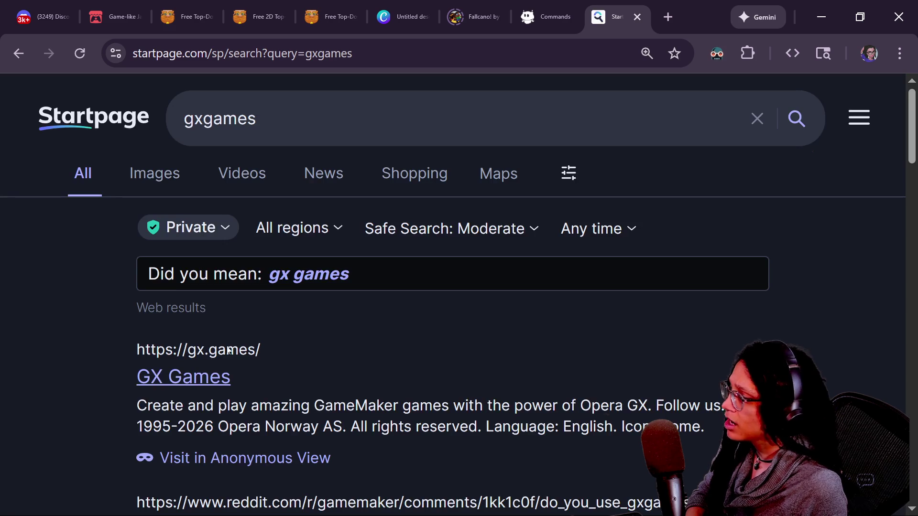
left_click(229, 351)
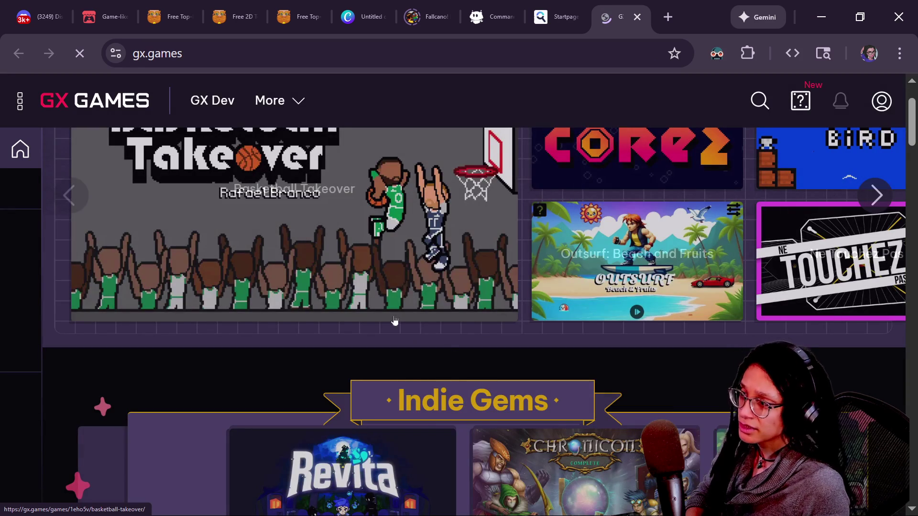
scroll(409, 372, "down", 8)
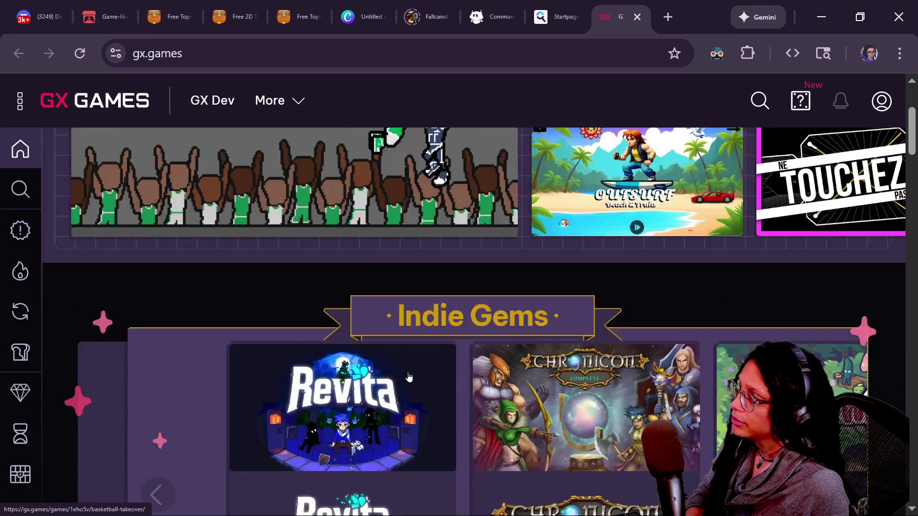
scroll(347, 210, "down", 10)
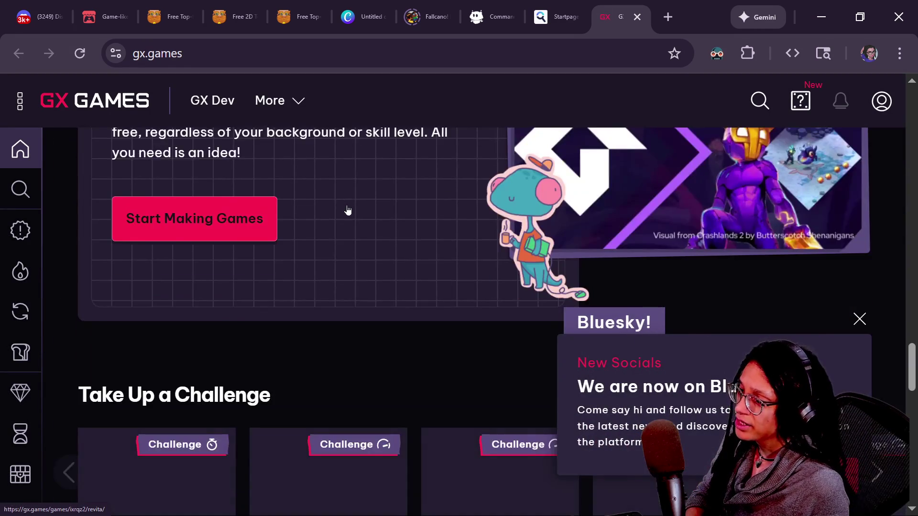
scroll(348, 211, "up", 2)
right_click(347, 208)
left_click(278, 246)
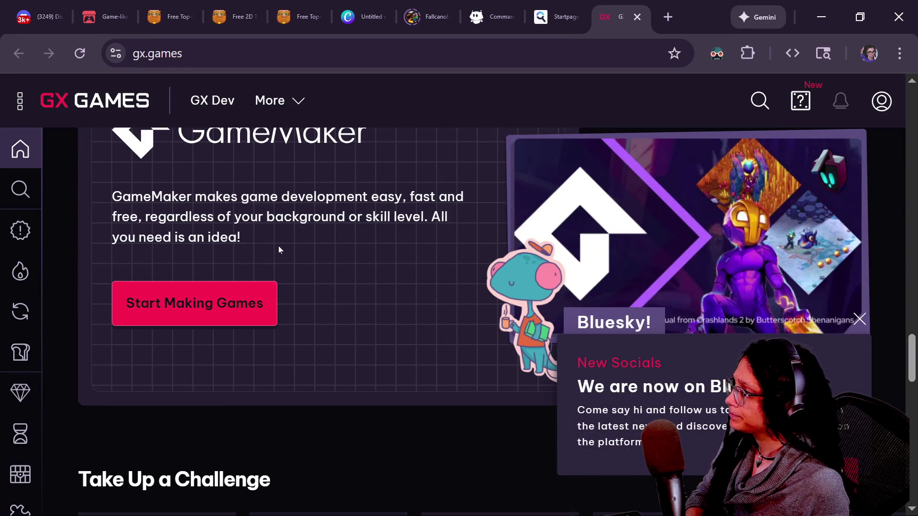
scroll(278, 246, "up", 2)
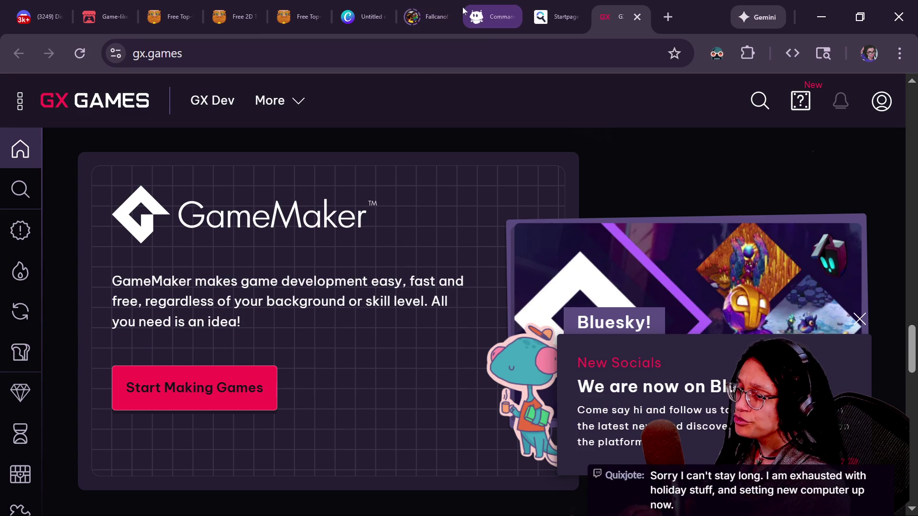
Select the chat messages about room generation, leaving the GX.games page in front.
key("alt+Tab")
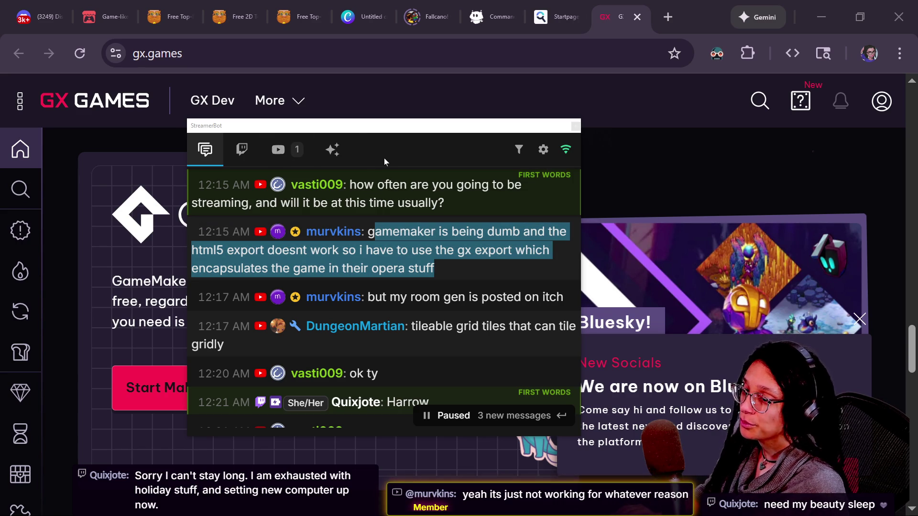
left_click(432, 98)
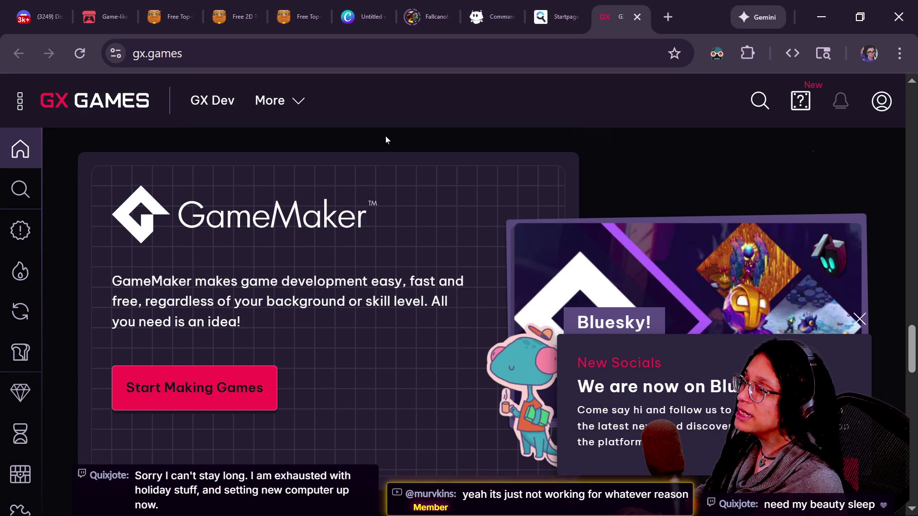
key("alt+Tab")
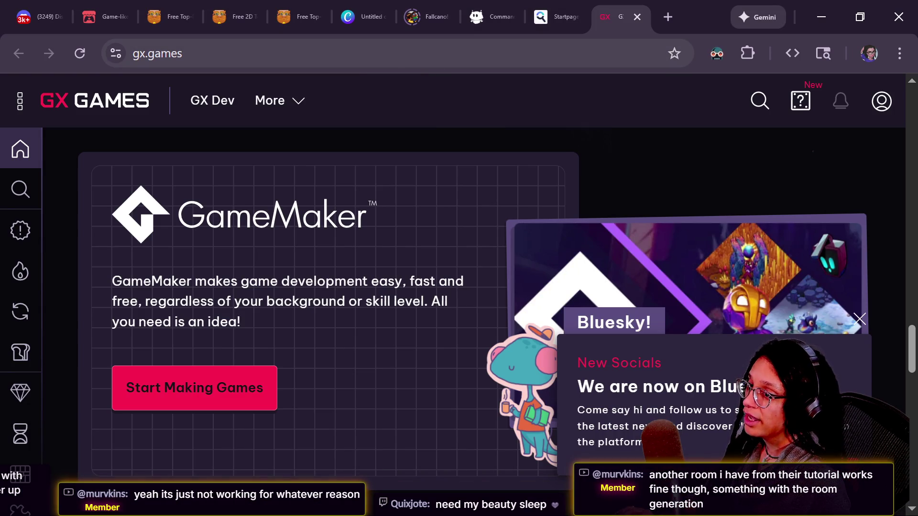
key("alt+Tab")
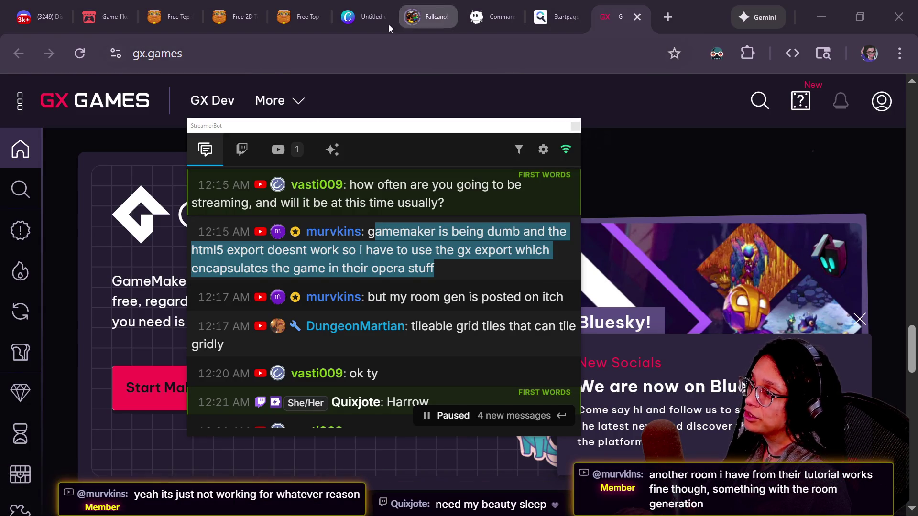
left_click(458, 100)
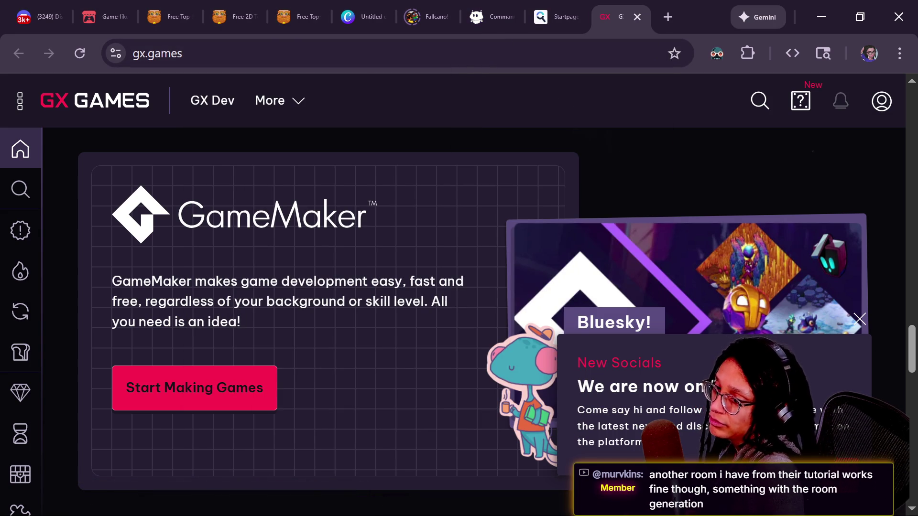
key("alt+Tab")
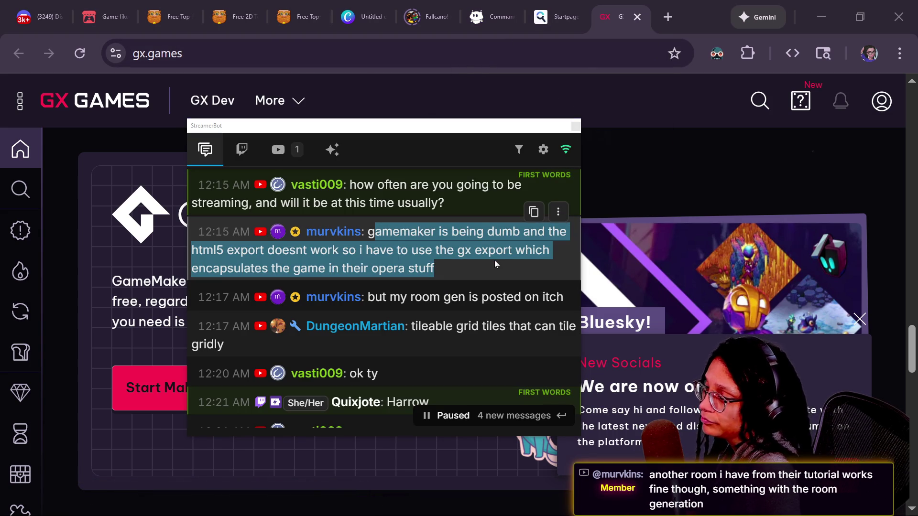
left_click(493, 262)
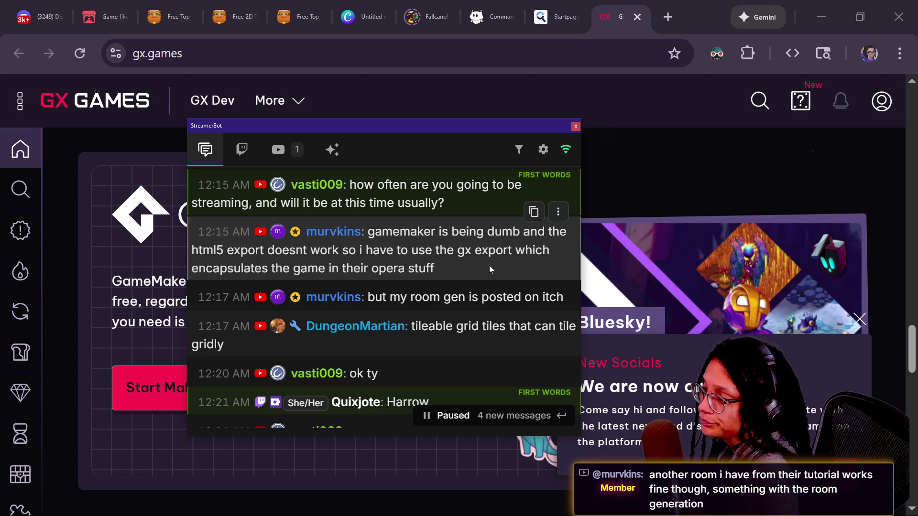
left_click_drag(400, 297, 406, 427)
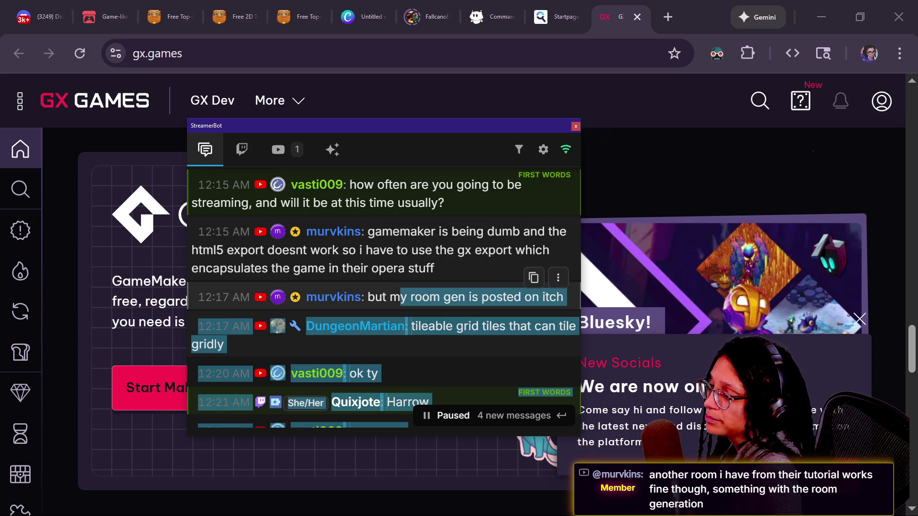
left_click(659, 85)
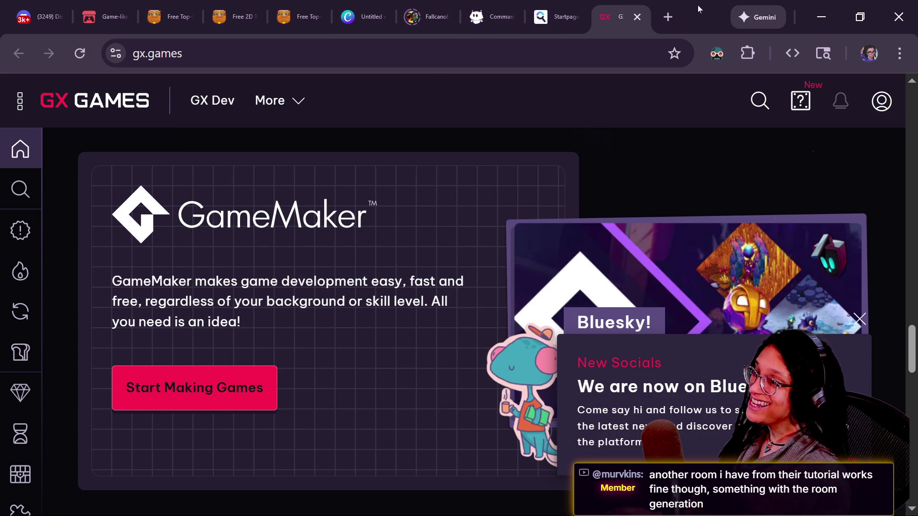
Load the creator's itch.io profile, run Monkey Defense Madness, then go back to the profile.
left_click(158, 53)
type("m")
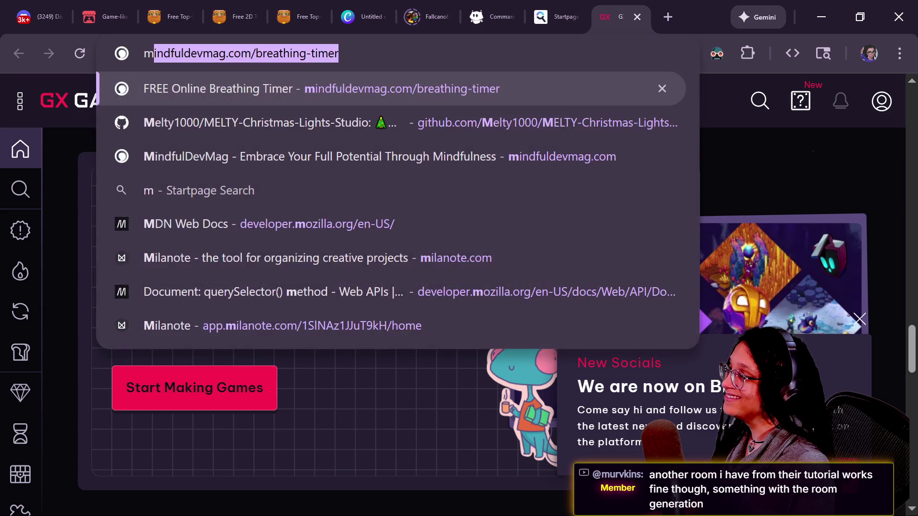
type("urvkins.itch.io")
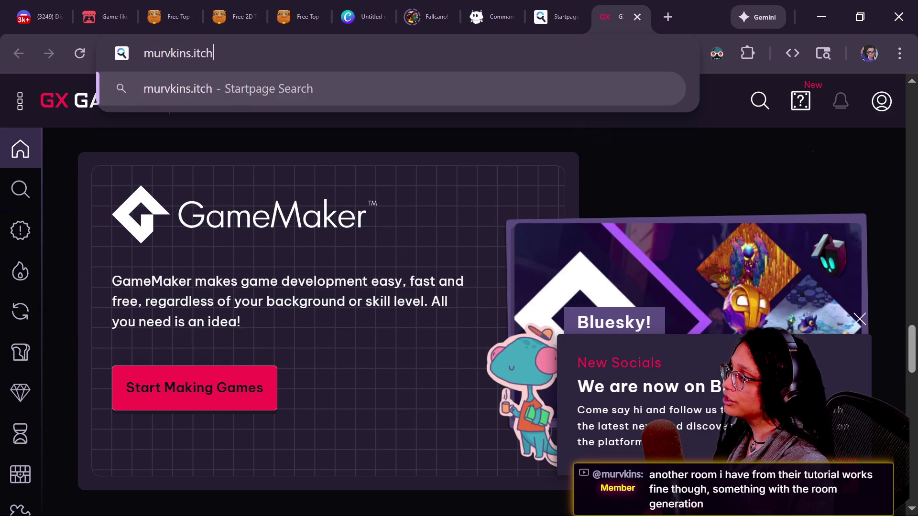
key("Return")
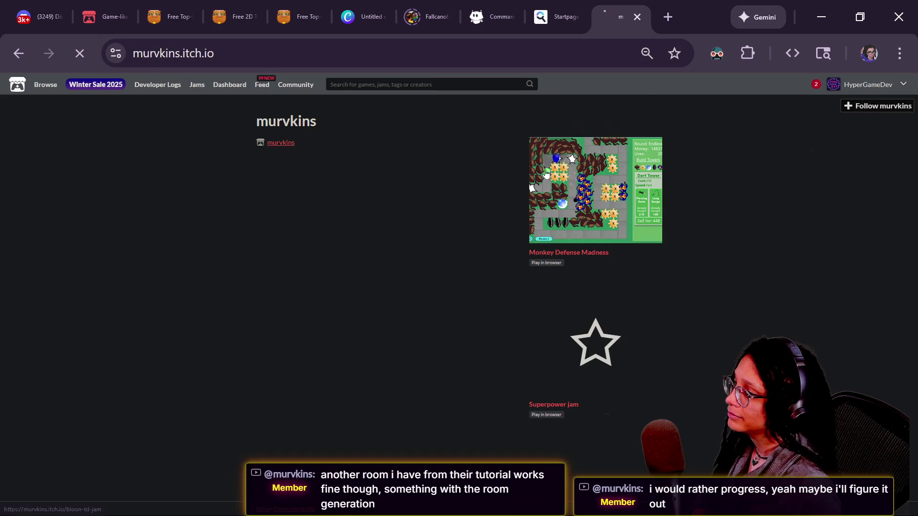
left_click(546, 170)
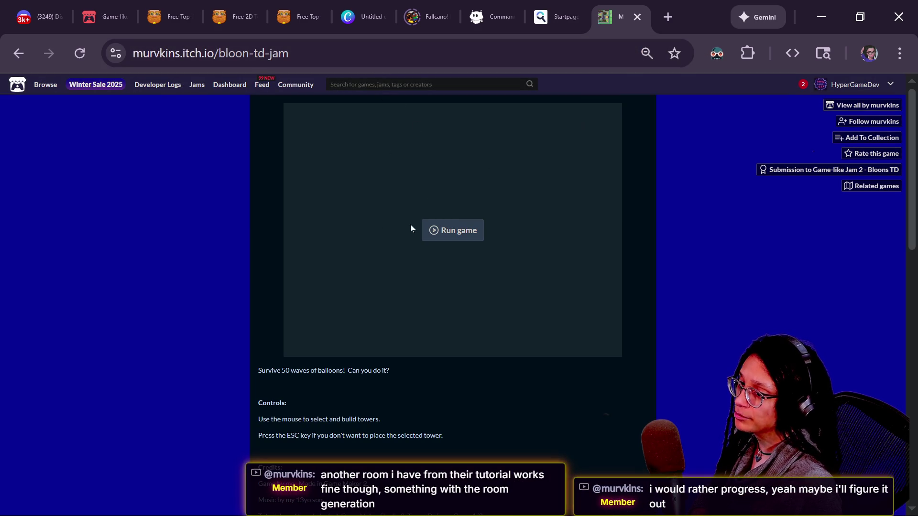
left_click(434, 237)
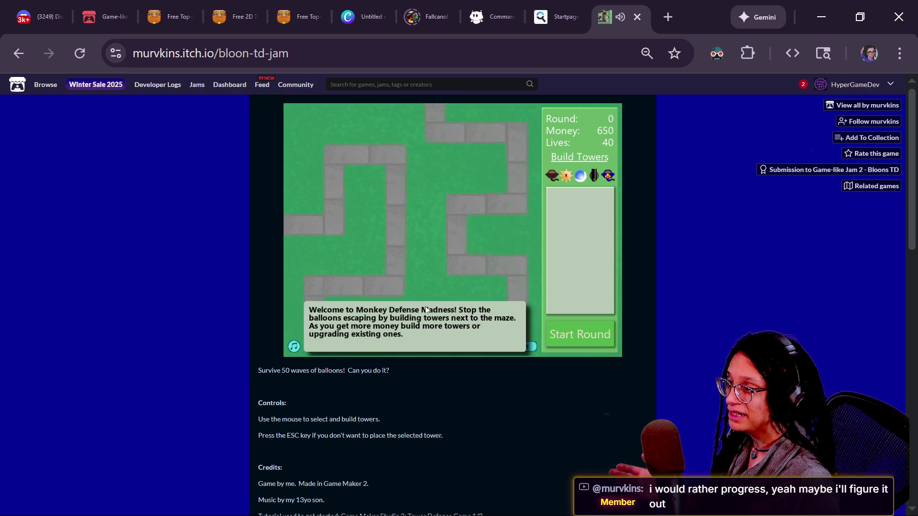
left_click(17, 54)
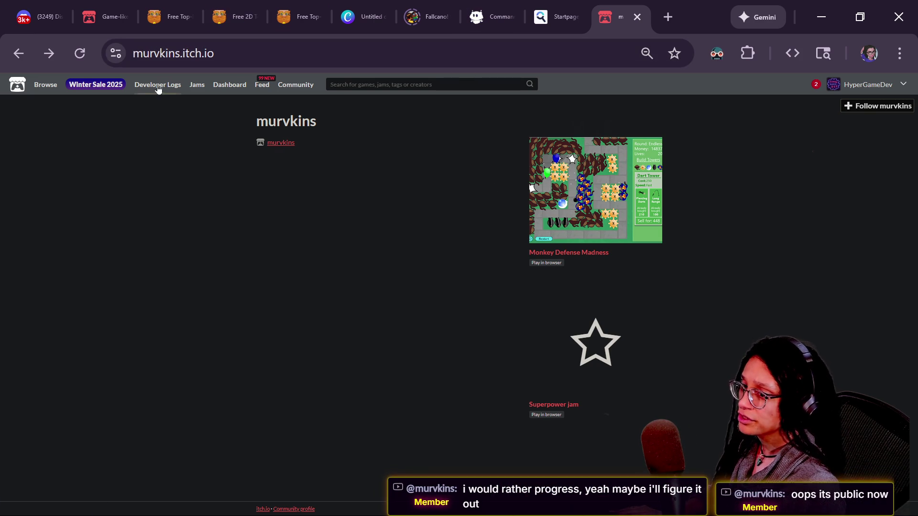
Reload the creator's profile and launch the new Dungeon Crawl game.
key("F5")
left_click(621, 205)
left_click(460, 230)
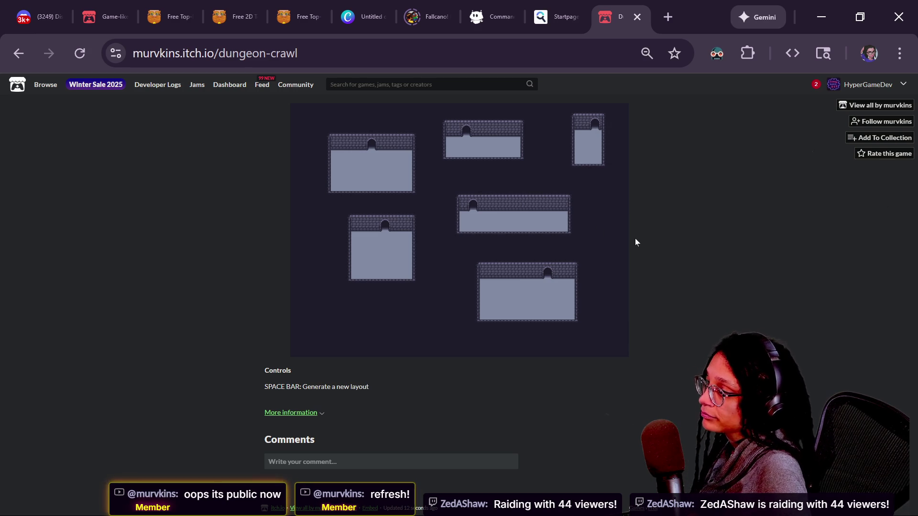
Generate a series of new dungeon room layouts with Space.
left_click(523, 226)
key("space")
key("space")
key("space")
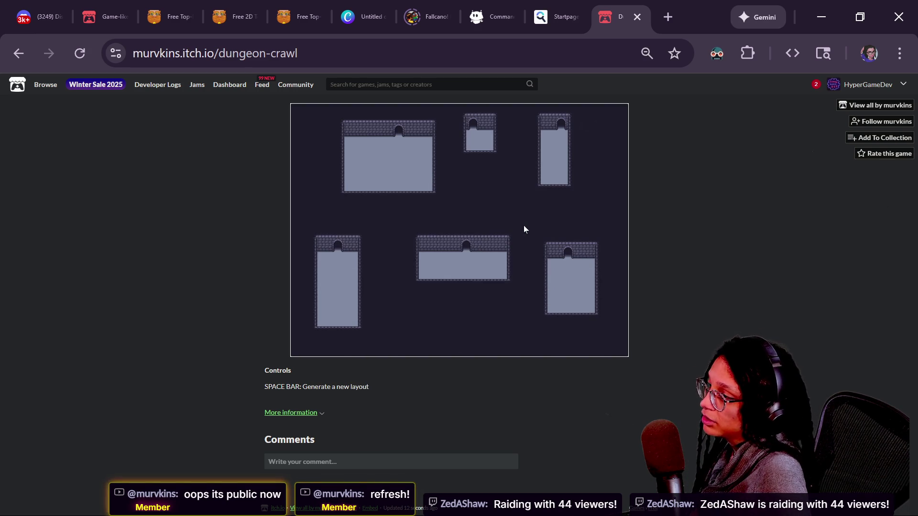
key("space")
key("space")
key("space")
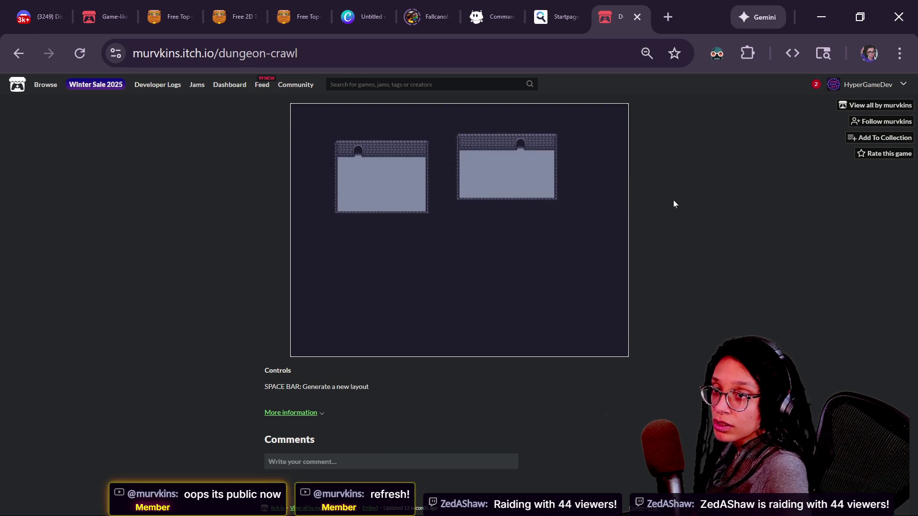
key("space")
key("space")
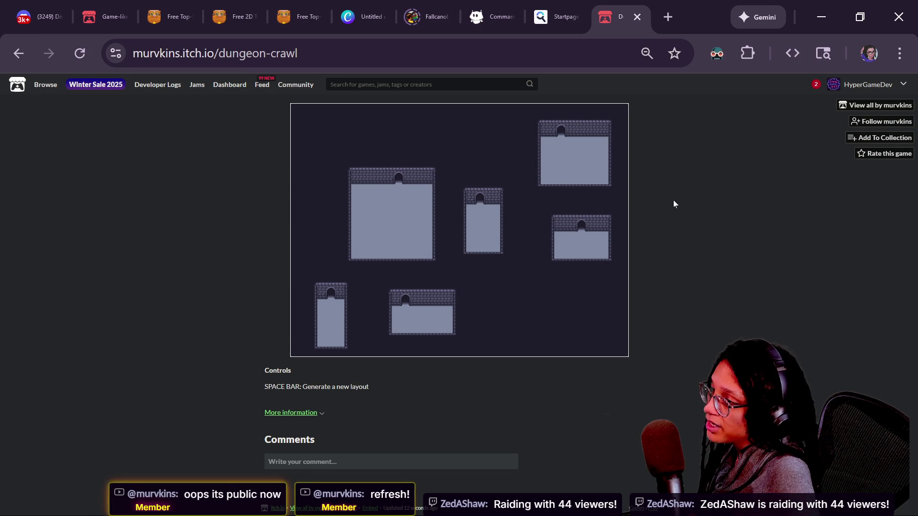
key("space")
key("space")
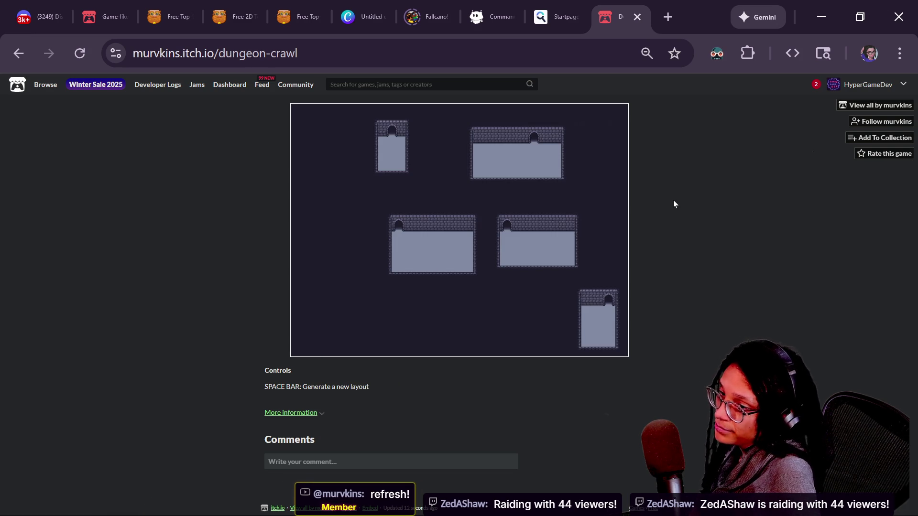
key("space")
key("space")
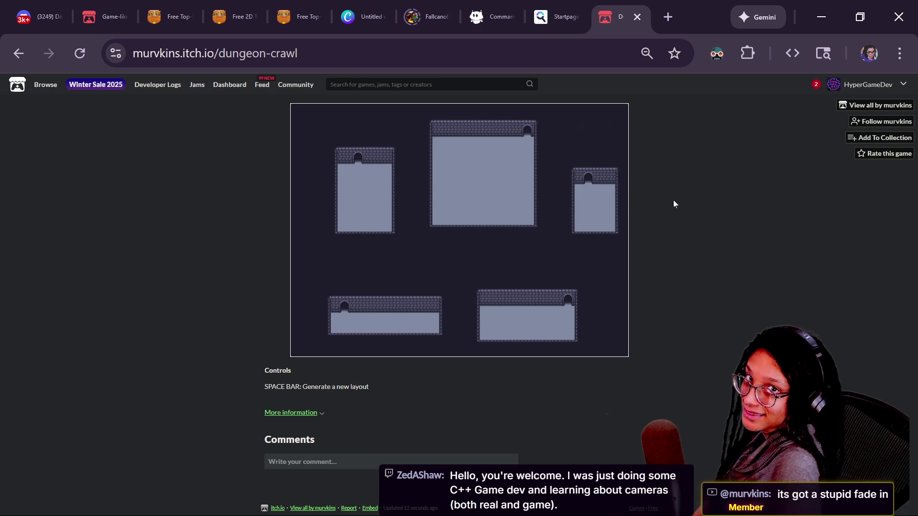
key("space")
key("space")
key("space")
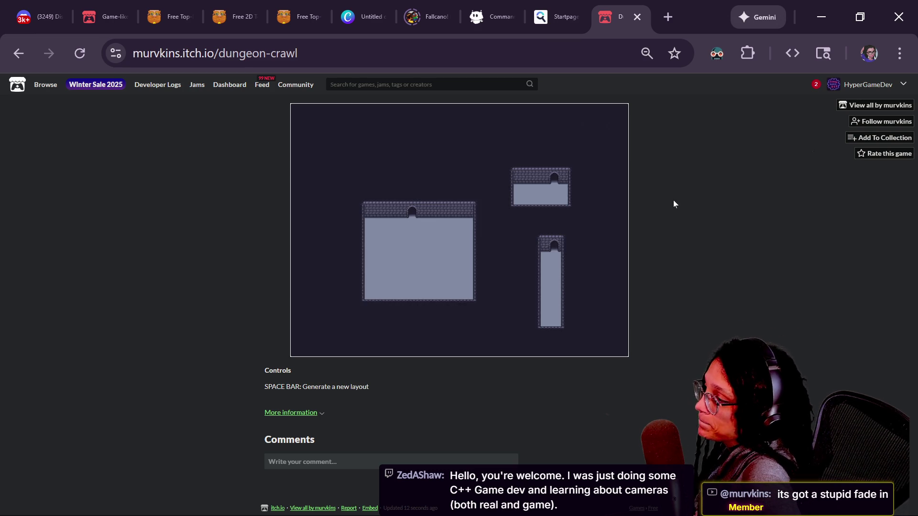
key("space")
key("space")
key("space")
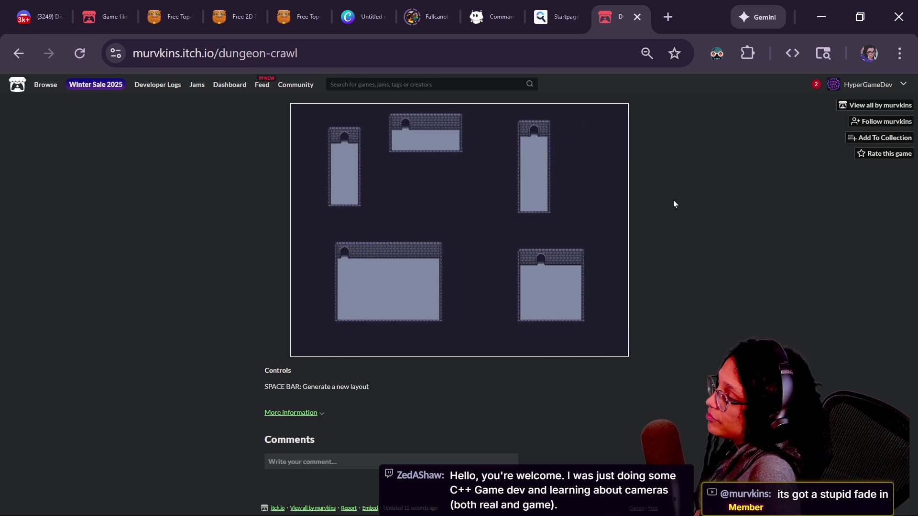
key("space")
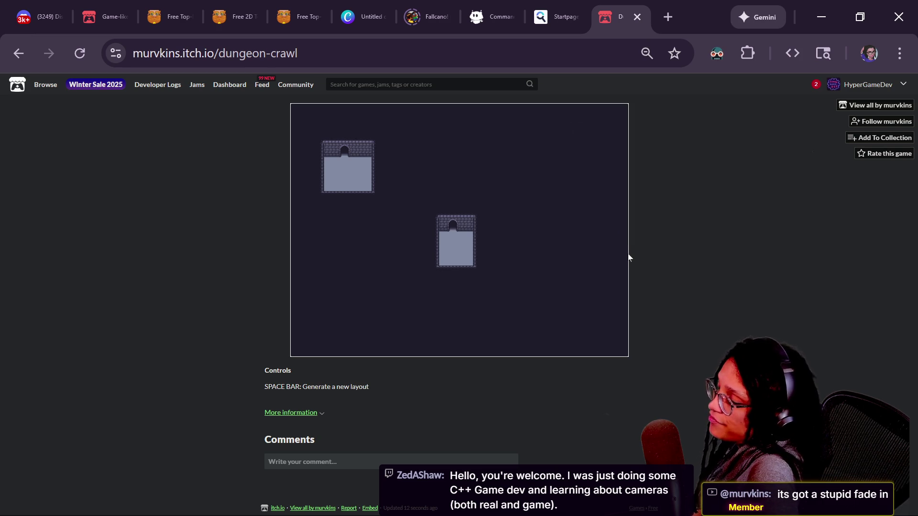
key("space")
key("space")
Refocus the game canvas and generate many more room arrangements to compare.
left_click(650, 260)
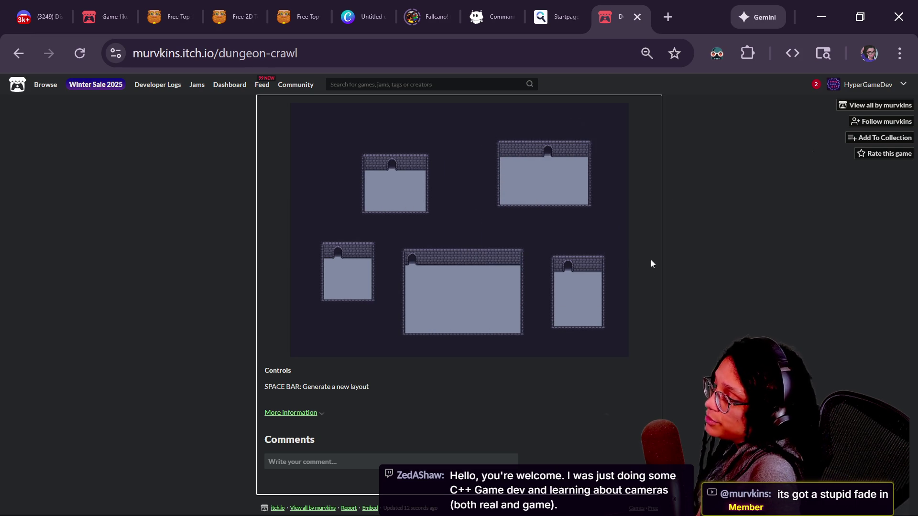
left_click(489, 258)
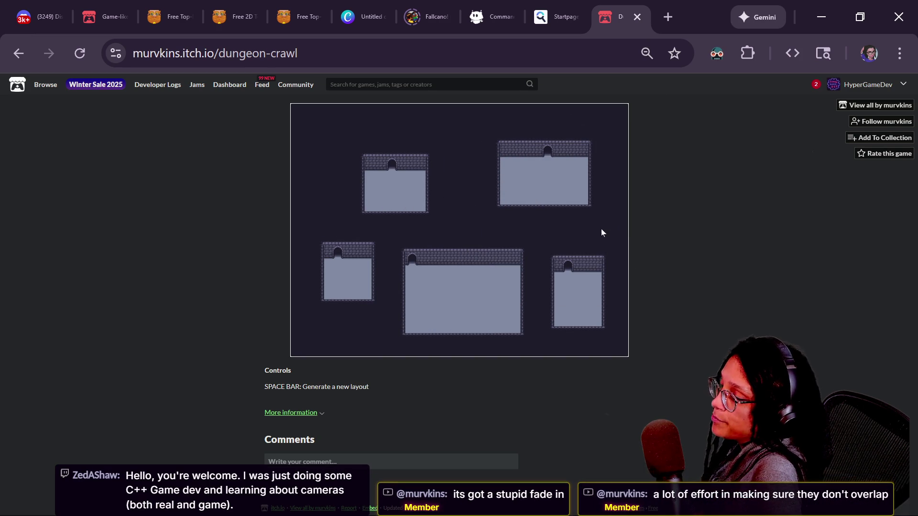
key("space")
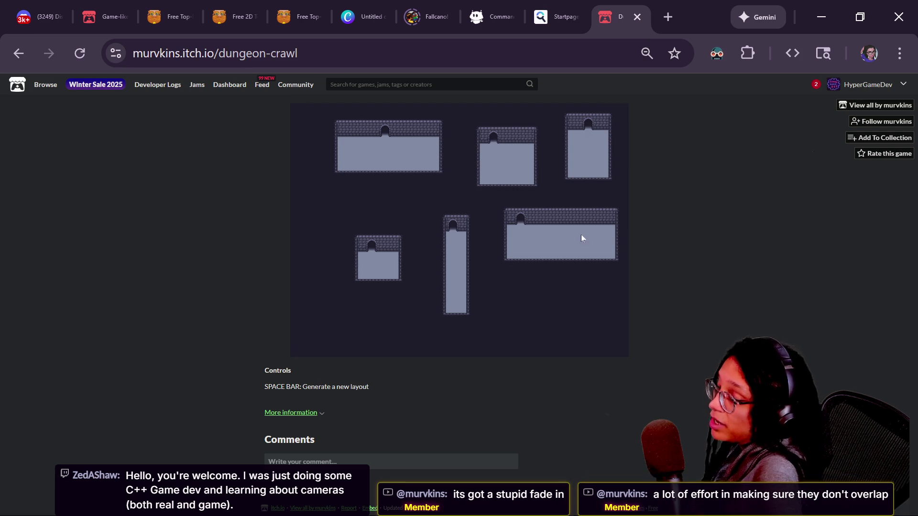
key("space")
key("space")
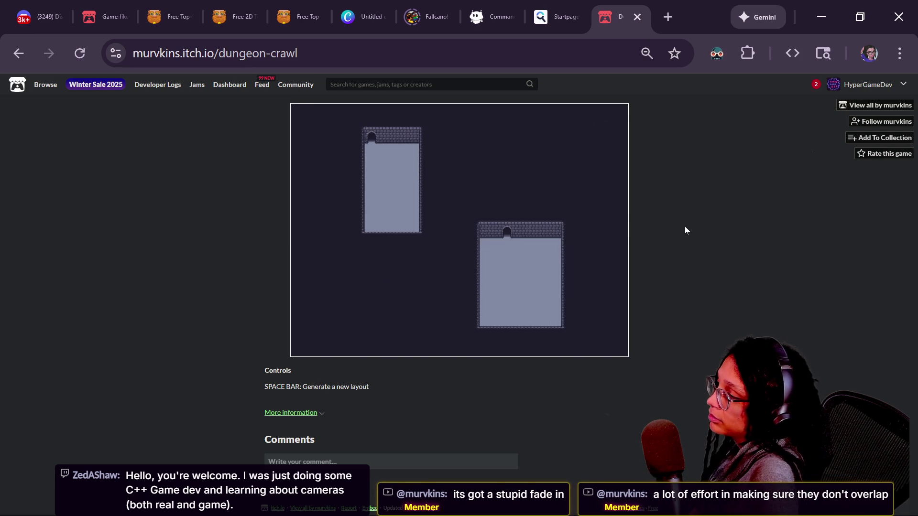
key("space")
key("space")
key("space")
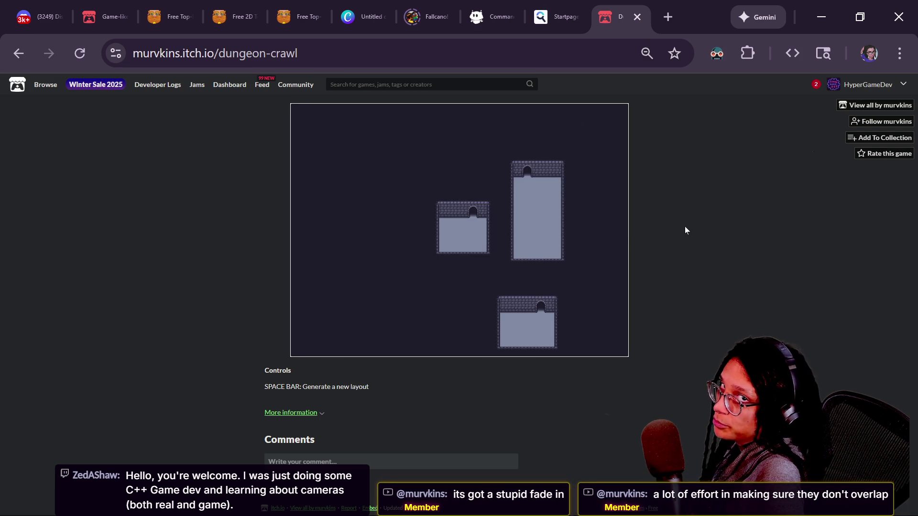
key("space")
key("space")
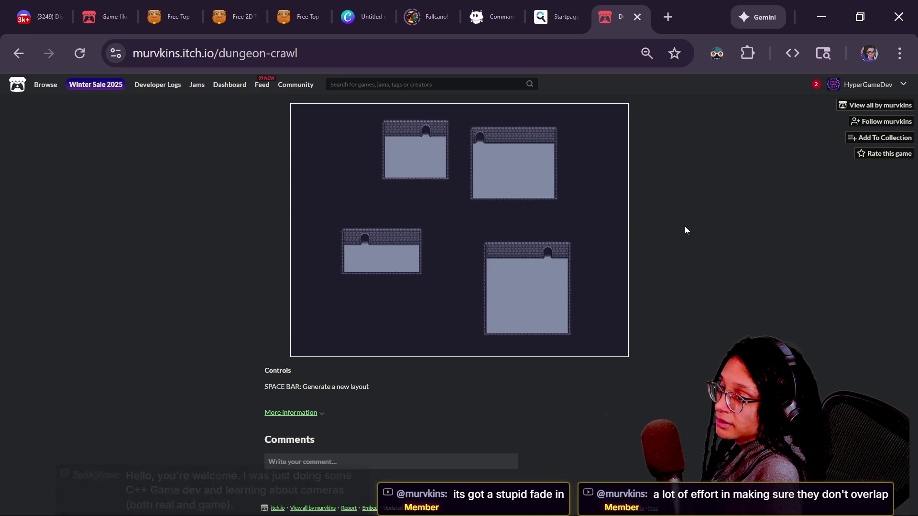
key("space")
key("space")
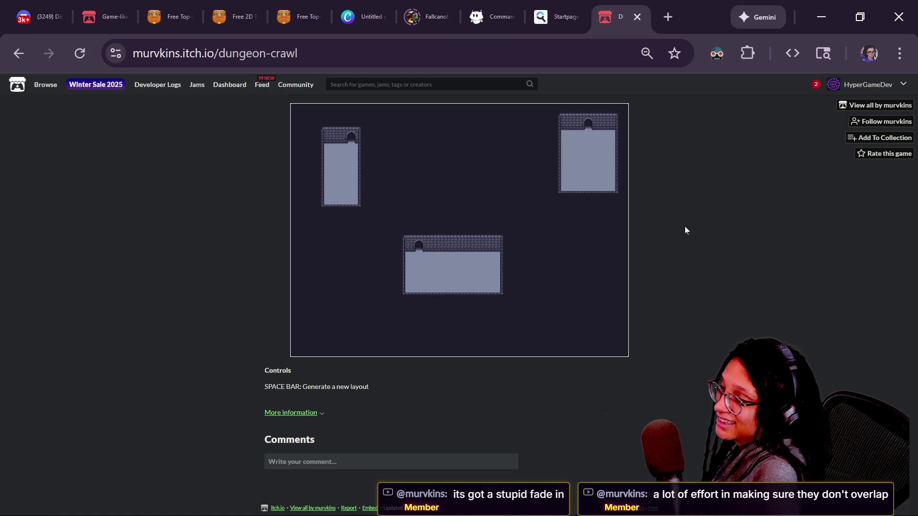
key("space")
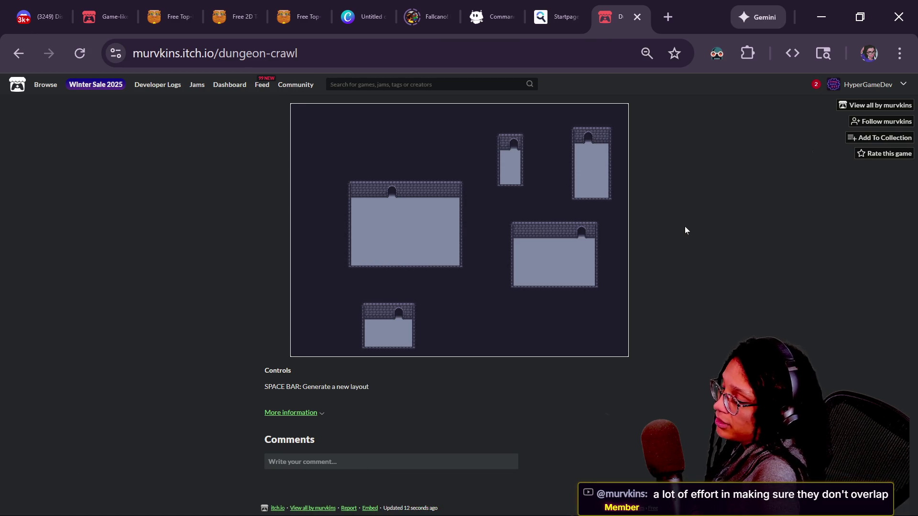
key("space")
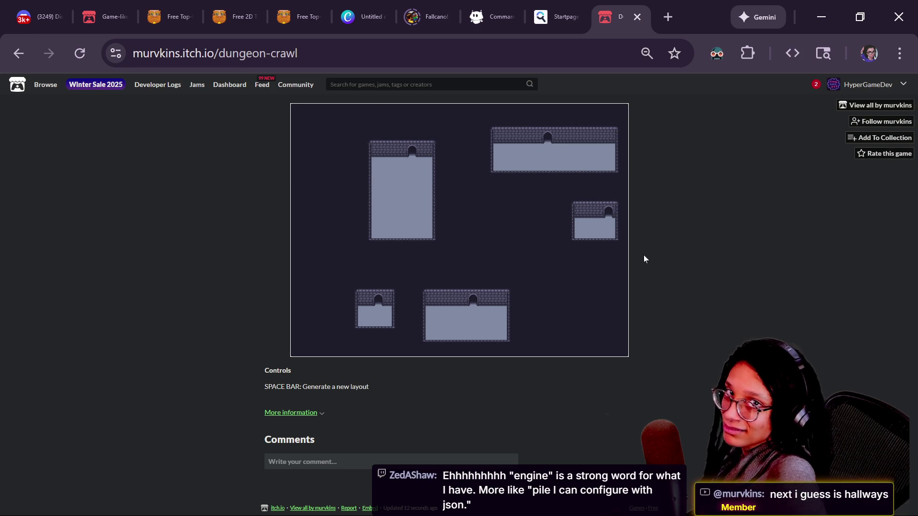
key("space")
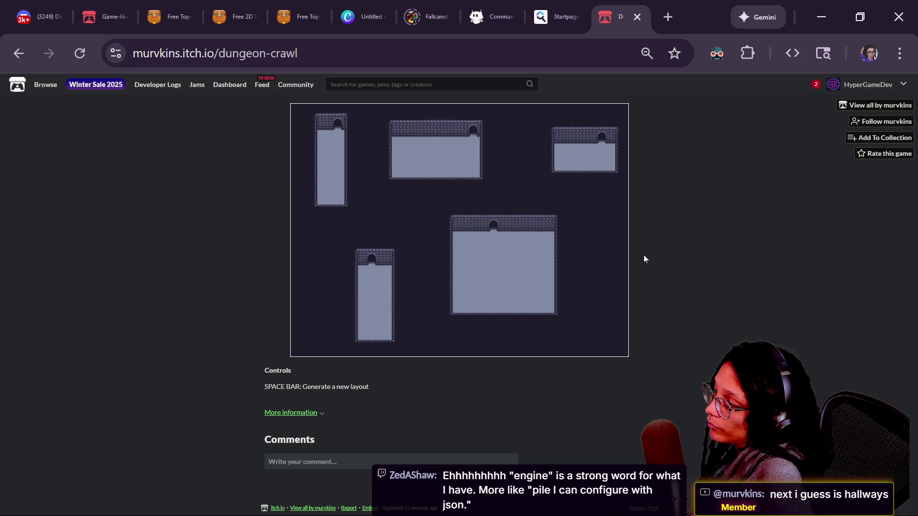
key("space")
key("space")
key("space")
key("space")
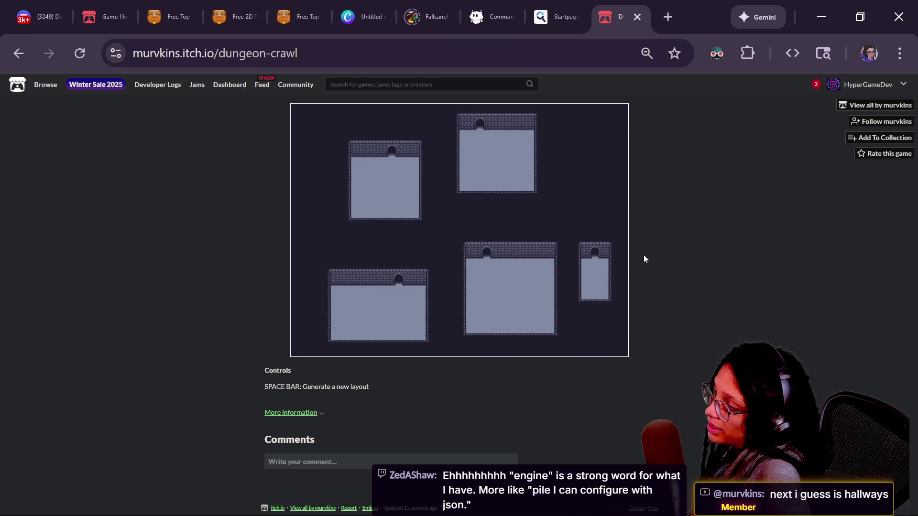
key("space")
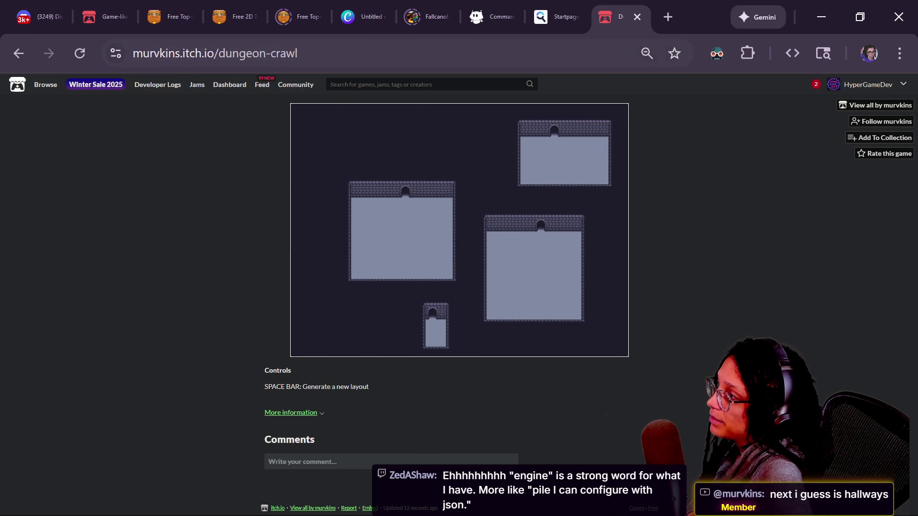
key("alt+Tab")
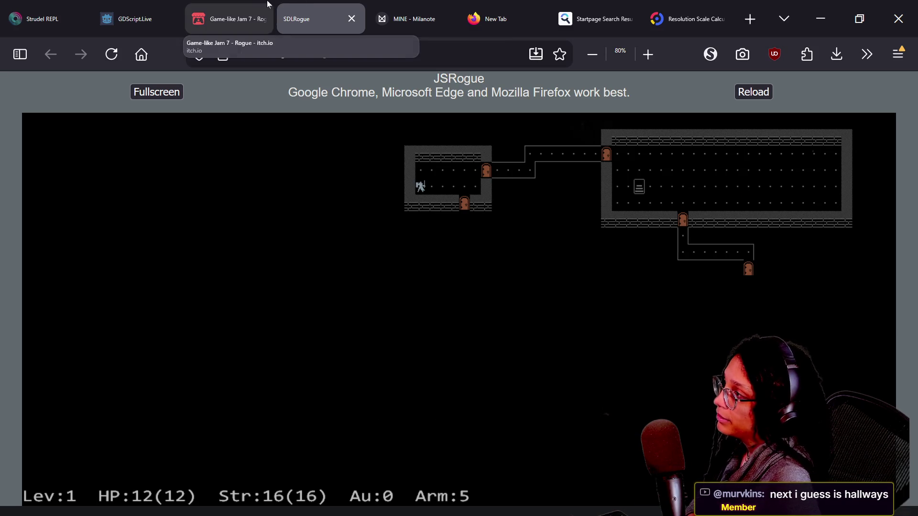
Return to the Game-like Jam 7 Rogue page and copy its web address.
left_click(268, 6)
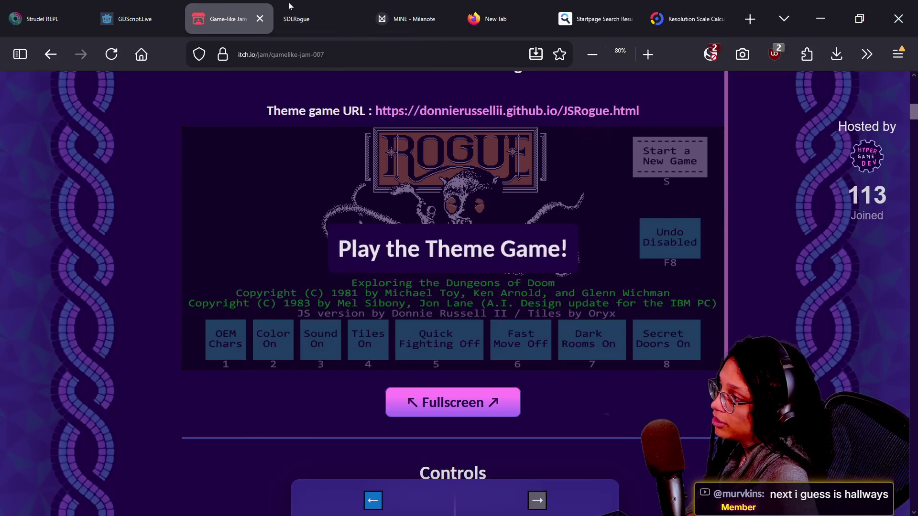
scroll(667, 195, "up", 10)
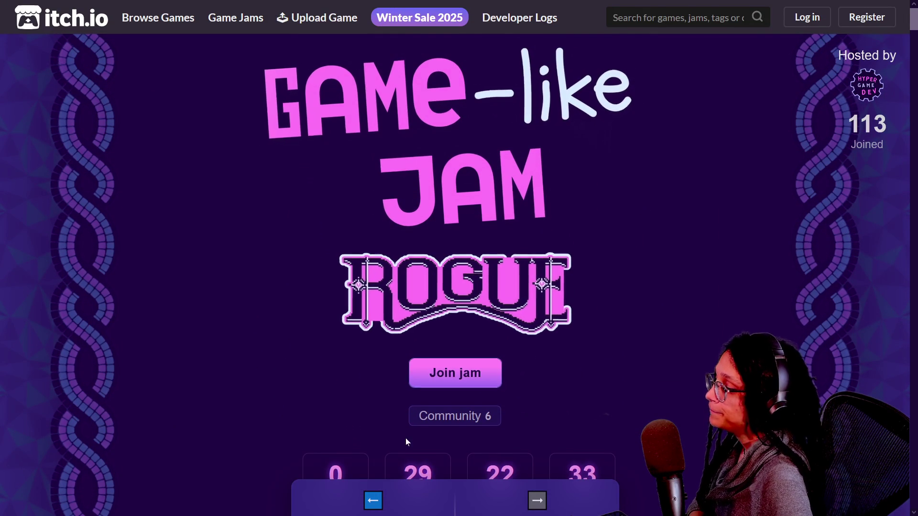
left_click(363, 473)
key("alt+Left")
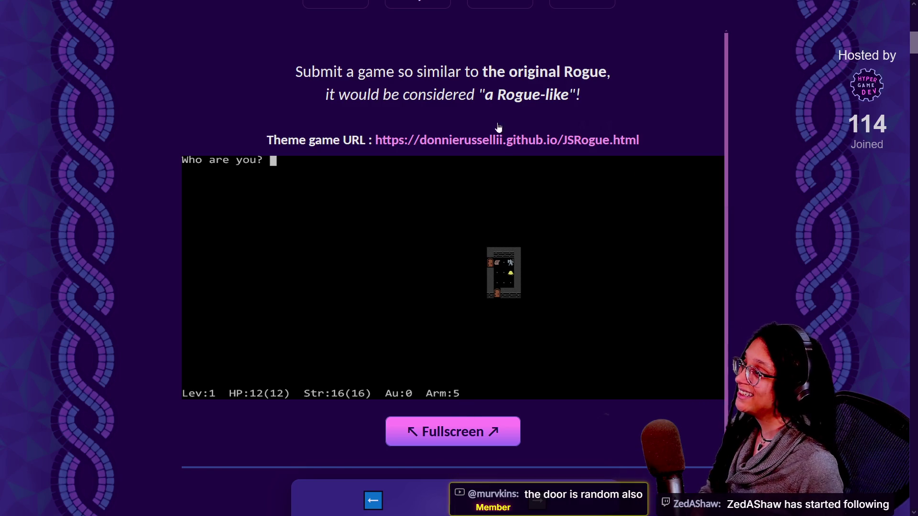
key("ctrl+l")
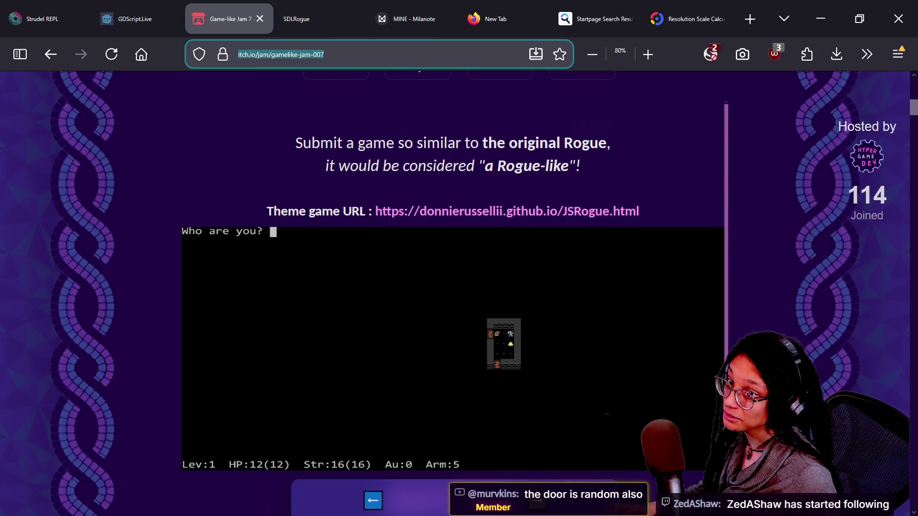
key("alt+Tab")
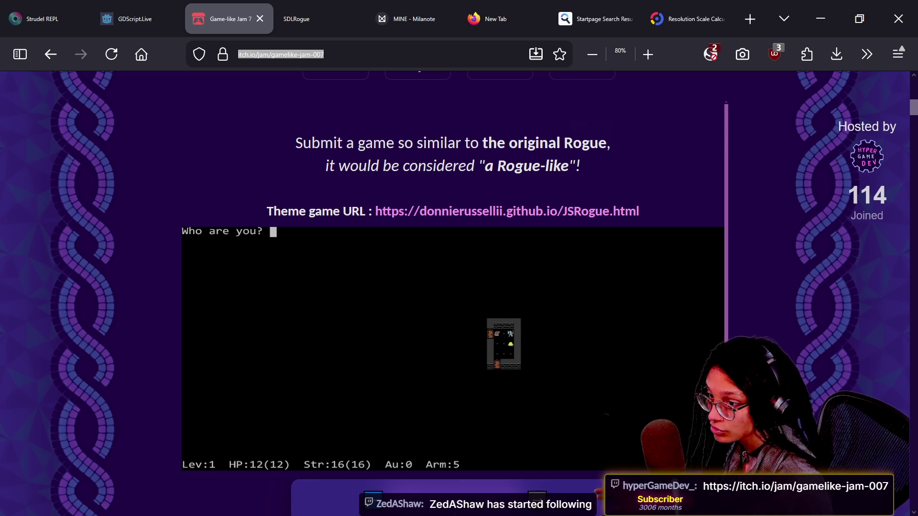
Drag the StreamerBot chat window aside and reload the jam page.
key("alt+Tab")
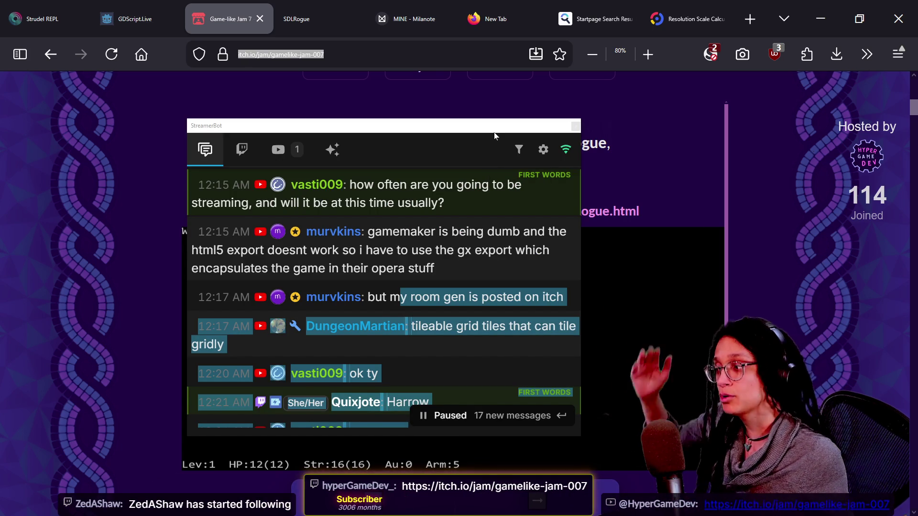
mouse_move(478, 249)
scroll(478, 286, "down", 10)
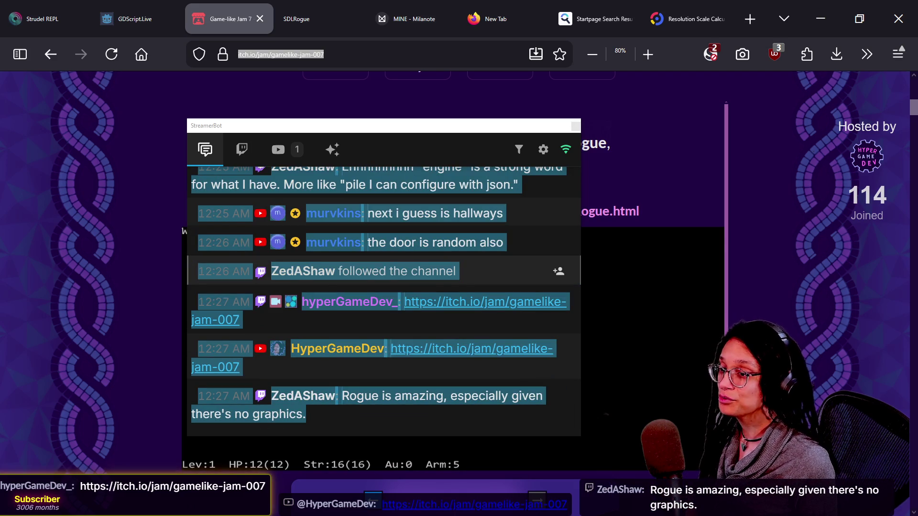
mouse_move(324, 126)
left_mouse_down()
mouse_move(732, 158)
mouse_move(917, 158)
left_mouse_up()
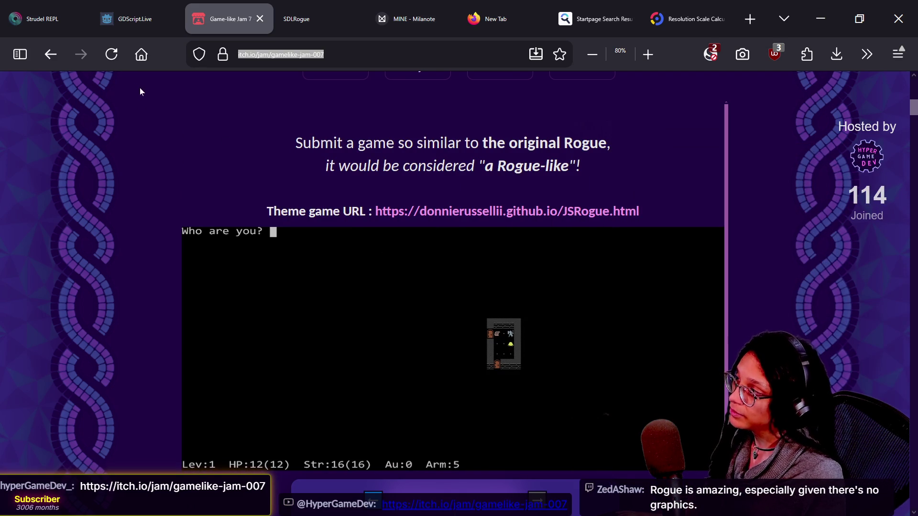
left_click(113, 56)
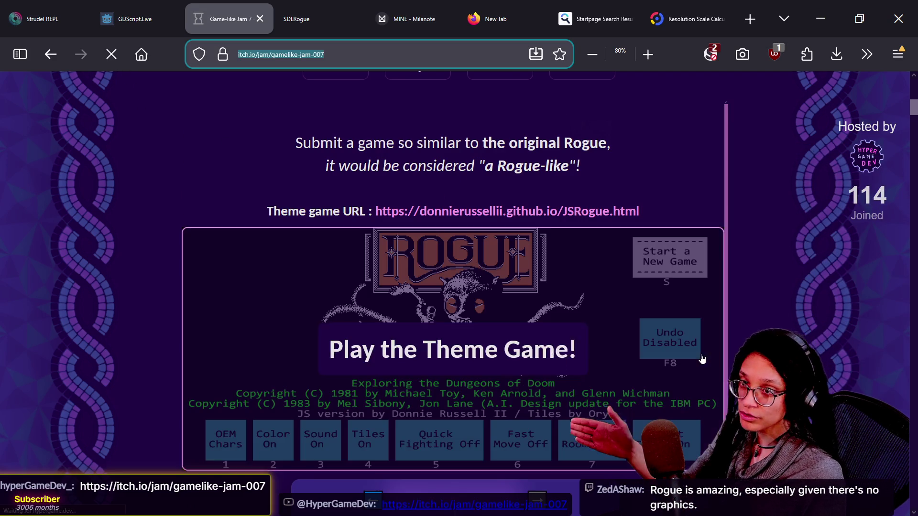
Set the embedded Rogue to Tiles Off and ASCII Chars, start a new game, go fullscreen.
scroll(436, 345, "down", 2)
left_click(449, 249)
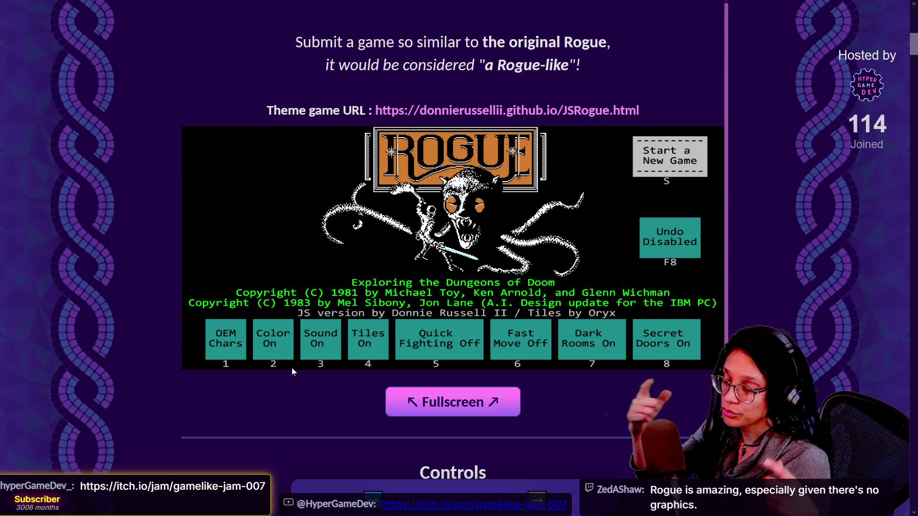
left_click(382, 336)
left_click(215, 340)
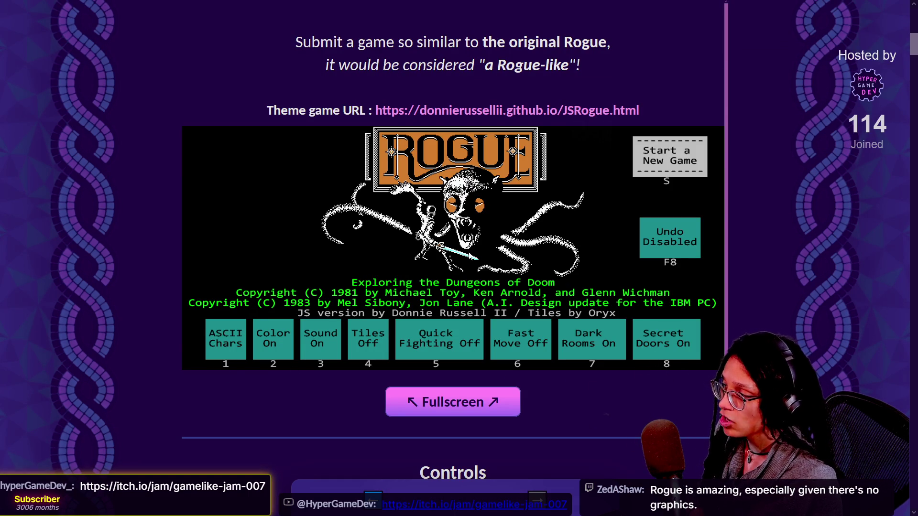
left_click(656, 148)
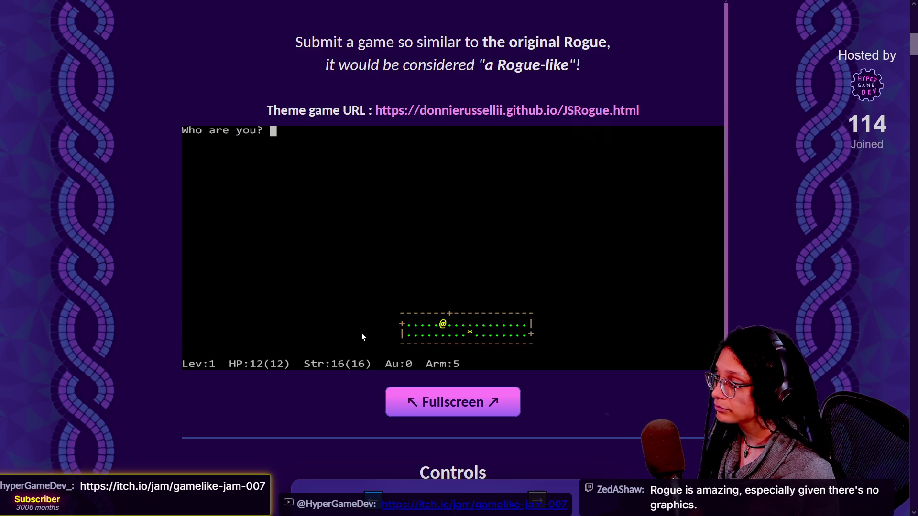
left_click(425, 401)
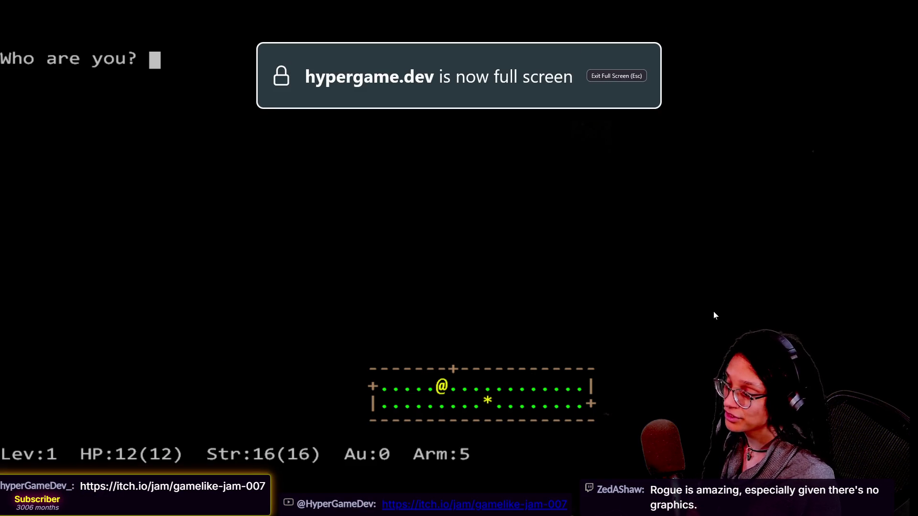
Dismiss the name prompt and have the hero eat the food.
key("Return")
key("Return")
key("e")
key("a")
Walk through the top door and corridor into the upper room and grab the potion.
key("h")
key("h")
key("l")
key("l")
key("l")
key("k")
key("k")
key("k")
key("k")
key("k")
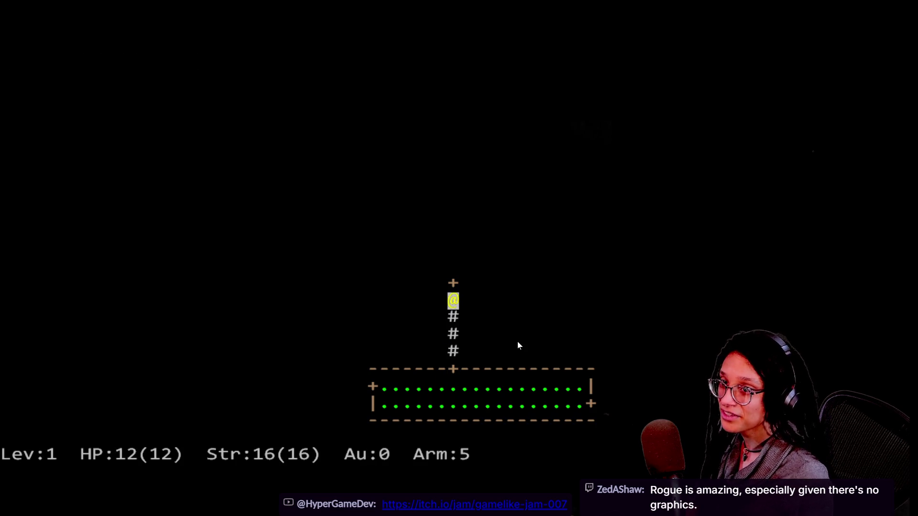
key("j")
key("k")
key("k")
key("k")
key("y")
key("k")
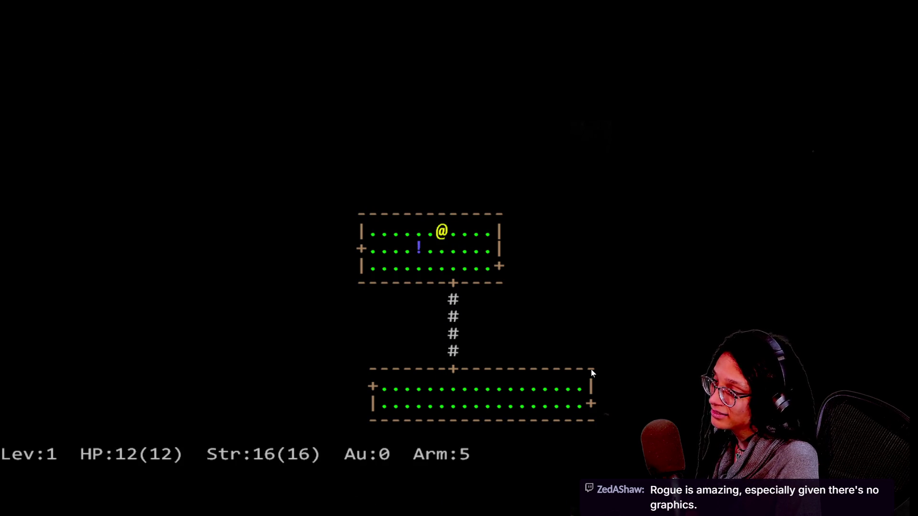
key("h")
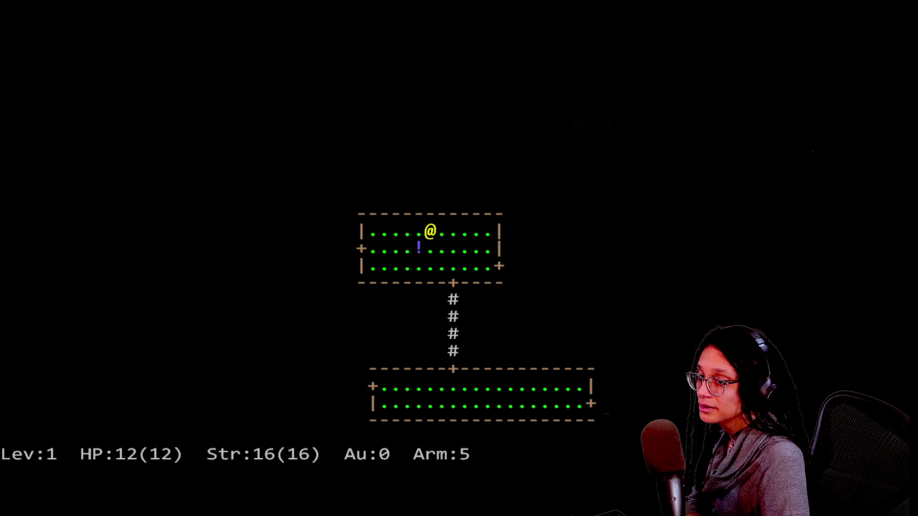
key("h")
Explore the corridors east and west of the upper room, revealing the third room.
key("h")
key("k")
key("l")
key("l")
key("l")
key("l")
key("l")
key("j")
key("n")
key("l")
key("l")
key("l")
key("l")
key("l")
key("l")
key("l")
key("l")
key("l")
key("l")
key("l")
key("l")
key("h")
key("shift+h")
key("y")
key("shift+h")
key("h")
key("h")
key("h")
key("y")
key("h")
key("h")
key("h")
key("h")
key("h")
key("h")
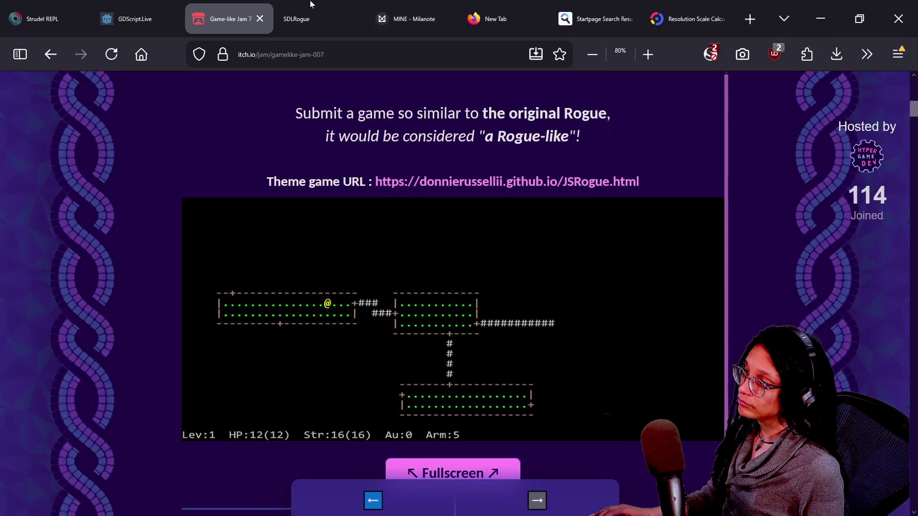
Exit fullscreen, jump to the jam page's ROGUE banner, and open its Community topics.
key("Escape")
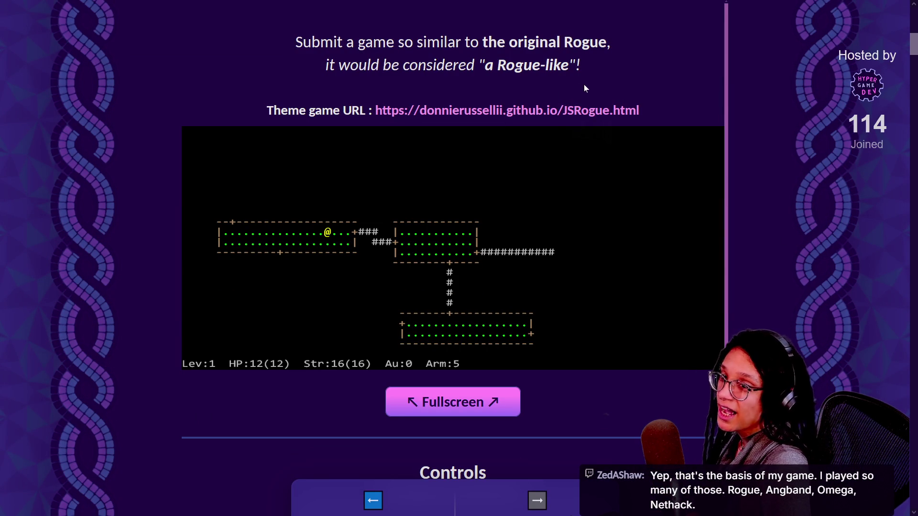
key("Home")
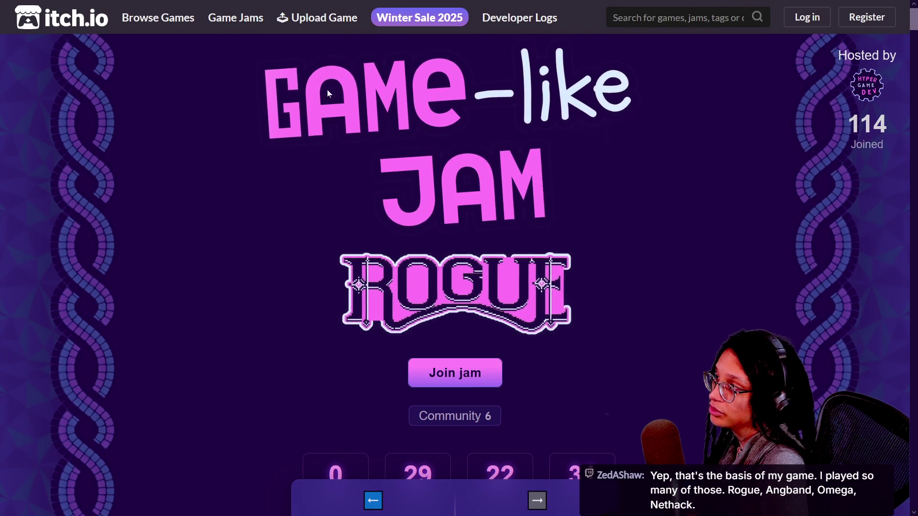
mouse_move(462, 447)
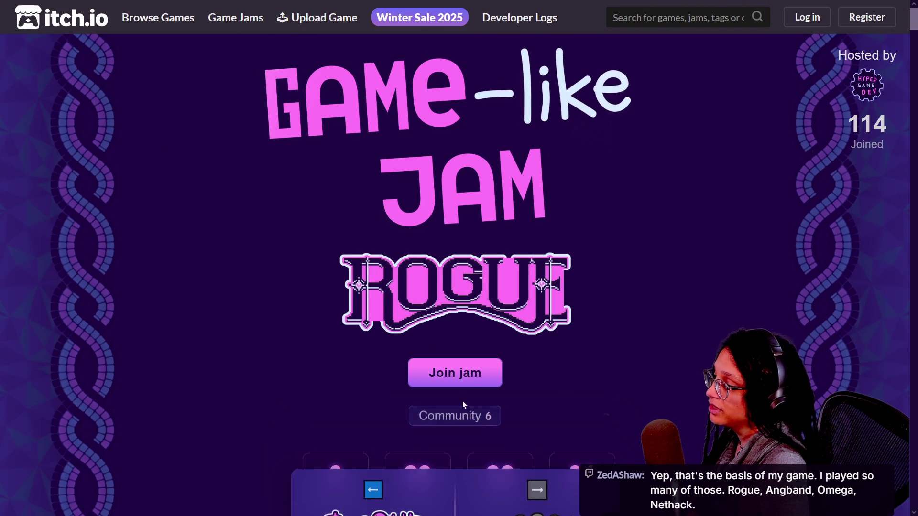
left_click(454, 414)
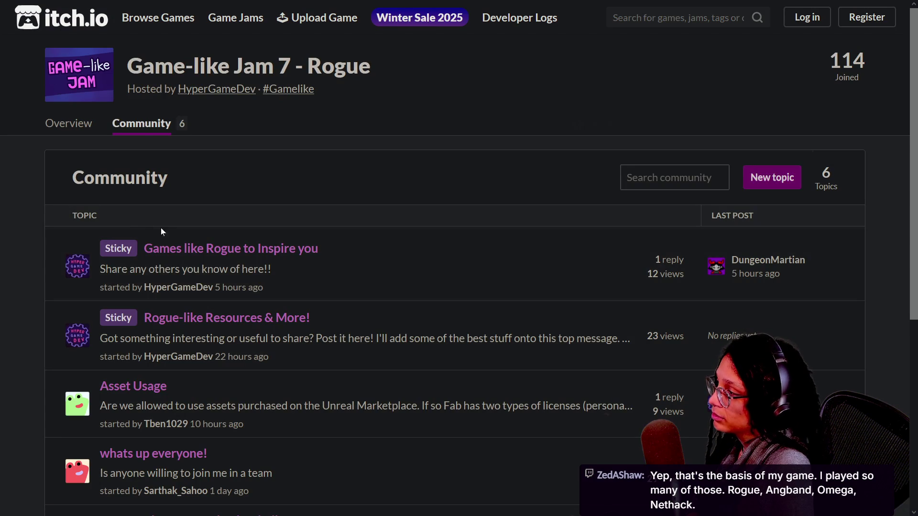
Open the 'Games like Rogue to Inspire you' topic and view its family-tree chart in a new tab.
left_click(195, 249)
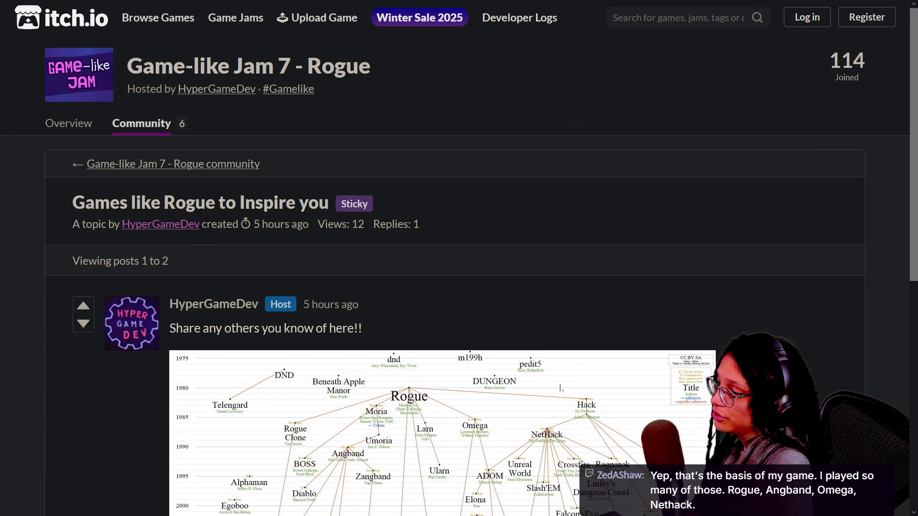
right_click(560, 388)
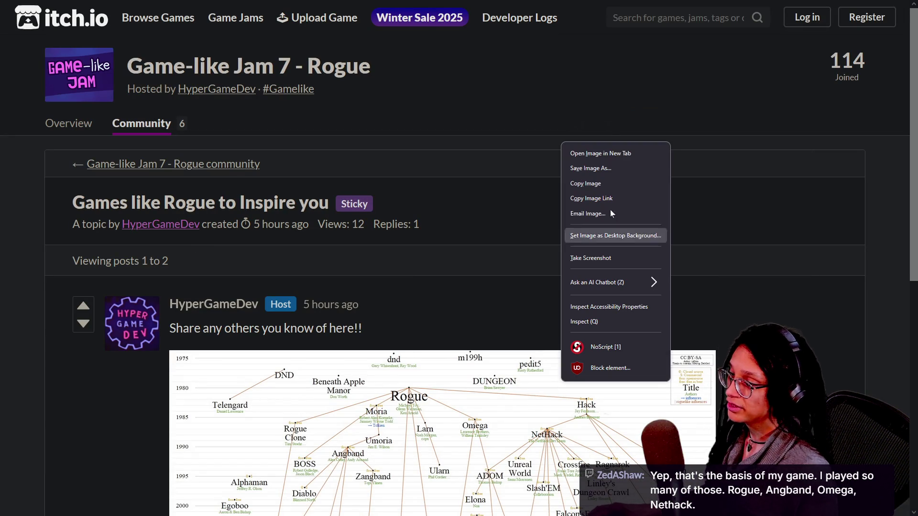
left_click(607, 148)
left_click(325, 13)
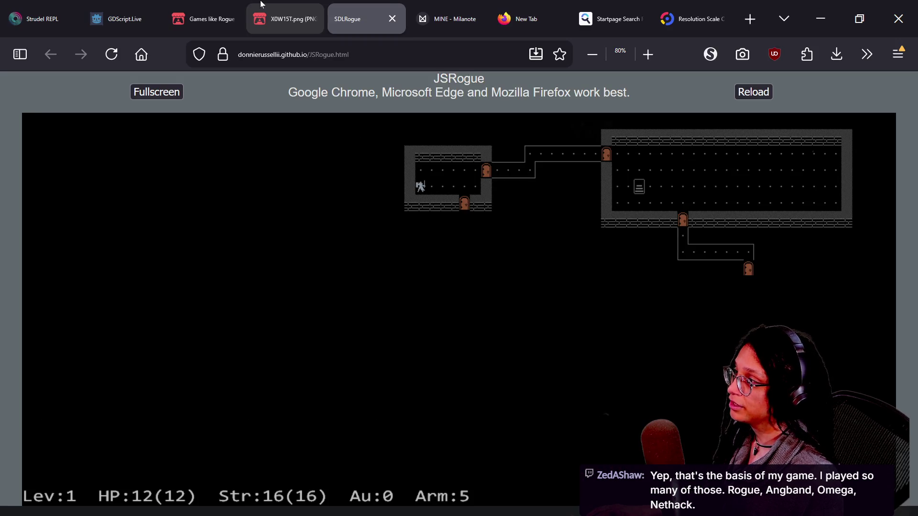
left_click(275, 12)
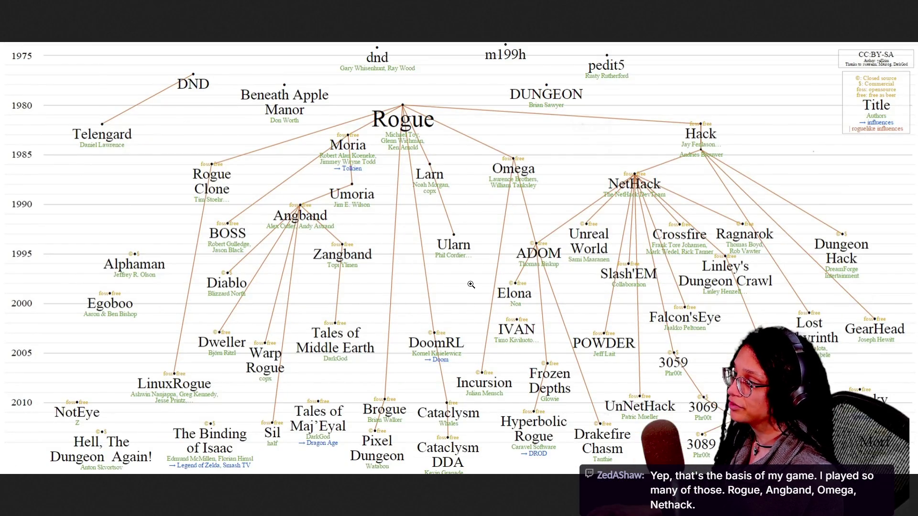
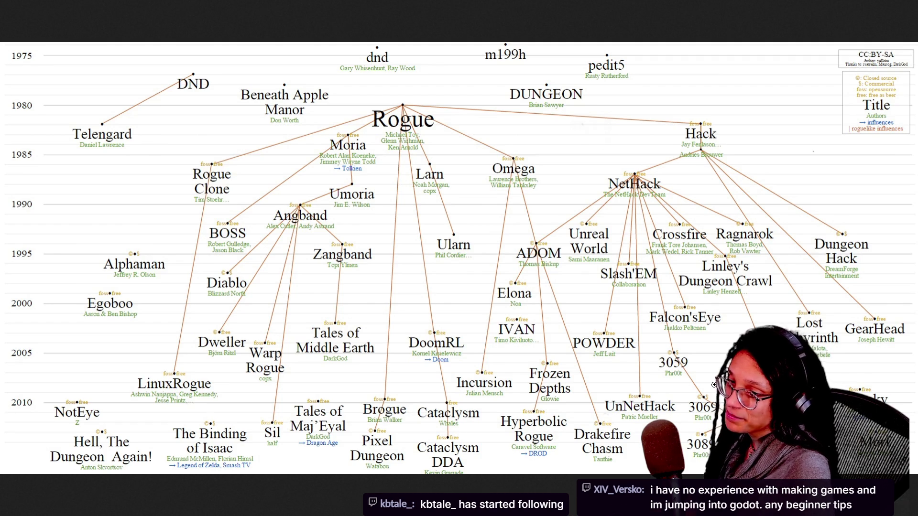
View the roguelike family-tree chart full screen, zooming in around Rogue and back out, then return to Godot.
key("F11")
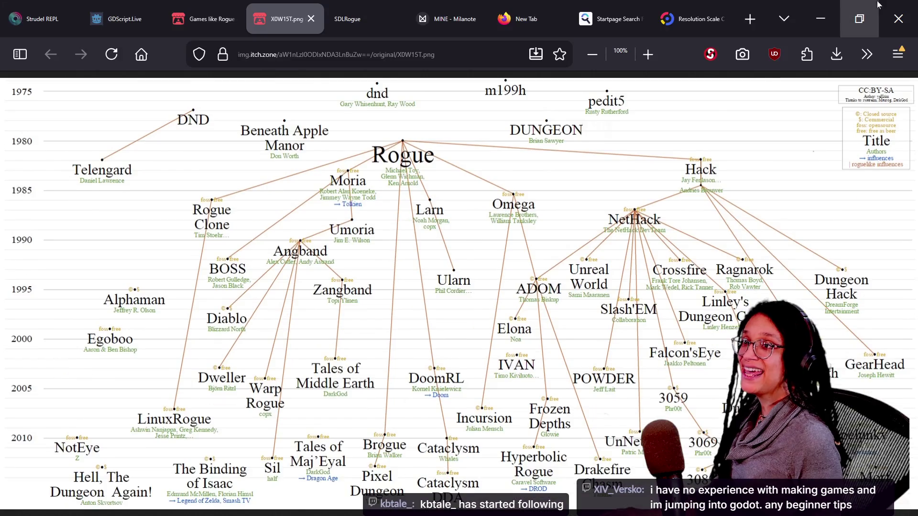
key("F11")
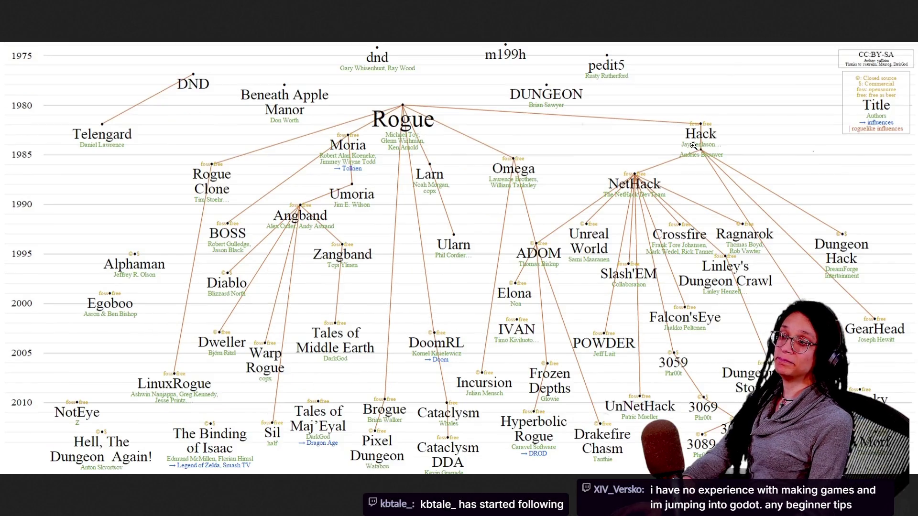
left_click(633, 87)
left_click(690, 108)
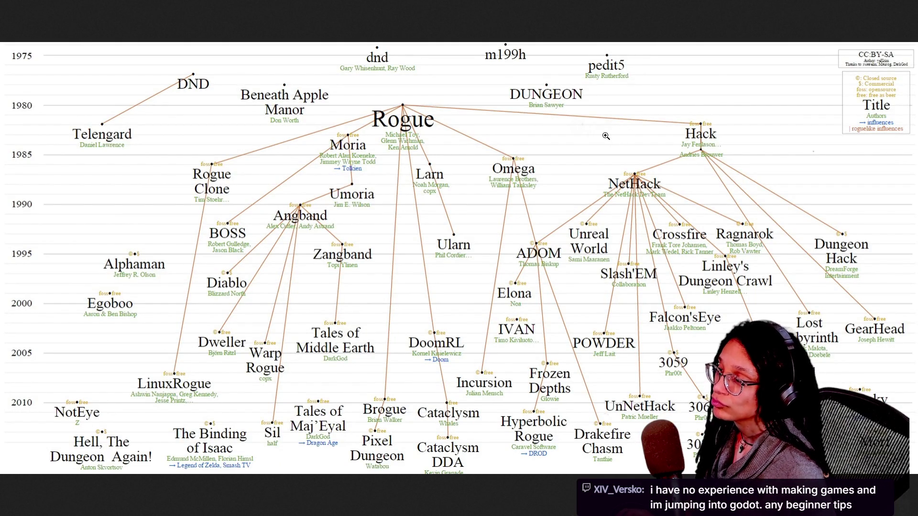
key("alt+Tab")
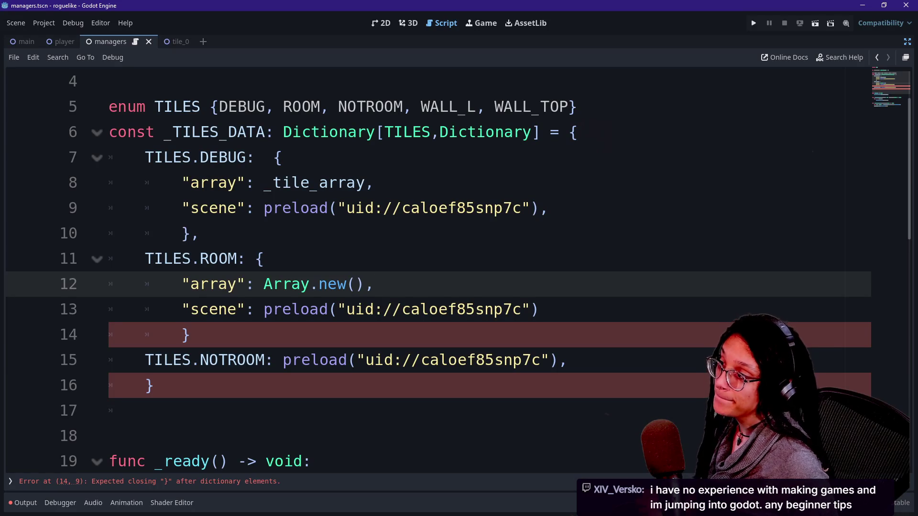
Move the caret through the _TILES_DATA dictionary lines 6 to 8.
left_click(579, 132)
key("Down")
key("Down")
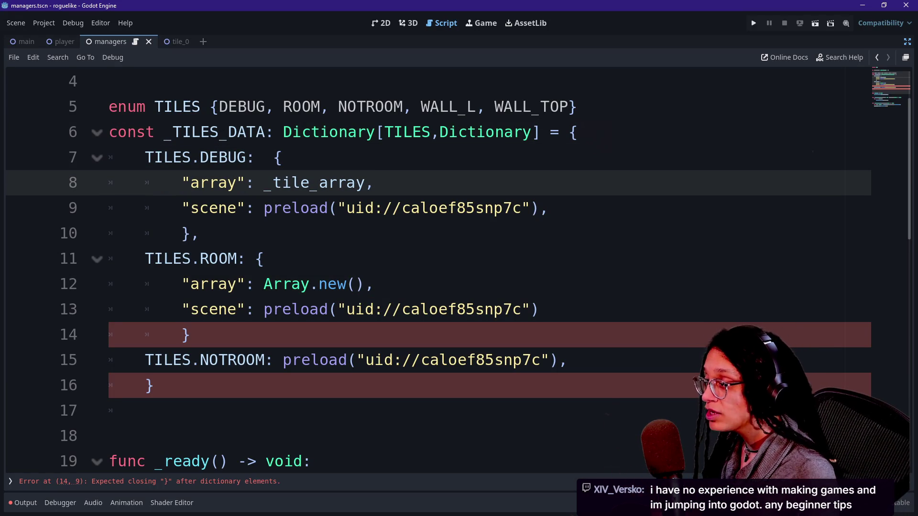
key("Up")
key("Down")
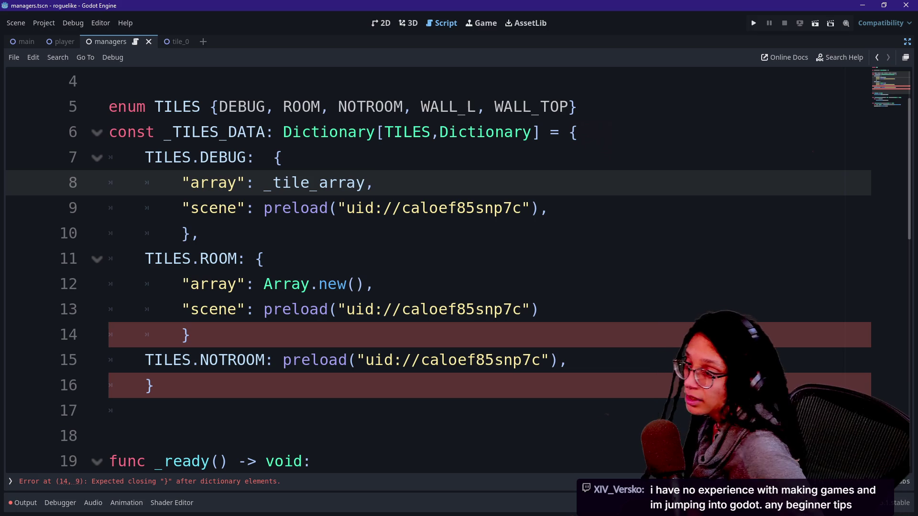
Open and cancel Search Help, then open the preload() reference entry from the code.
left_click(839, 57)
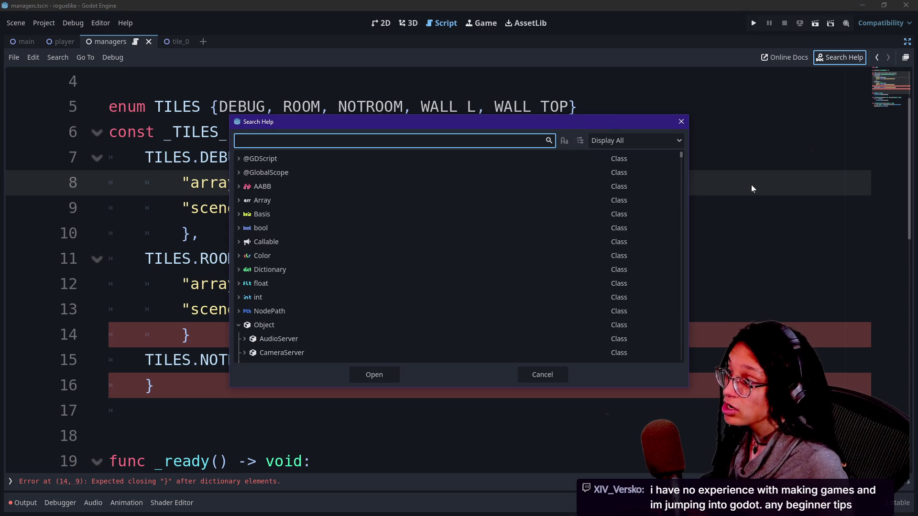
left_click(681, 121)
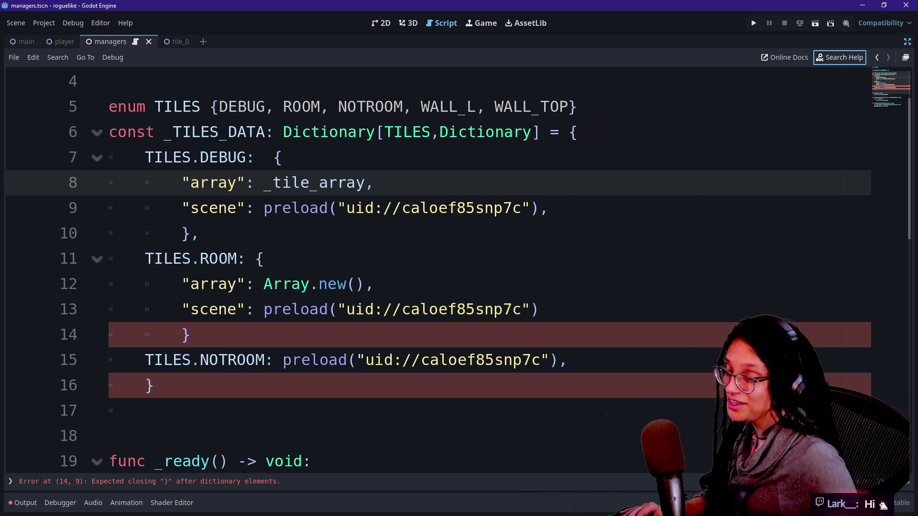
left_click(375, 284)
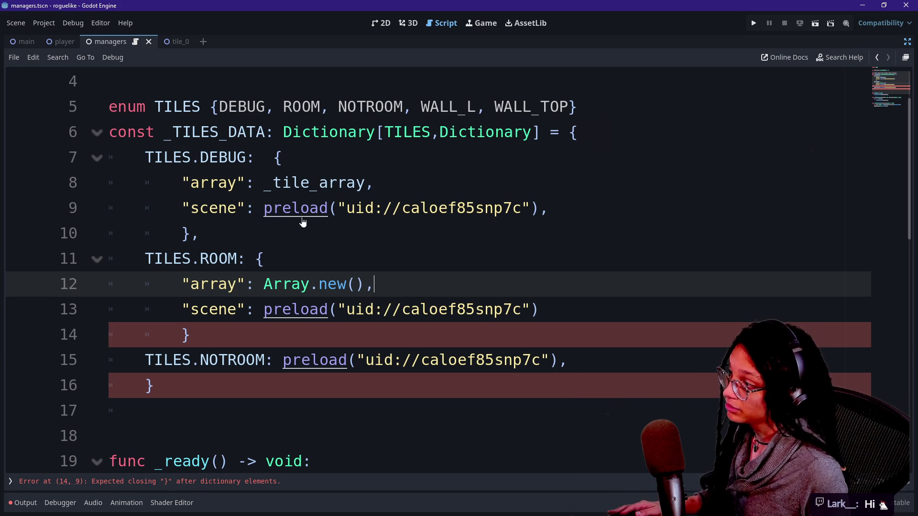
left_click(289, 212, "ctrl")
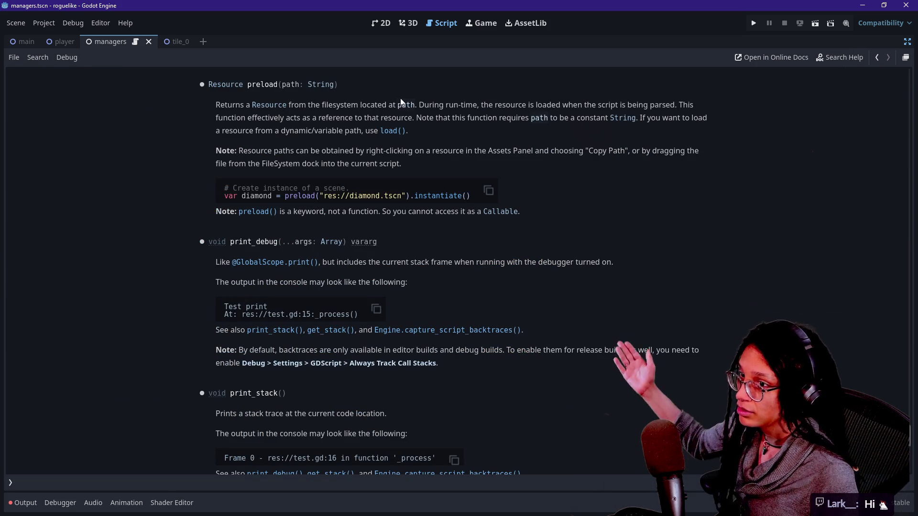
Read through the preload() help entry, briefly selecting part of its description.
left_click_drag(265, 84, 392, 132)
left_click(466, 84)
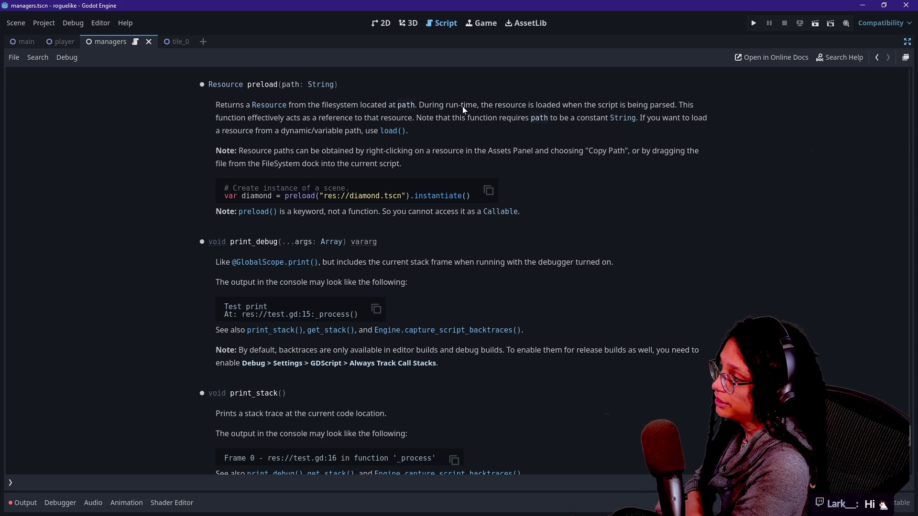
scroll(463, 109, "down", 15)
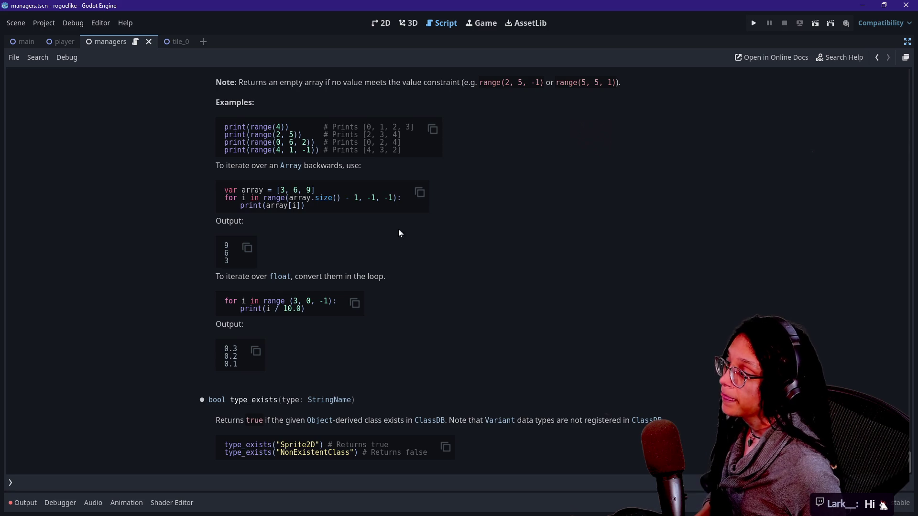
scroll(367, 260, "up", 5)
scroll(415, 228, "up", 10)
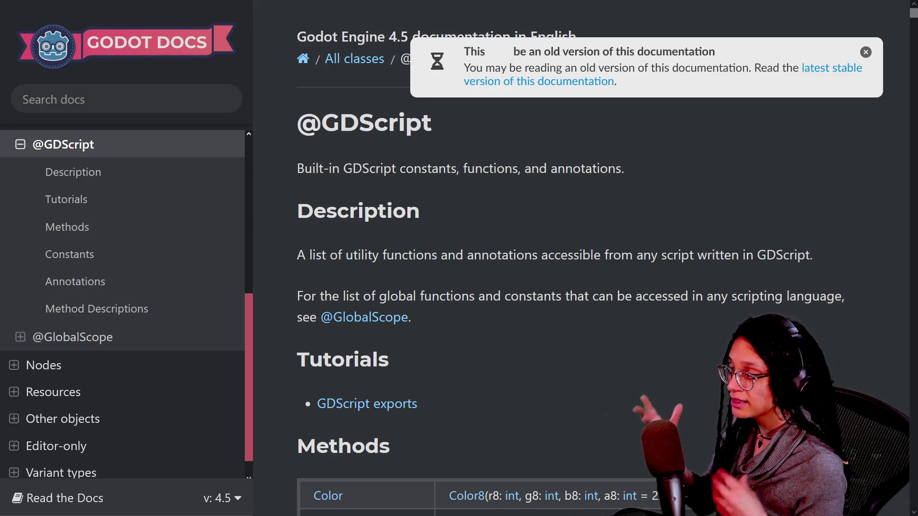
scroll(353, 271, "down", 10)
scroll(353, 271, "up", 8)
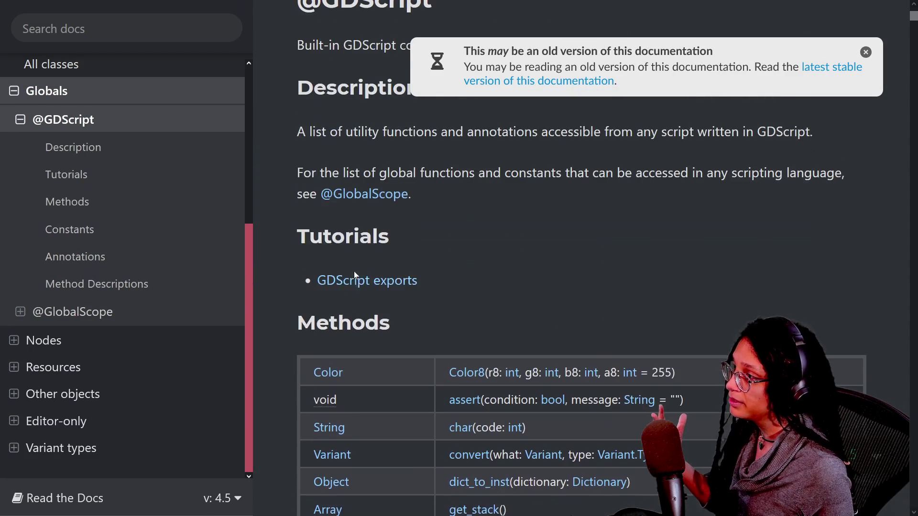
scroll(392, 257, "down", 4)
scroll(392, 256, "down", 3)
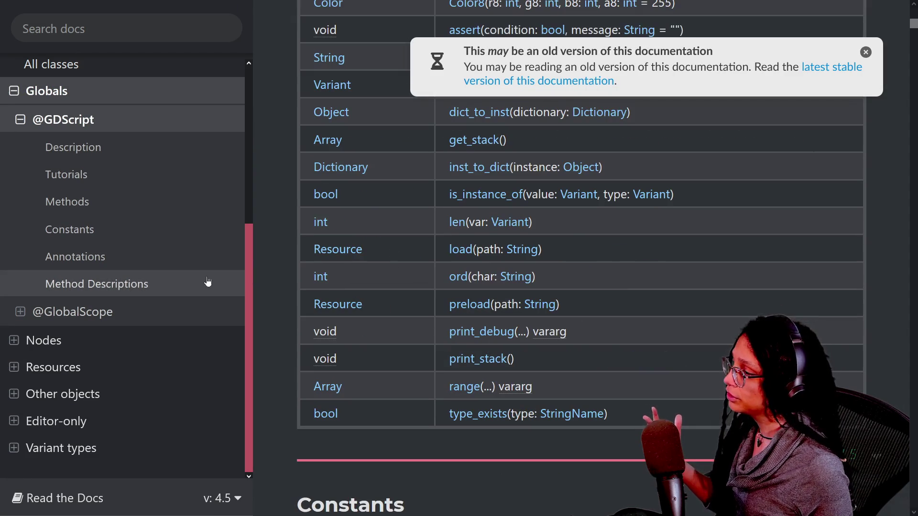
left_click(458, 308)
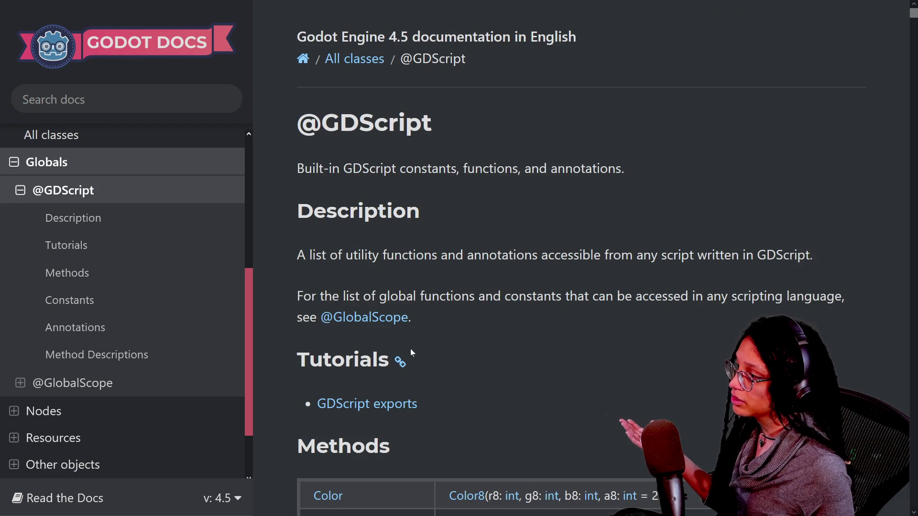
scroll(382, 353, "down", 3)
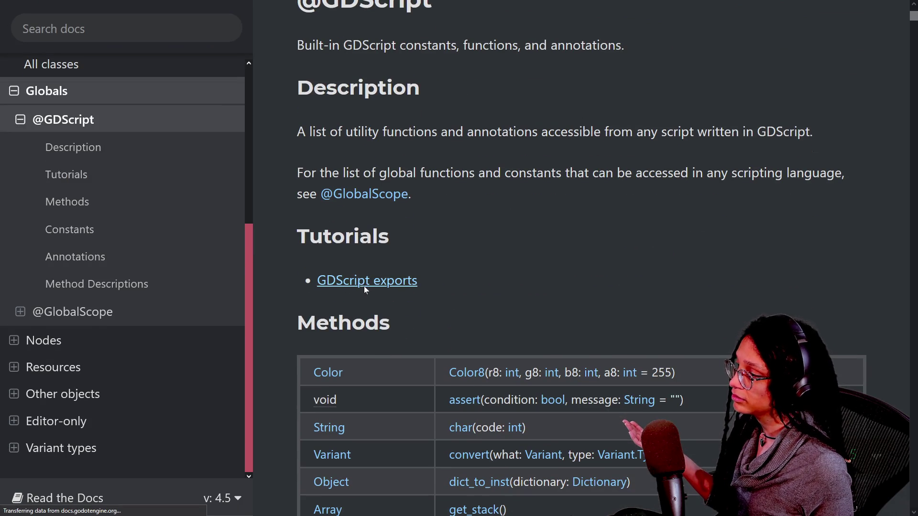
left_click(363, 283)
Skim the GDScript exported properties tutorial, return to its top, and focus the address bar.
scroll(504, 275, "down", 12)
scroll(388, 245, "down", 10)
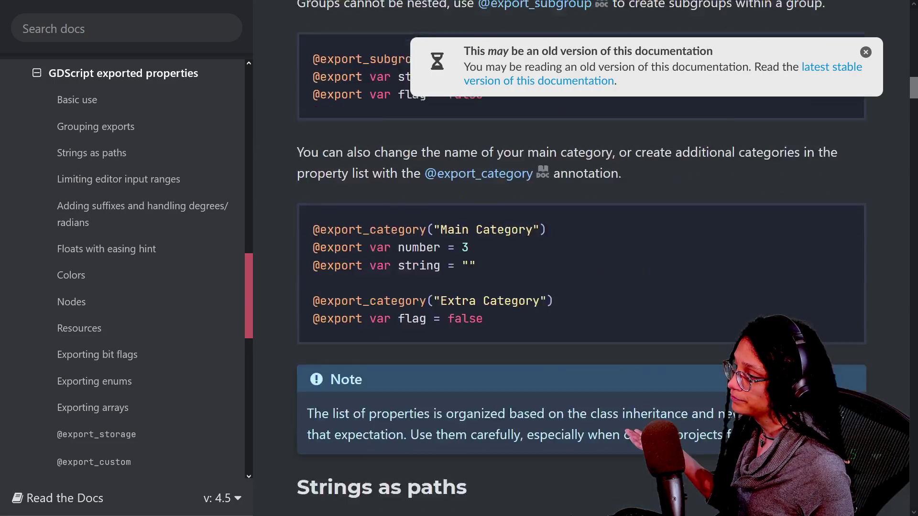
key("Home")
mouse_move(633, 4)
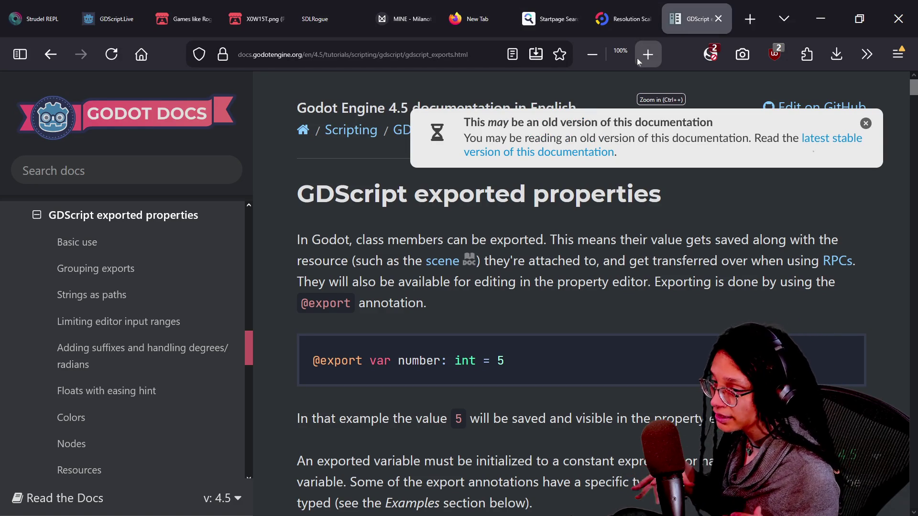
key("ctrl+l")
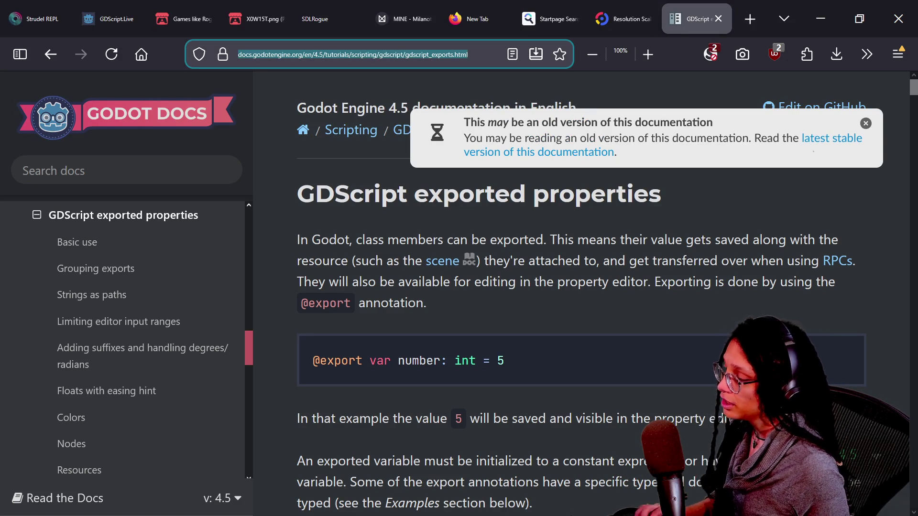
Search the web for 'gdscript' and browse the GDQuest website.
type("gdscript")
key("Return")
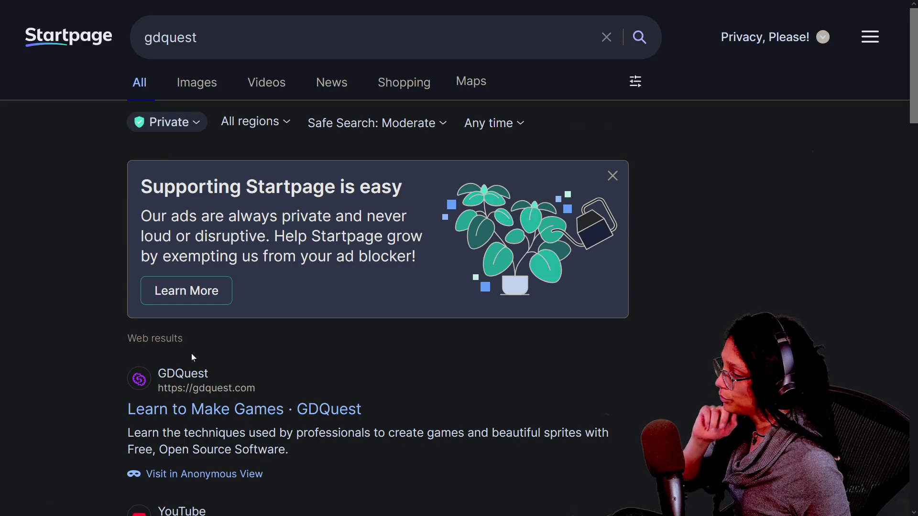
left_click(259, 406)
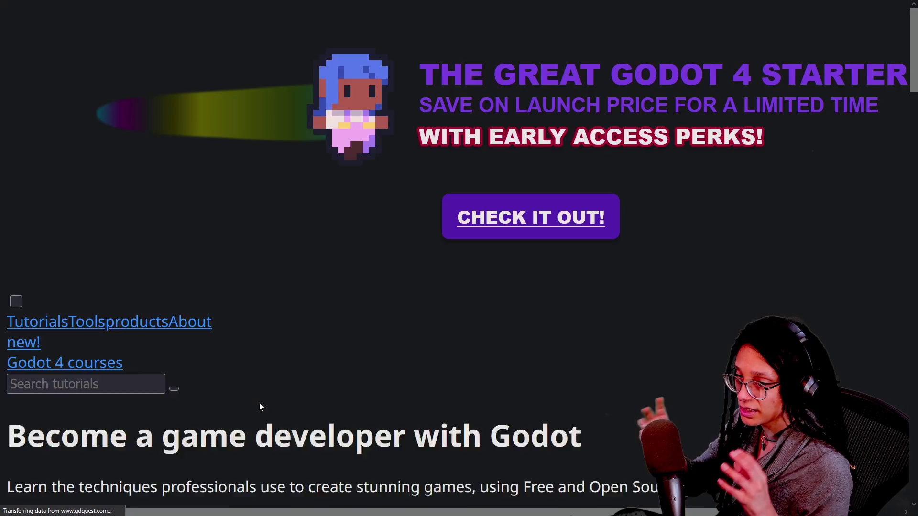
scroll(455, 321, "down", 10)
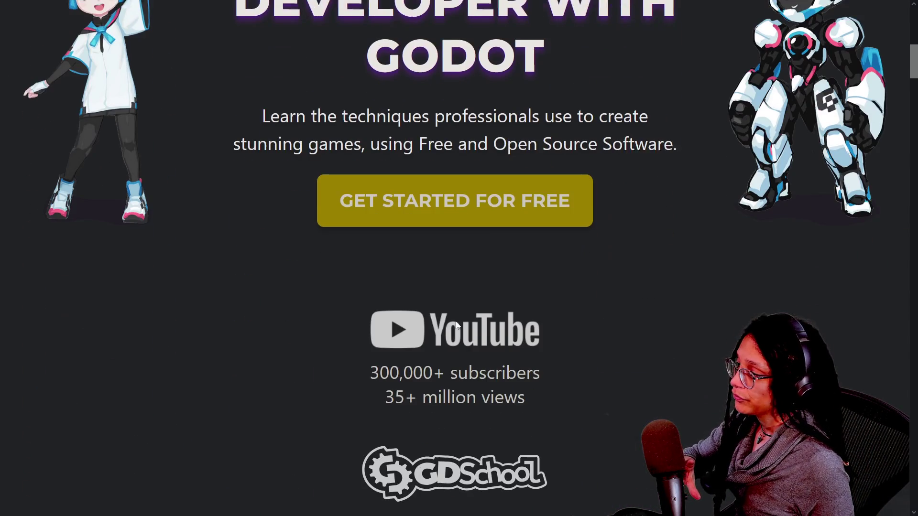
scroll(443, 213, "up", 10)
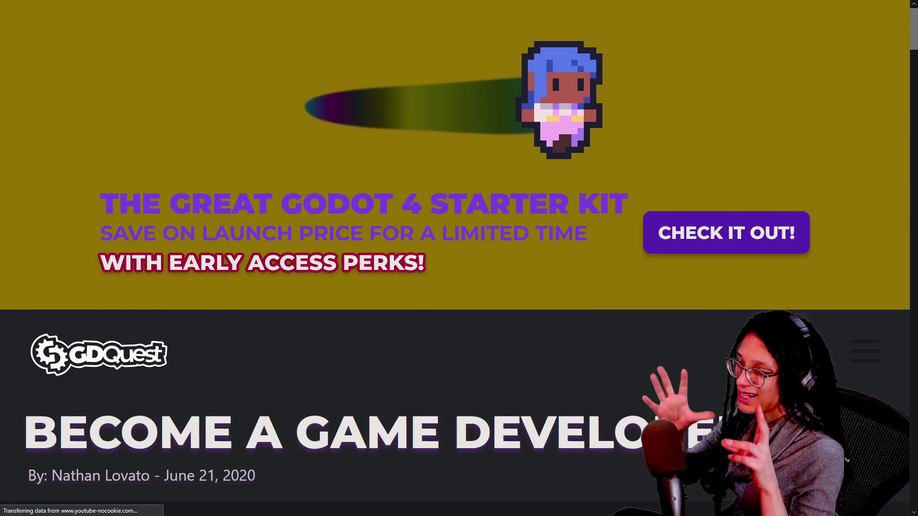
scroll(339, 268, "down", 5)
scroll(300, 291, "down", 5)
scroll(300, 291, "down", 10)
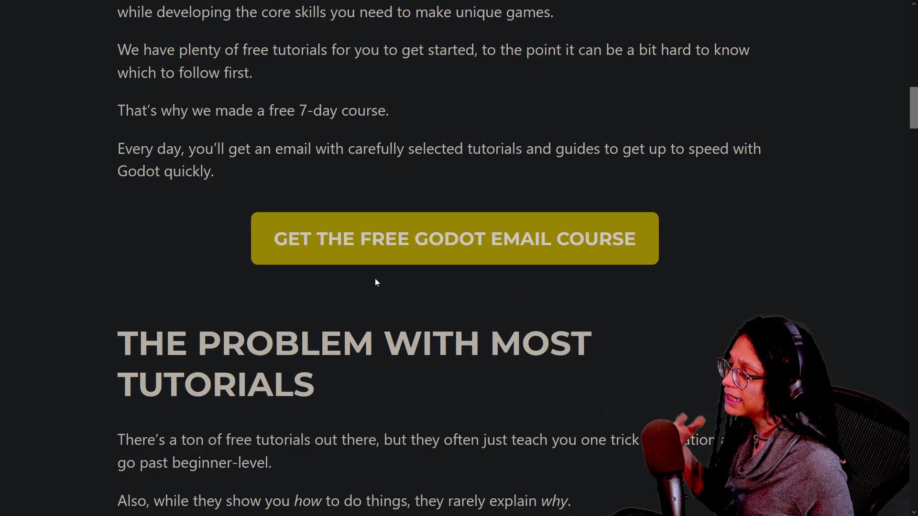
scroll(375, 282, "down", 20)
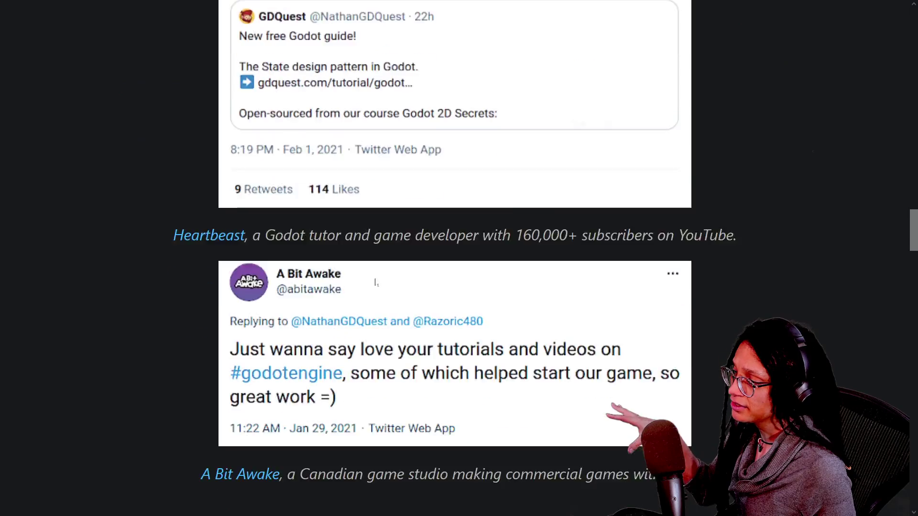
scroll(376, 283, "down", 20)
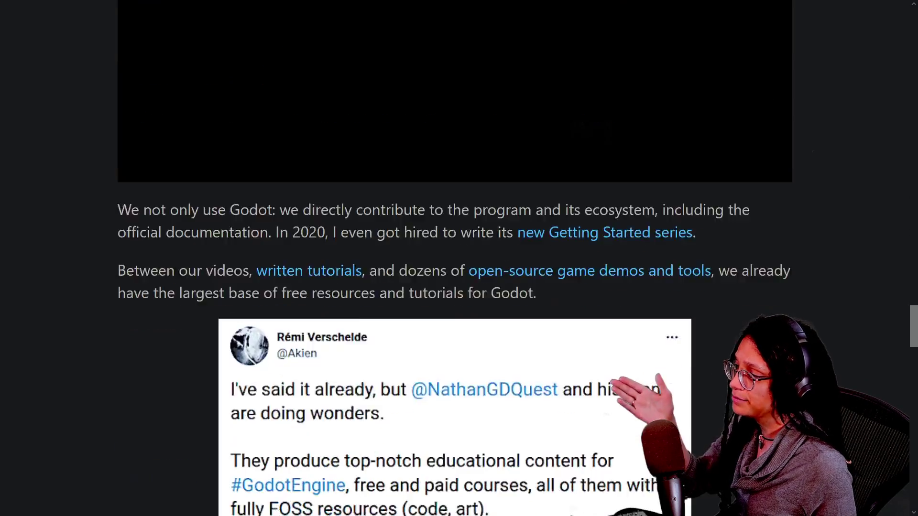
scroll(376, 283, "up", 3)
scroll(375, 283, "up", 3)
Check the browser's script blocking for the broken GDQuest video and keep reading the page.
mouse_move(739, 10)
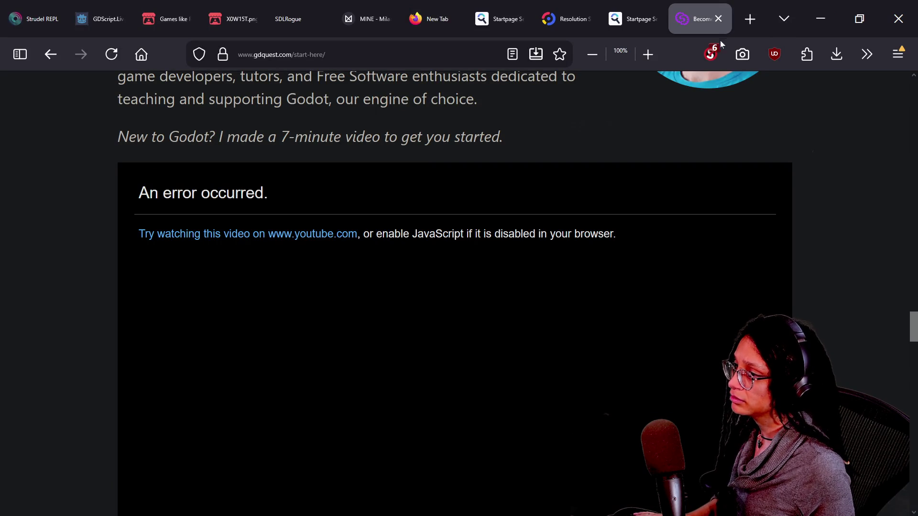
left_click(712, 53)
scroll(791, 143, "down", 10)
scroll(790, 143, "down", 8)
scroll(568, 262, "down", 3)
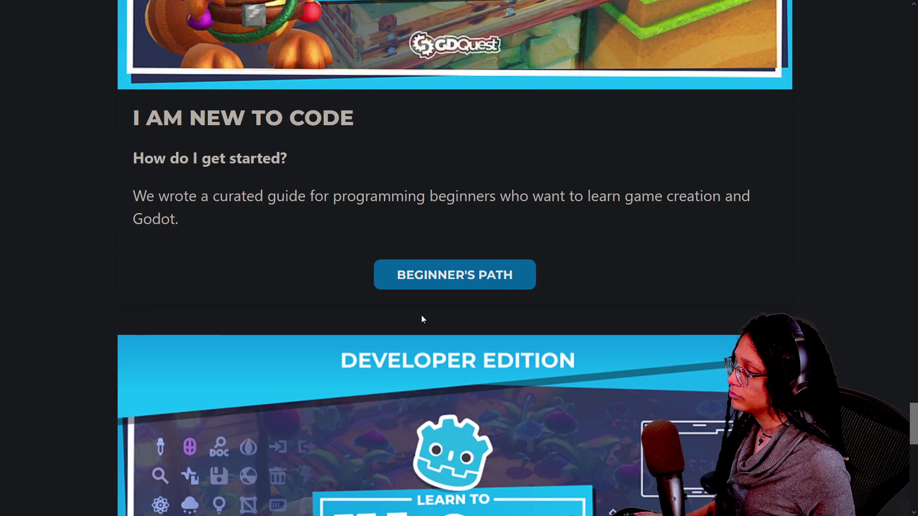
scroll(454, 275, "down", 10)
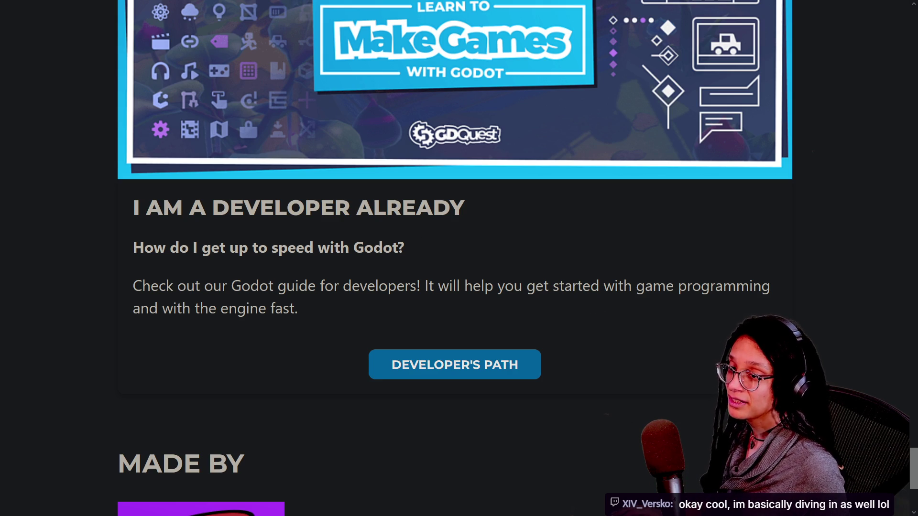
Share the GDQuest start-here page URL in the stream chat and open a new tab.
key("Home")
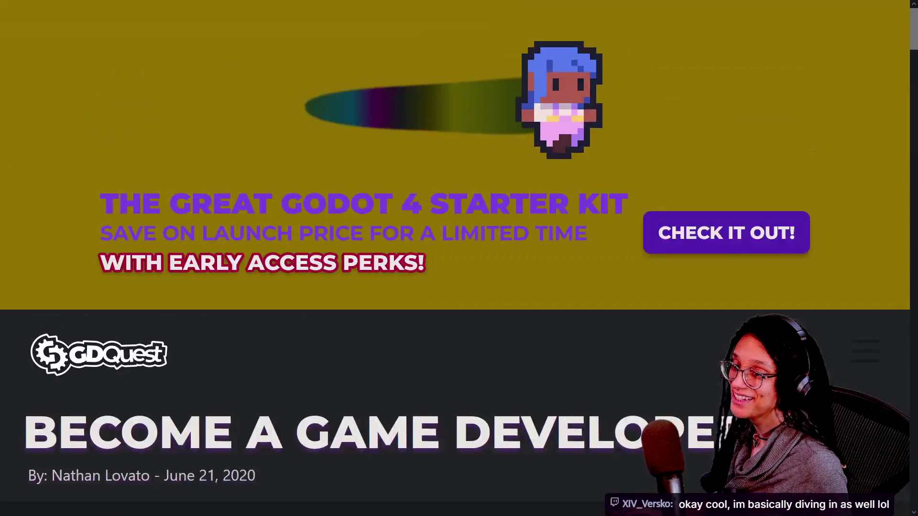
mouse_move(173, 4)
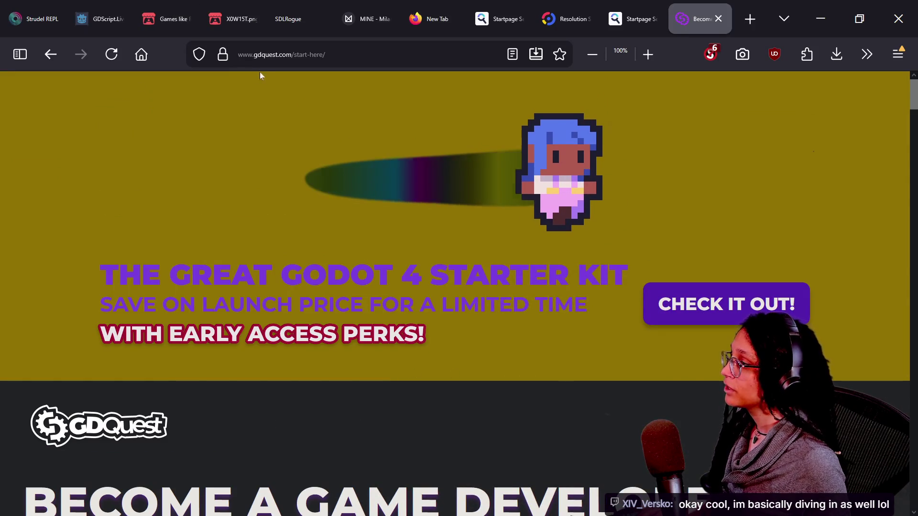
left_click(313, 54)
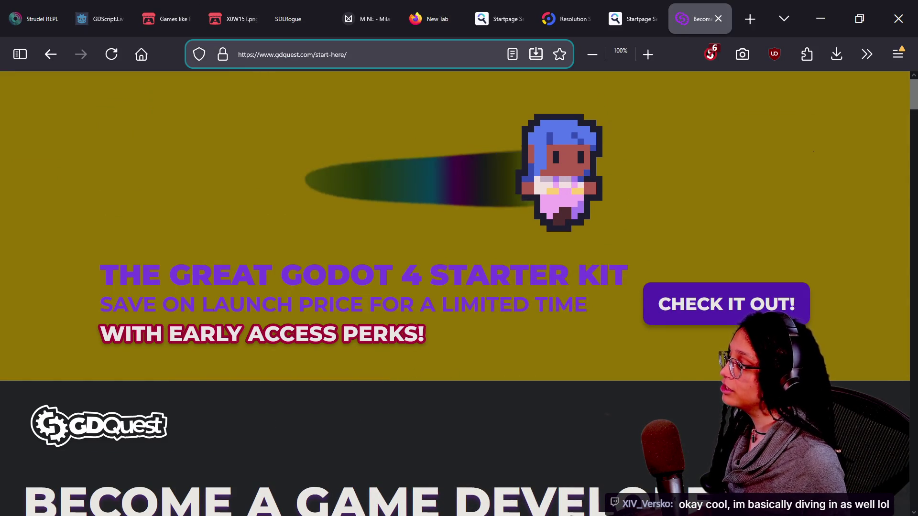
key("ctrl+a")
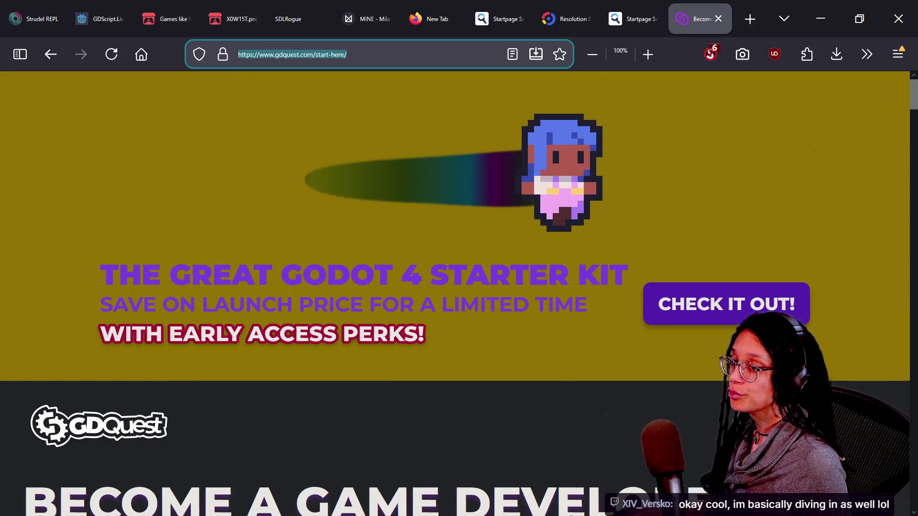
key("alt+Tab")
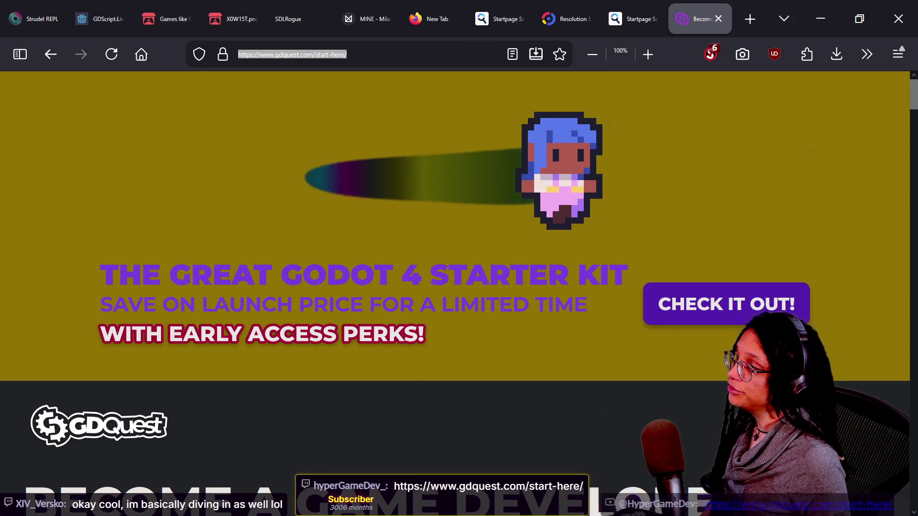
key("alt+Tab")
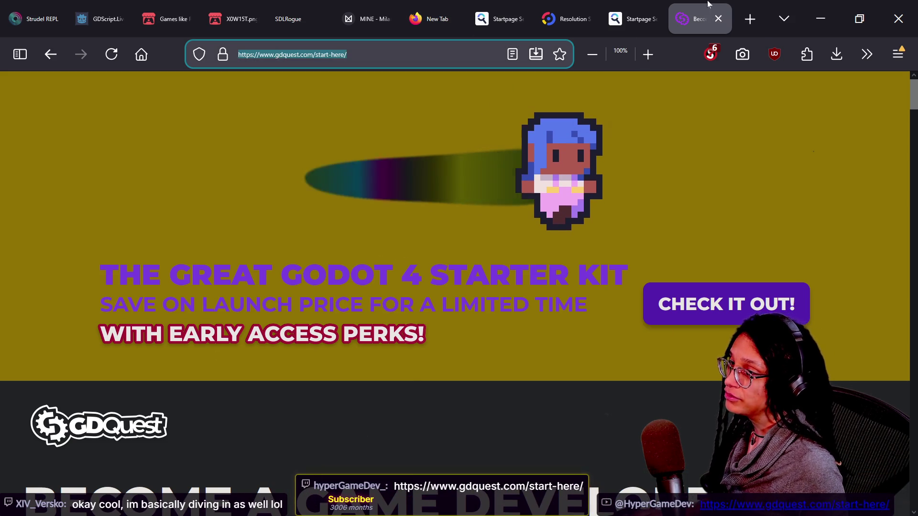
key("ctrl+t")
Find Brackeys' YouTube channel and open the full Godot Beginner Tutorials playlist.
type("brackeys")
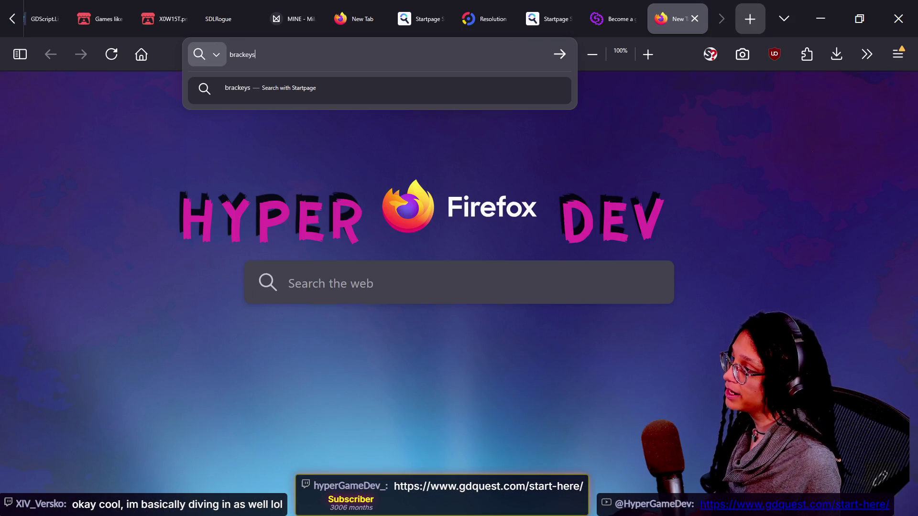
key("Return")
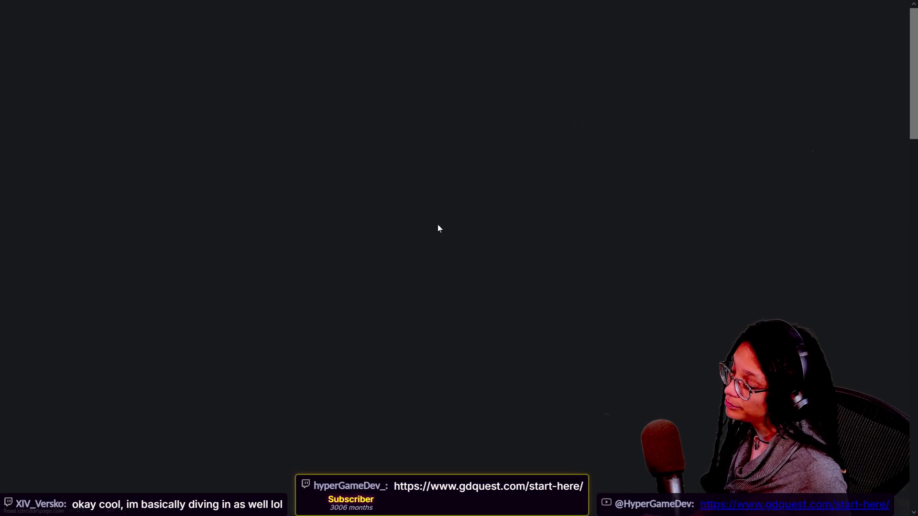
left_click(152, 411)
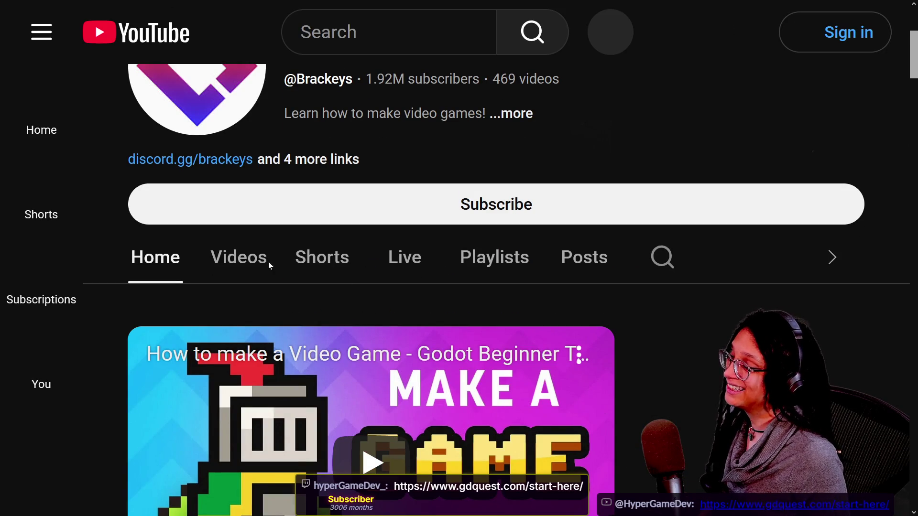
left_click(265, 260)
scroll(478, 287, "down", 3)
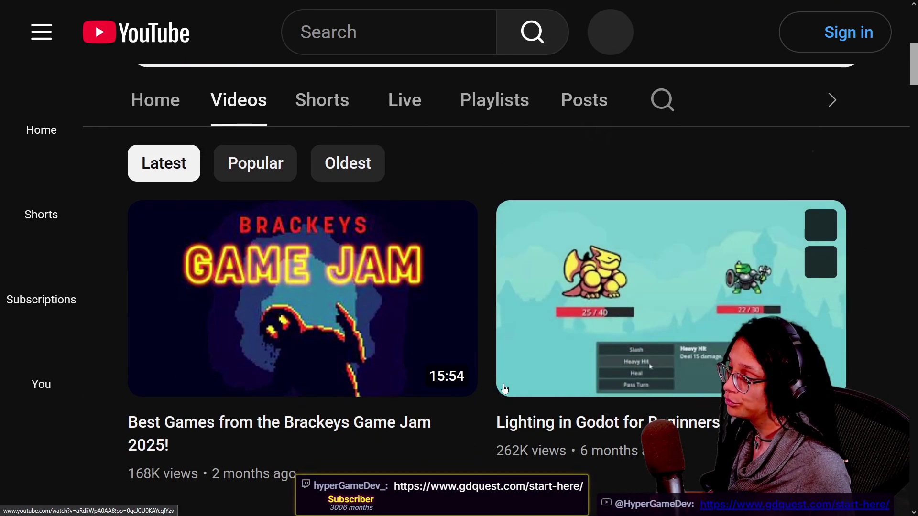
left_click(494, 99)
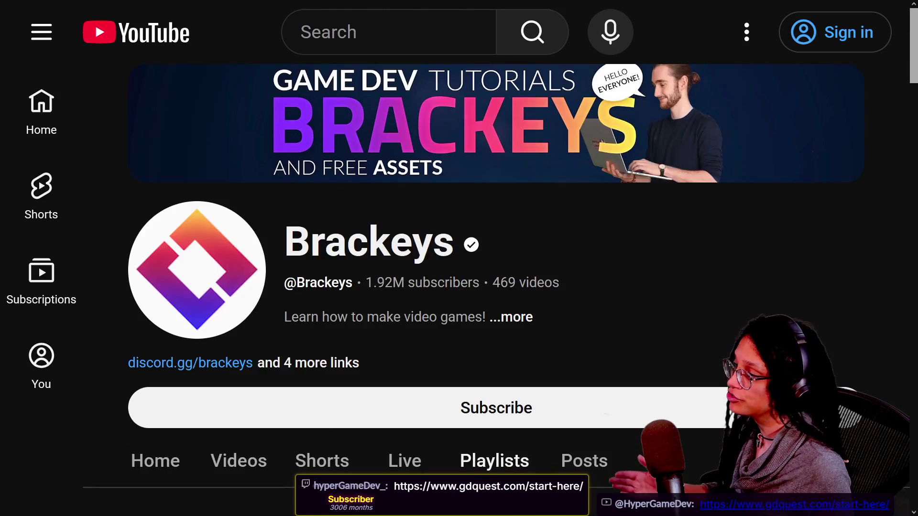
scroll(342, 318, "down", 5)
scroll(341, 318, "down", 5)
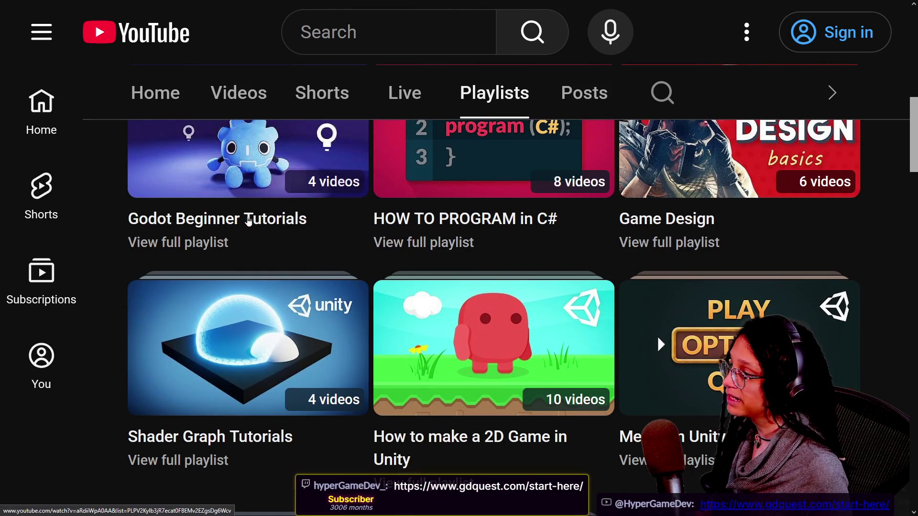
left_click(207, 247)
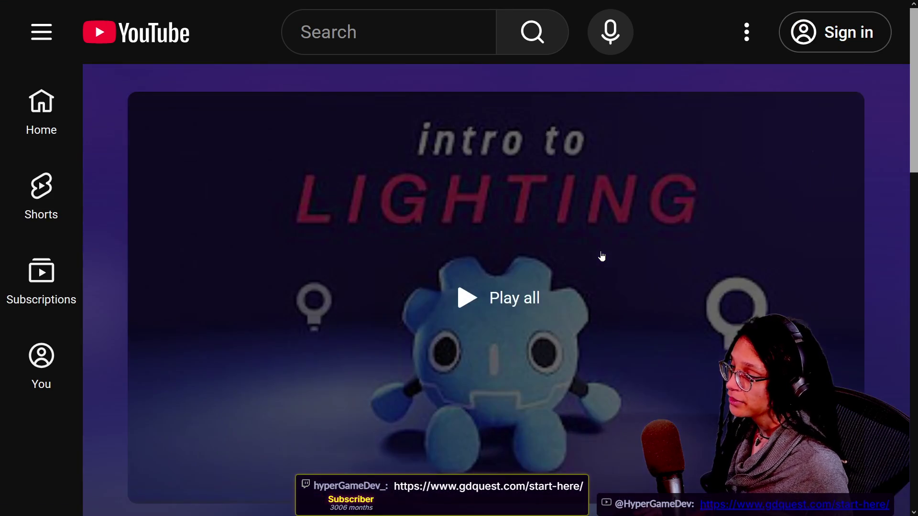
Copy the Godot Beginner Tutorials playlist URL into the stream chat and return to Godot.
scroll(602, 257, "down", 10)
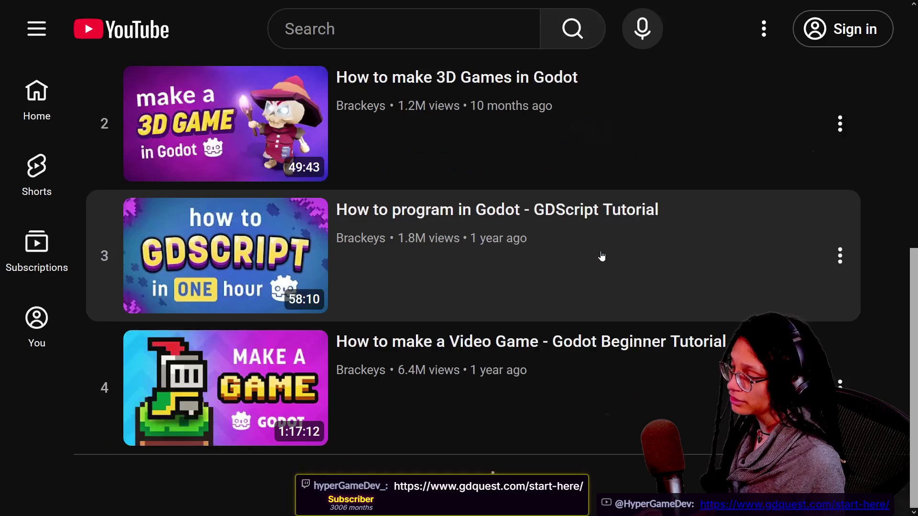
key("ctrl+minus")
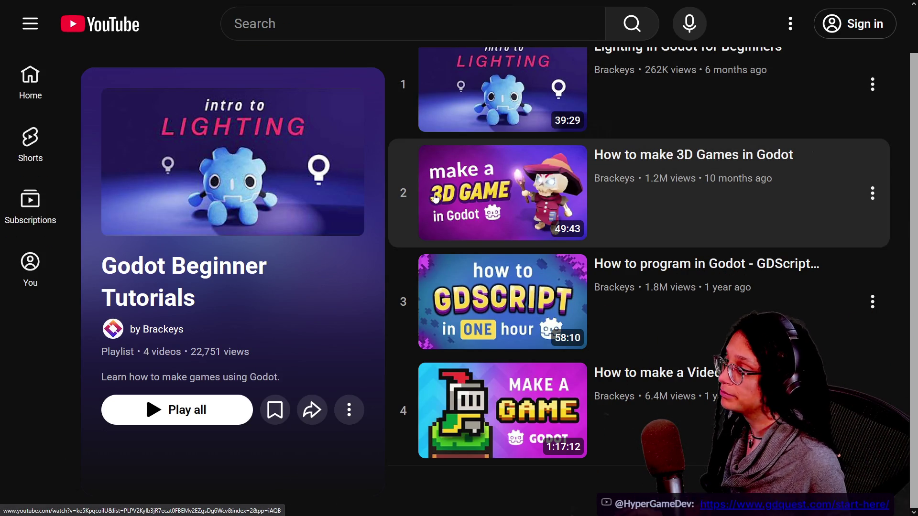
scroll(602, 256, "up", 1)
key("F11")
key("ctrl+l")
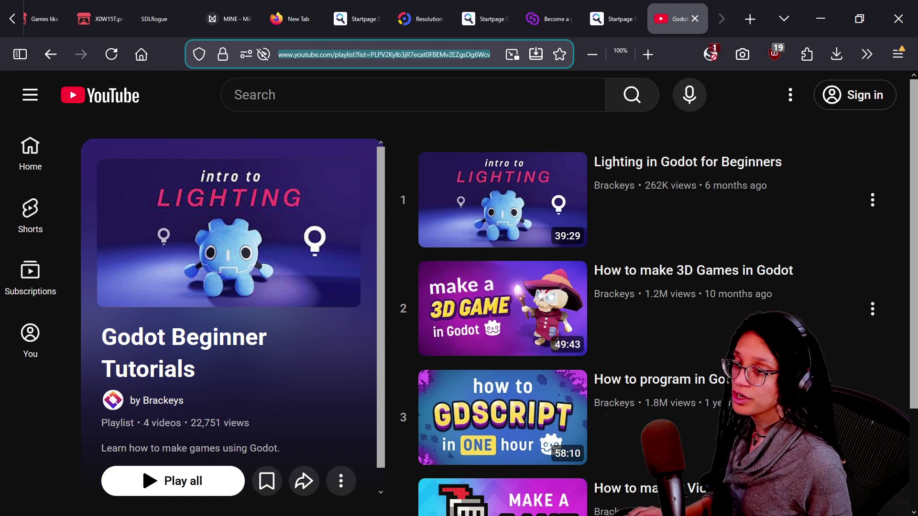
key("alt+Tab")
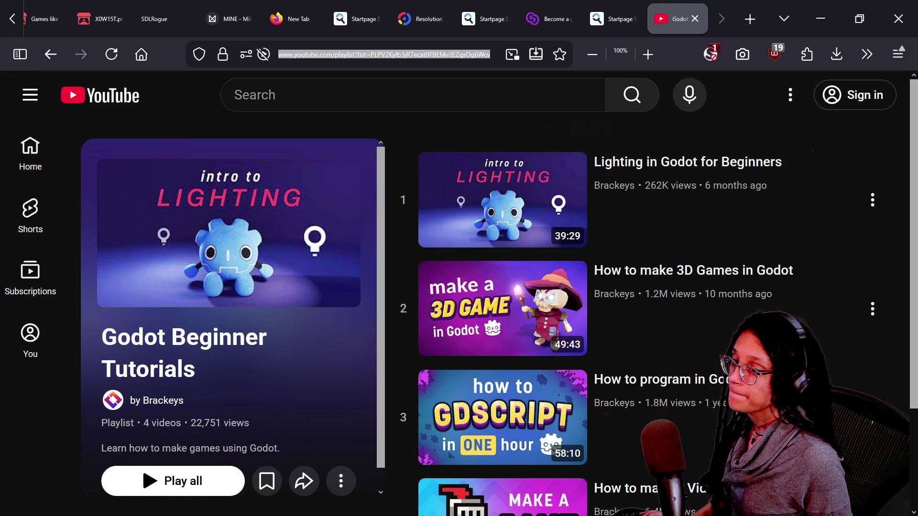
left_click(914, 332)
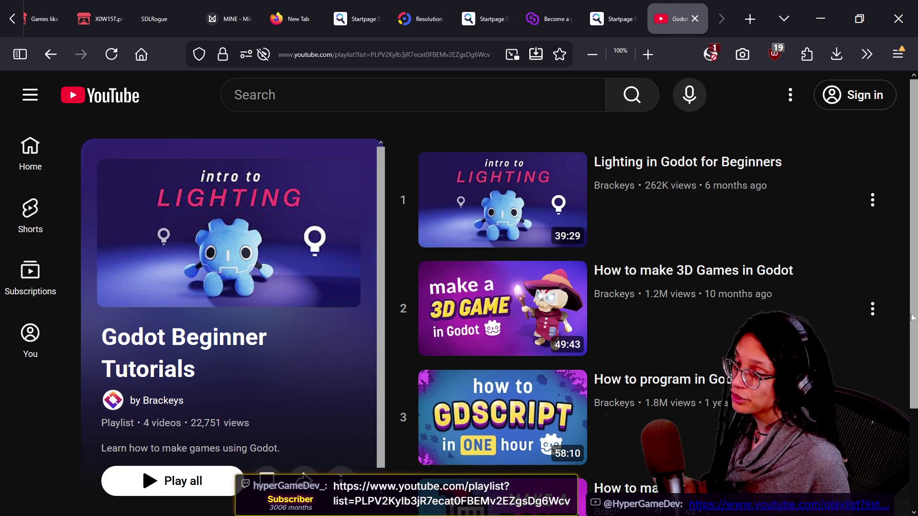
key("ctrl+a")
key("F11")
scroll(502, 335, "down", 1)
left_click(239, 459)
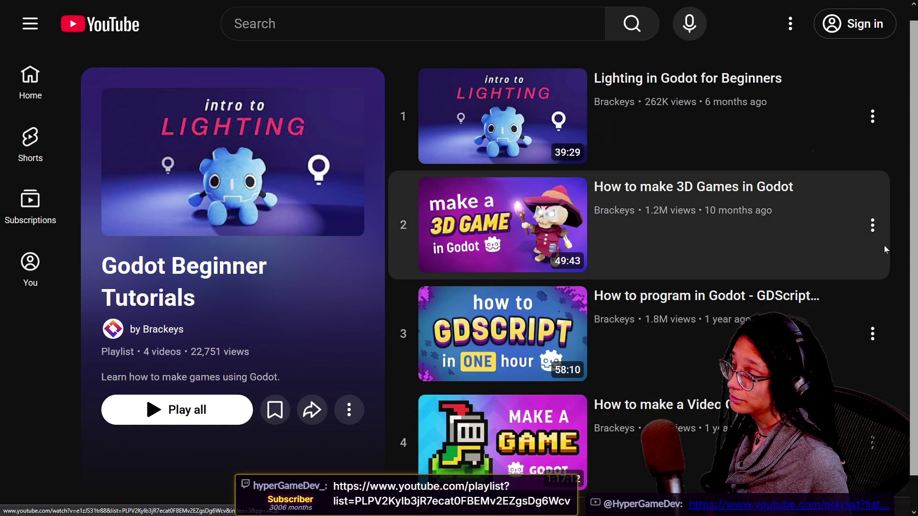
key("alt+Tab")
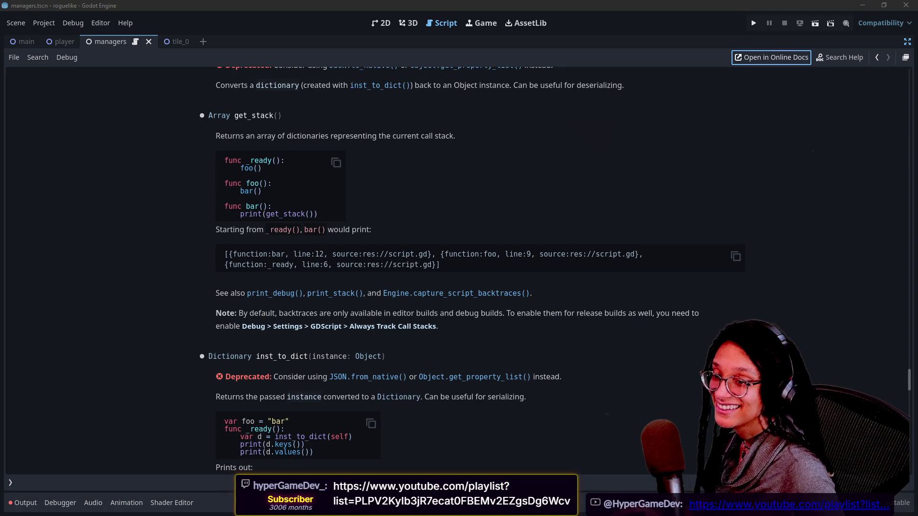
mouse_move(917, 238)
left_mouse_down()
mouse_move(357, 180)
mouse_move(351, 158)
left_mouse_up()
scroll(434, 349, "down", 5)
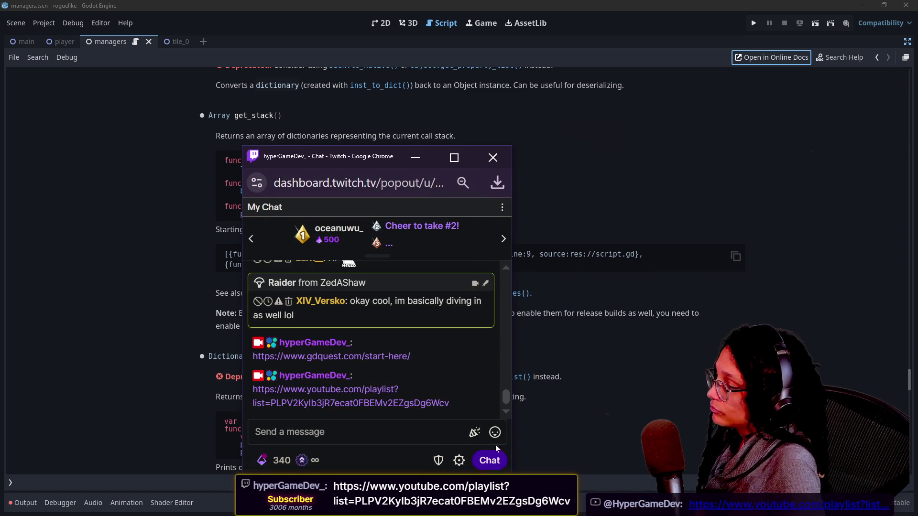
scroll(505, 394, "up", 5)
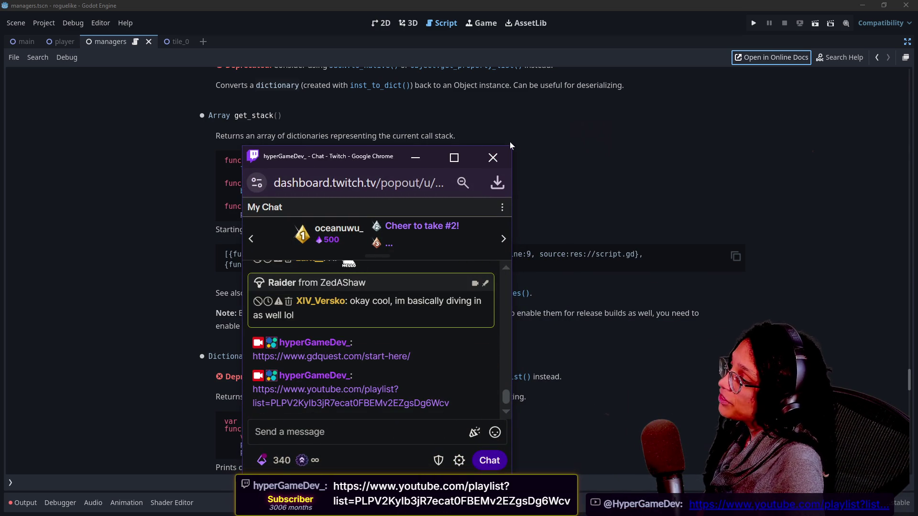
left_click_drag(511, 144, 572, 100)
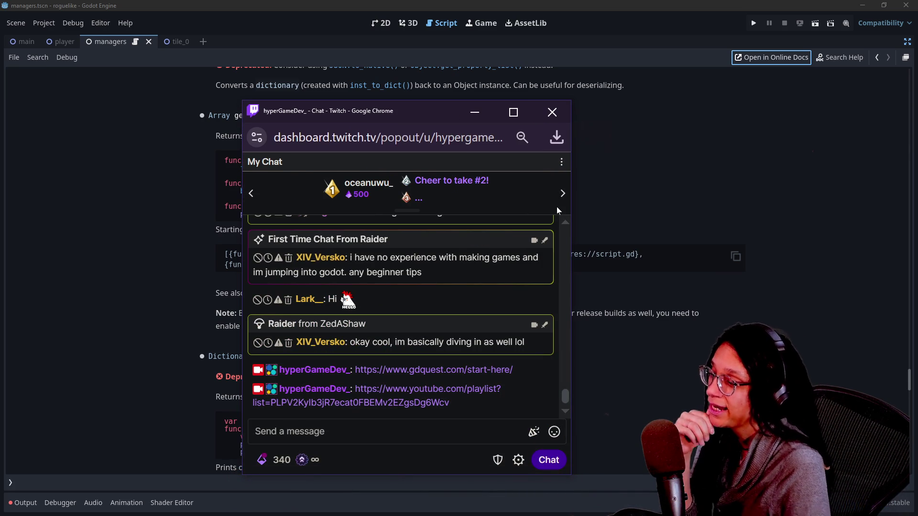
mouse_move(464, 305)
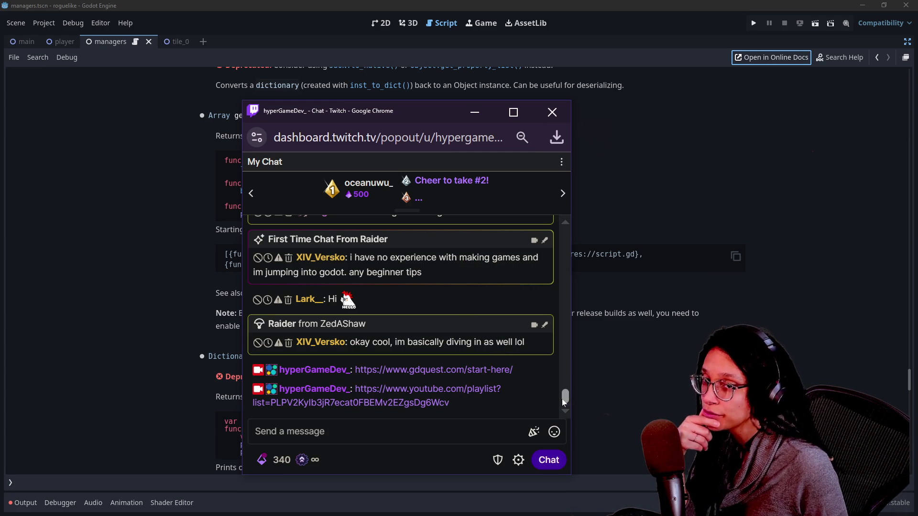
scroll(560, 398, "up", 1)
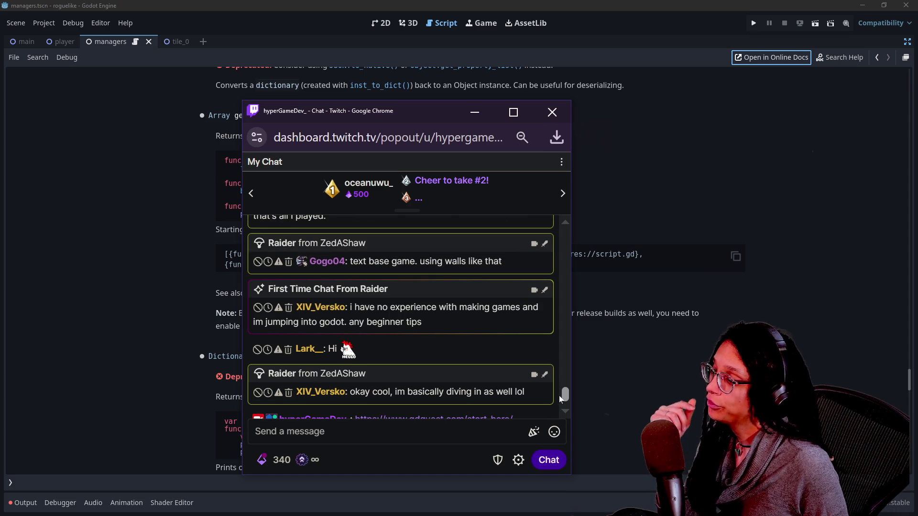
scroll(560, 396, "up", 3)
scroll(558, 388, "up", 2)
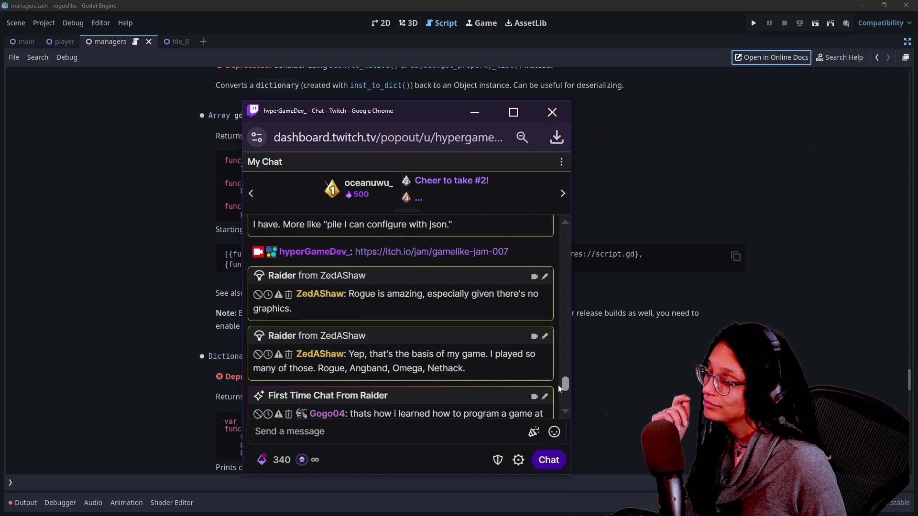
scroll(558, 384, "up", 1)
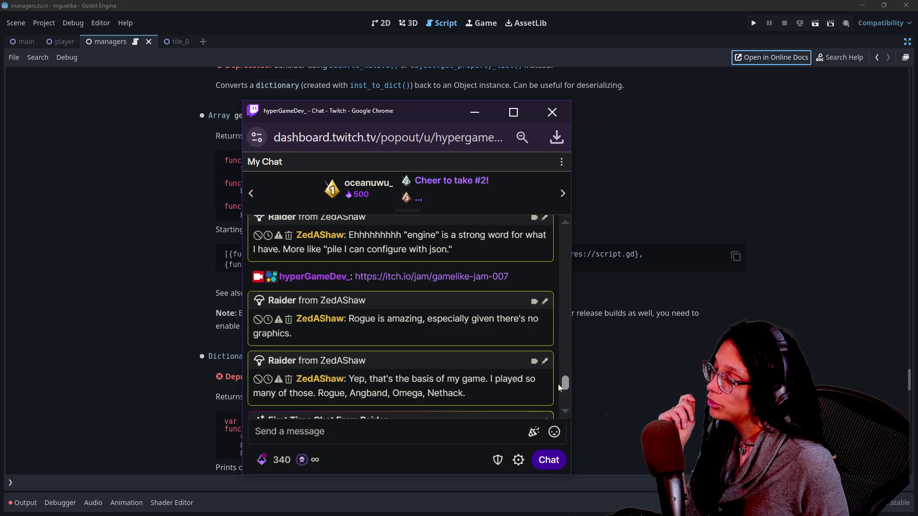
scroll(558, 392, "down", 3)
scroll(559, 402, "down", 1)
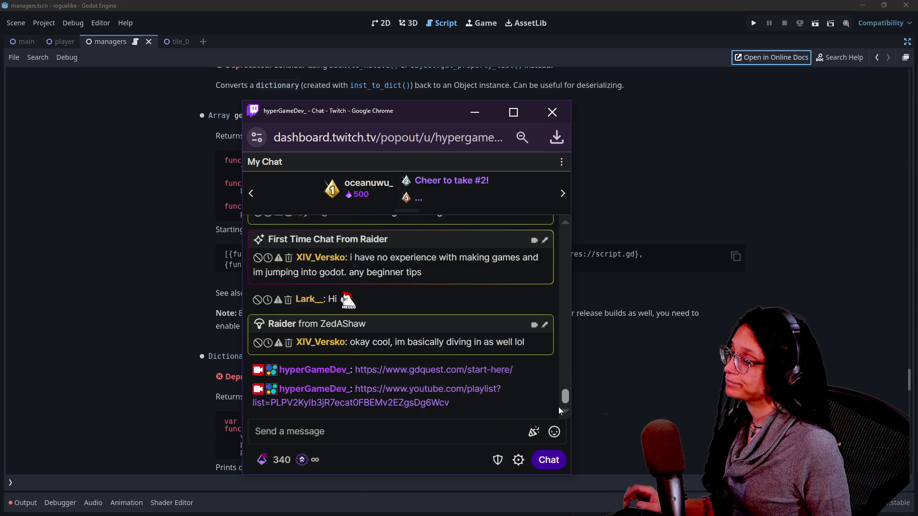
scroll(558, 397, "up", 2)
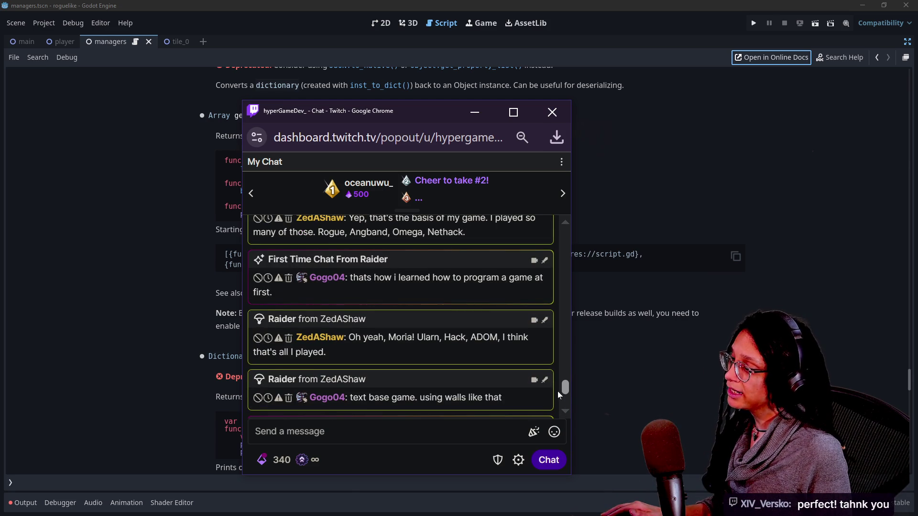
scroll(557, 391, "up", 1)
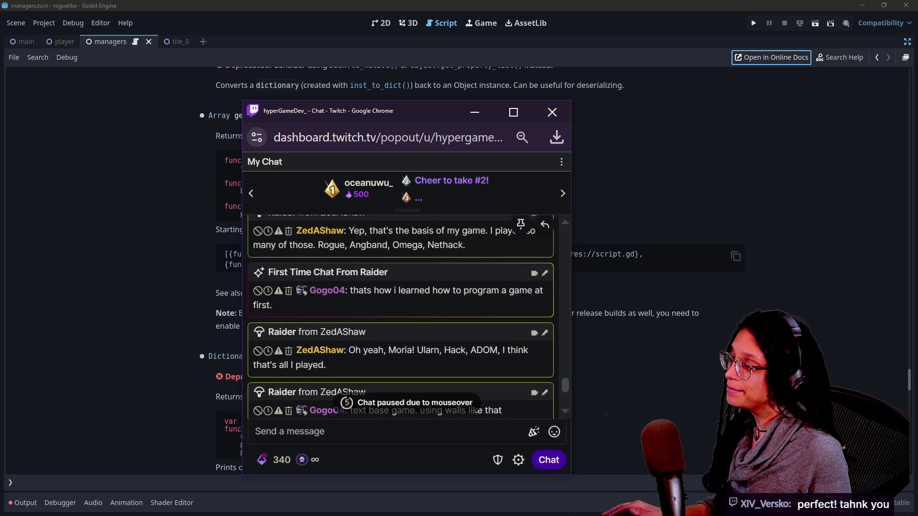
left_click_drag(359, 231, 479, 242)
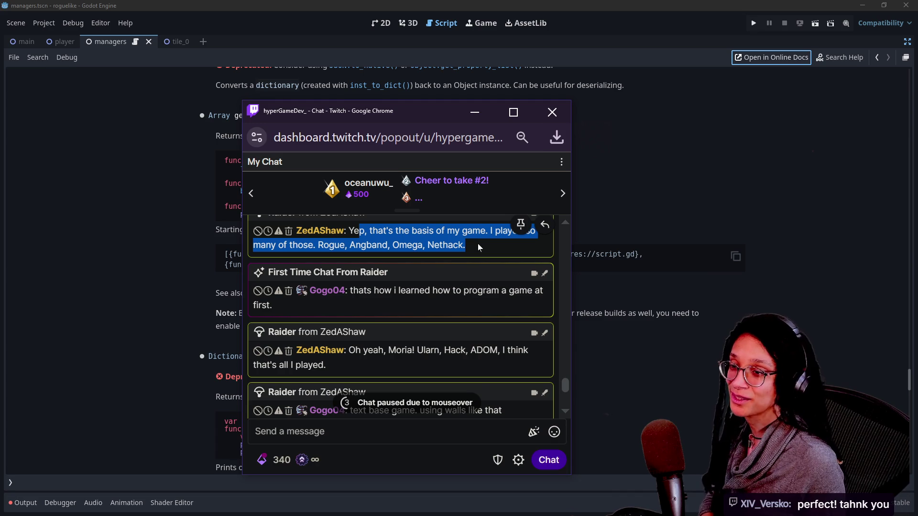
left_click_drag(383, 109, 917, 110)
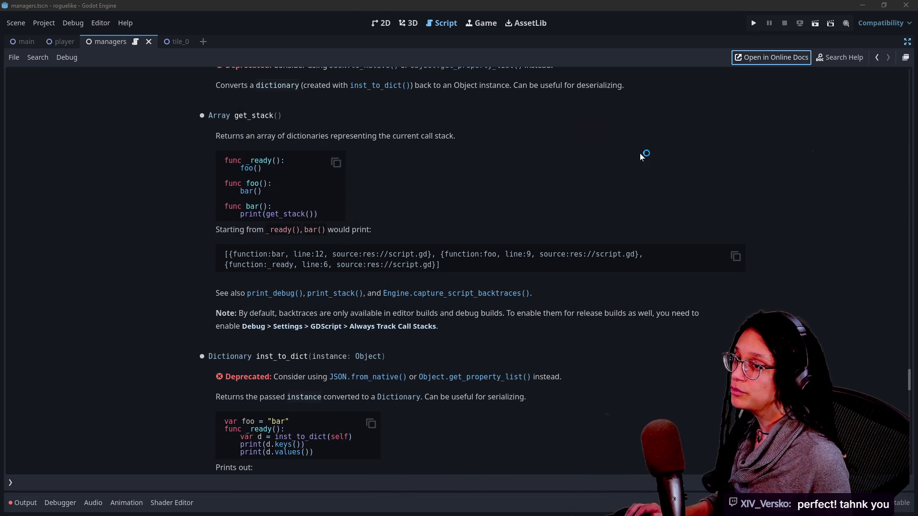
key("alt+Tab")
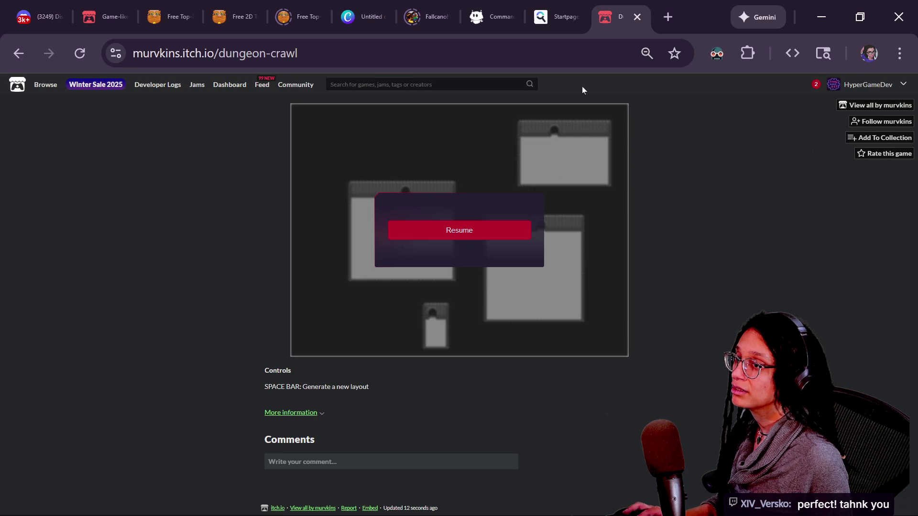
Open a new tab and navigate to the streamer's Twitch channel.
left_click(661, 11)
type("zedashaw")
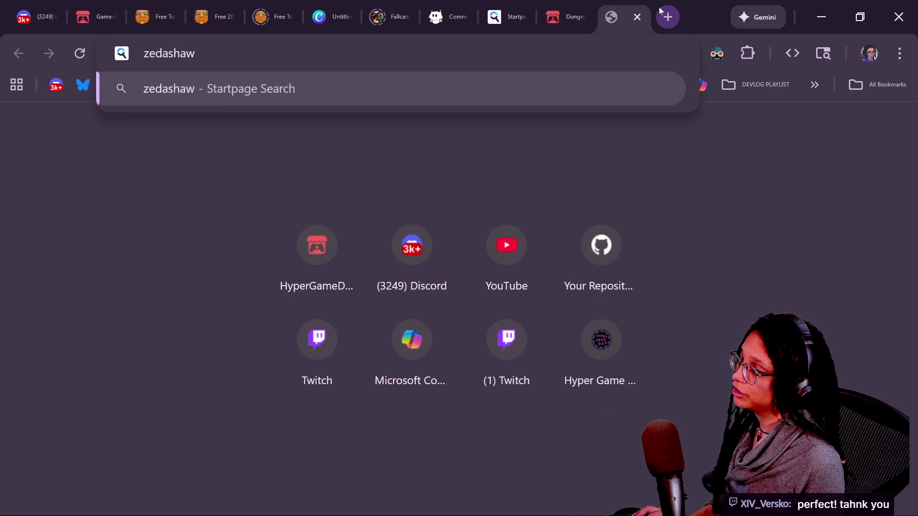
key("ctrl+a")
type("twitch.tv")
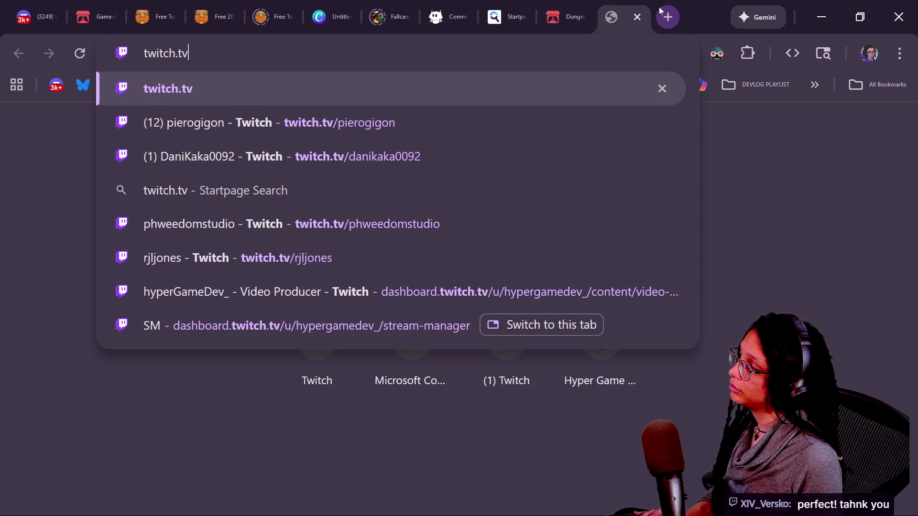
type("/tz")
key("BackSpace")
key("BackSpace")
type("zedashaw")
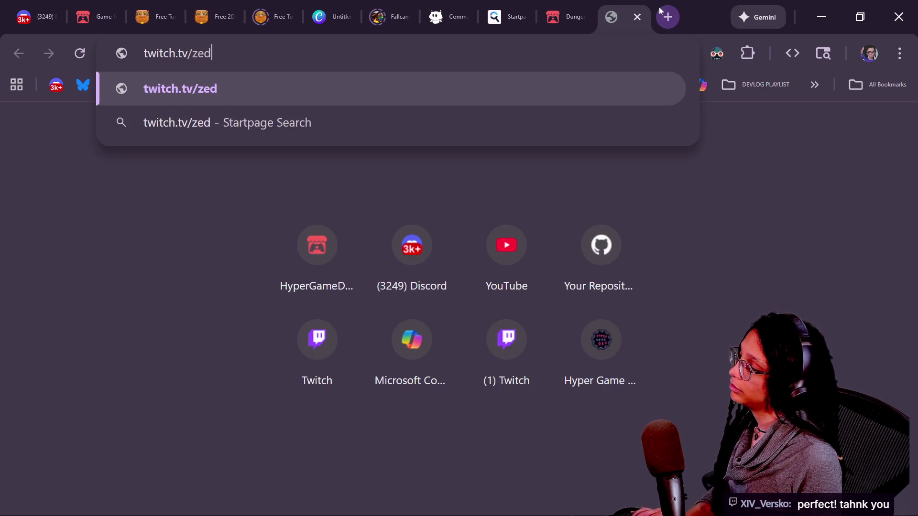
key("Return")
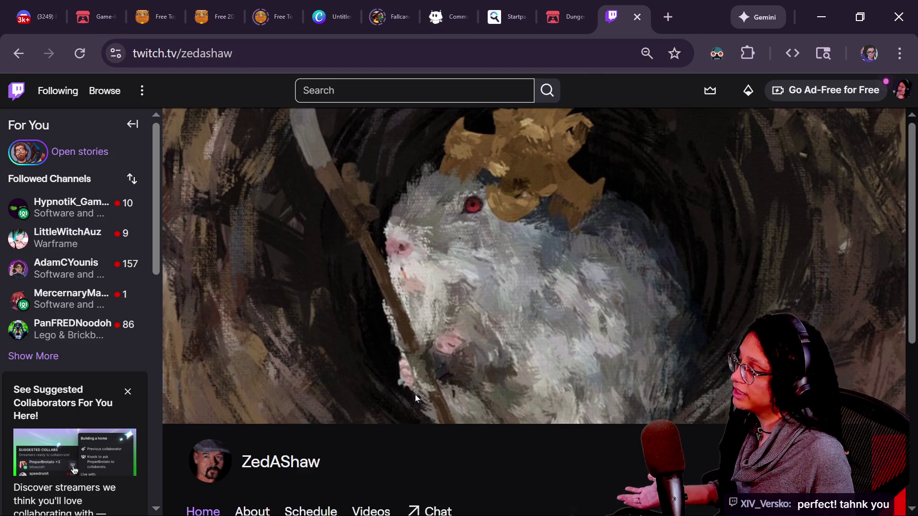
Read the channel's About page bio, Learn to Code and About Me sections, then return to the shop script.
scroll(414, 394, "down", 2)
scroll(423, 412, "down", 2)
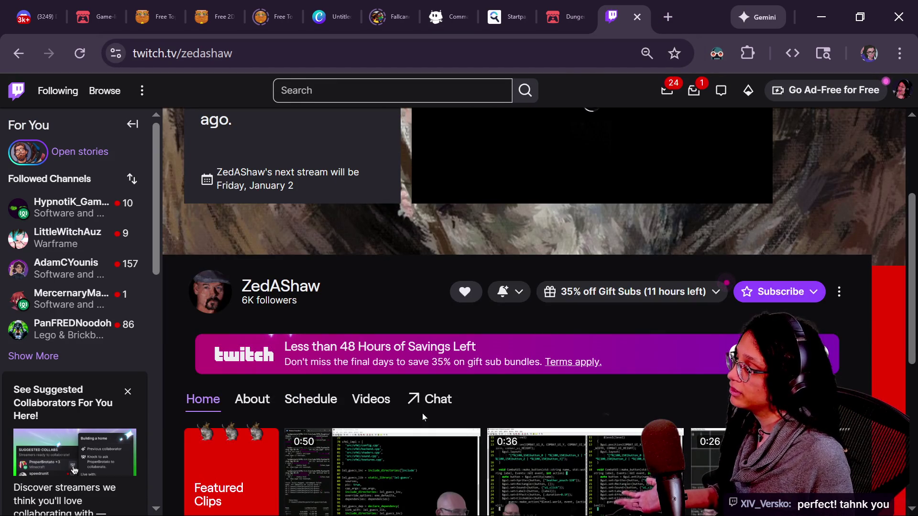
left_click(317, 408)
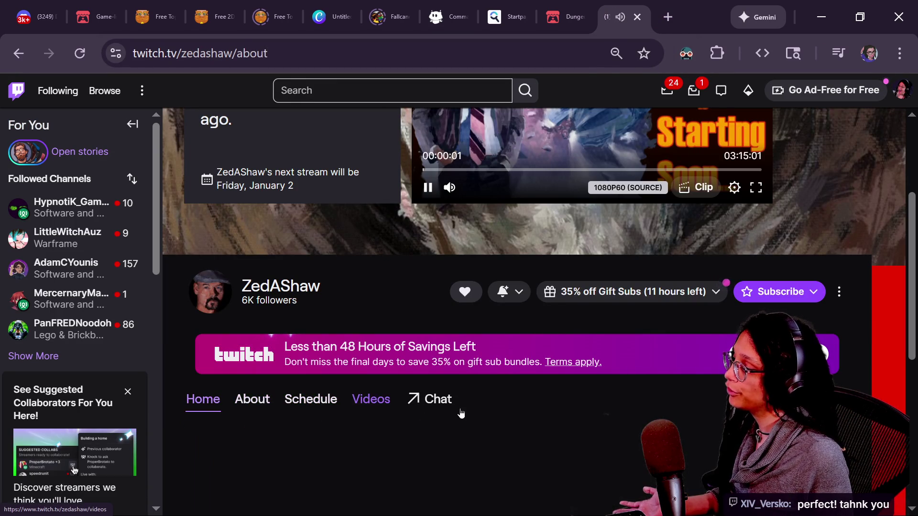
right_click(460, 409)
left_click(369, 286)
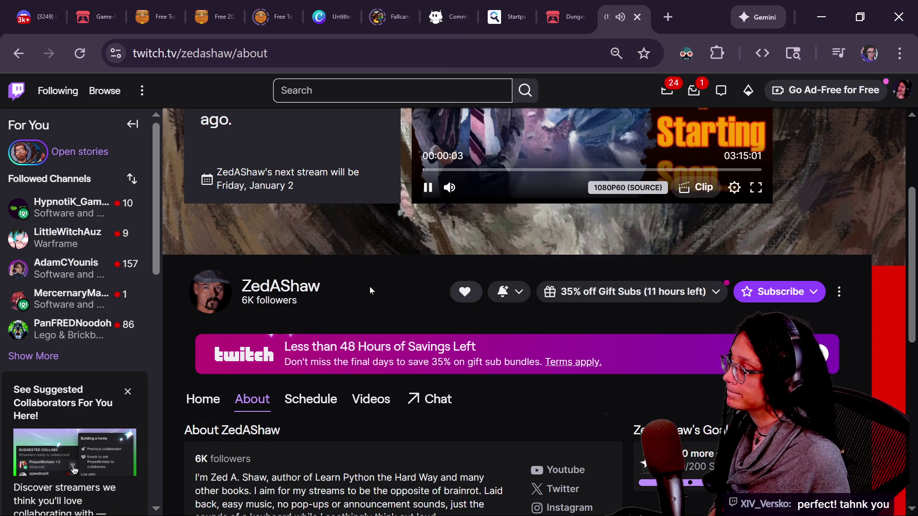
scroll(369, 286, "down", 2)
scroll(446, 419, "down", 2)
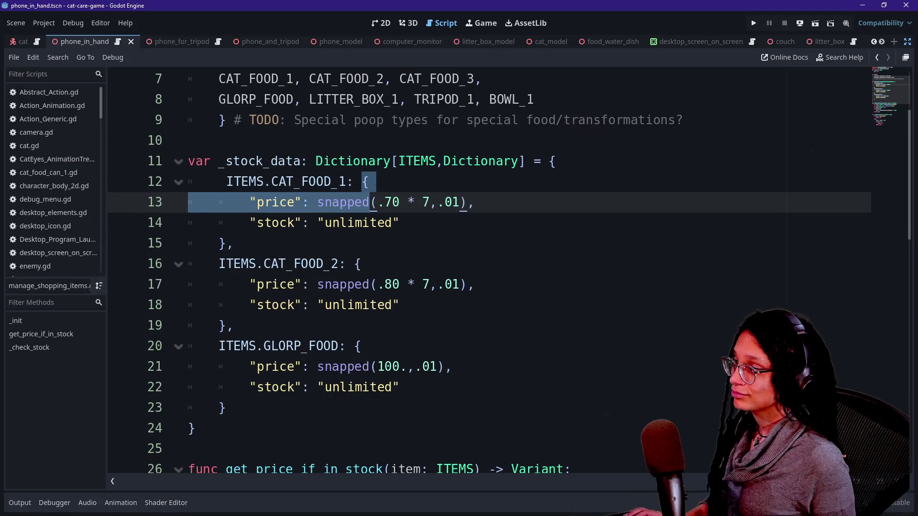
left_click(295, 223)
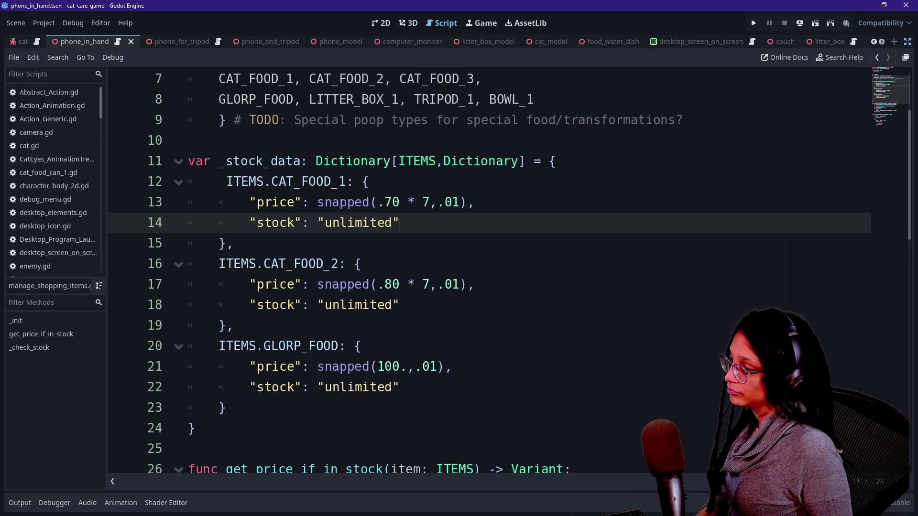
Move the caret through the _stock_data entries to line 17's price.
key("Down")
key("Down")
key("Down")
key("shift+Up")
key("Up")
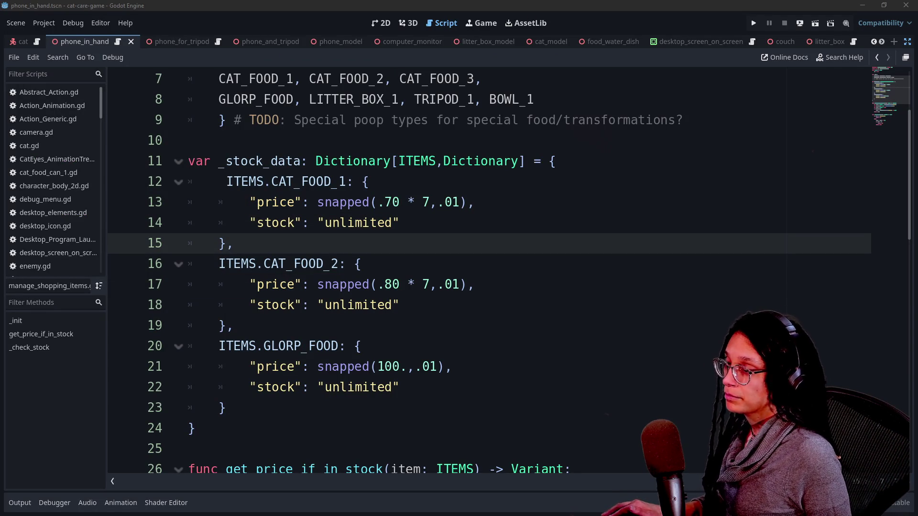
left_click(446, 284)
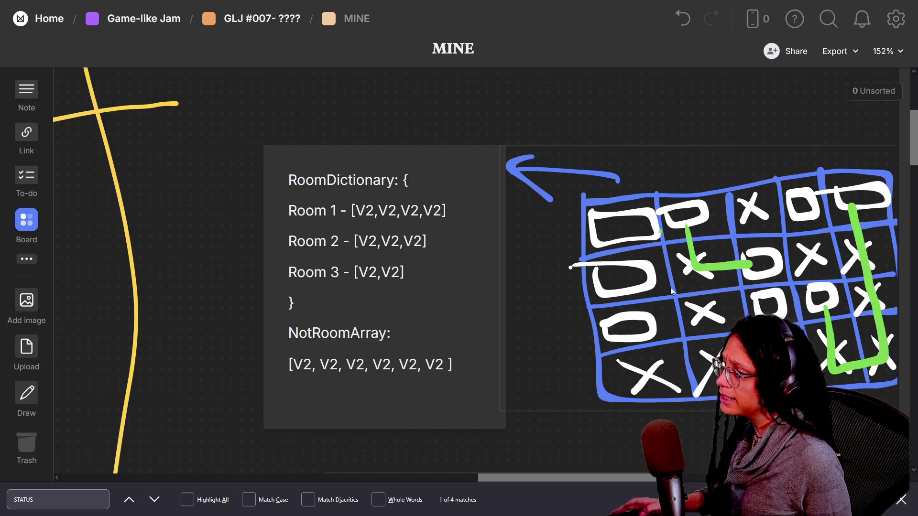
Glance at the Milanote room-grid sketch, then switch to the roguelike project's Godot window.
scroll(601, 262, "down", 10)
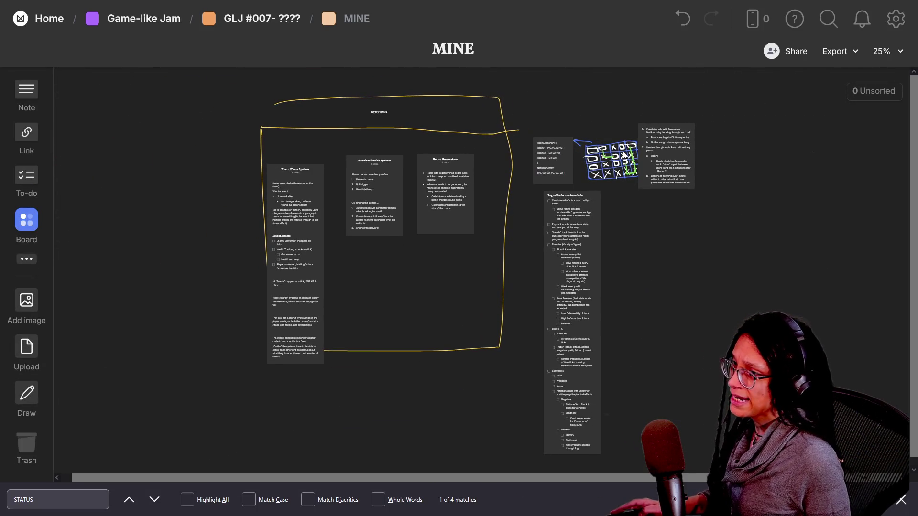
scroll(612, 151, "up", 6)
left_click(588, 150)
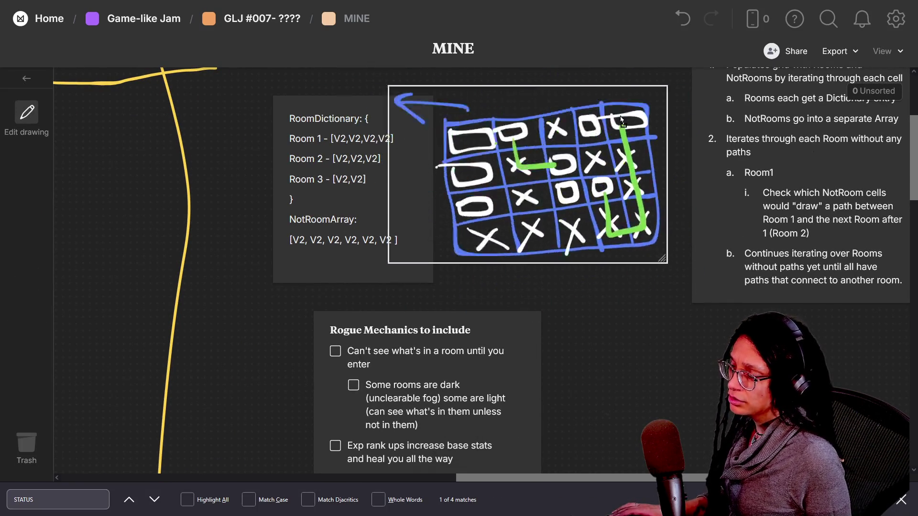
mouse_move(285, 4)
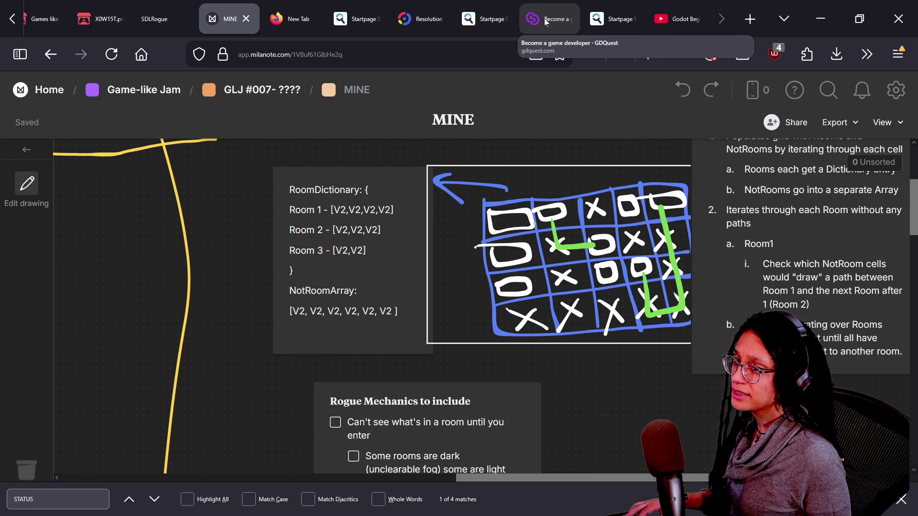
key("alt+Tab")
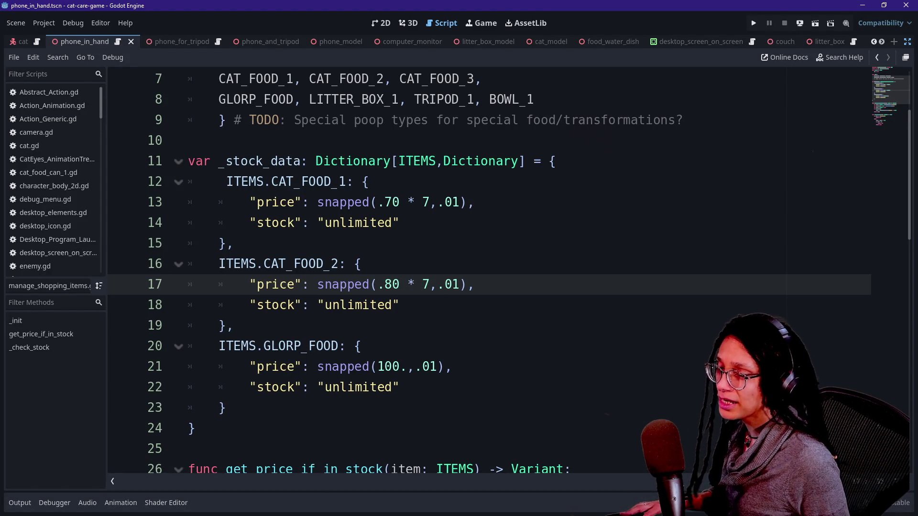
key("alt+Tab")
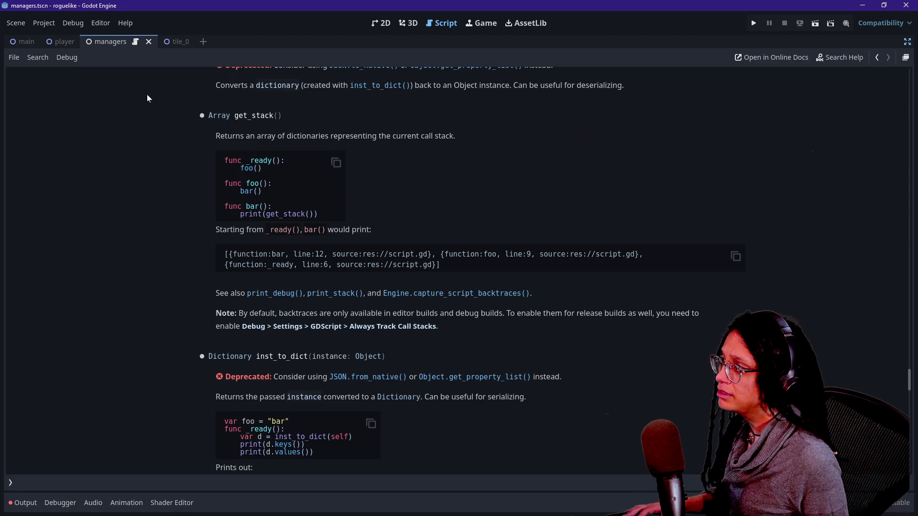
Restore the side panels, look over the player and main scenes and level_grid.gd, then return to manage_levels.gd.
left_click(906, 44)
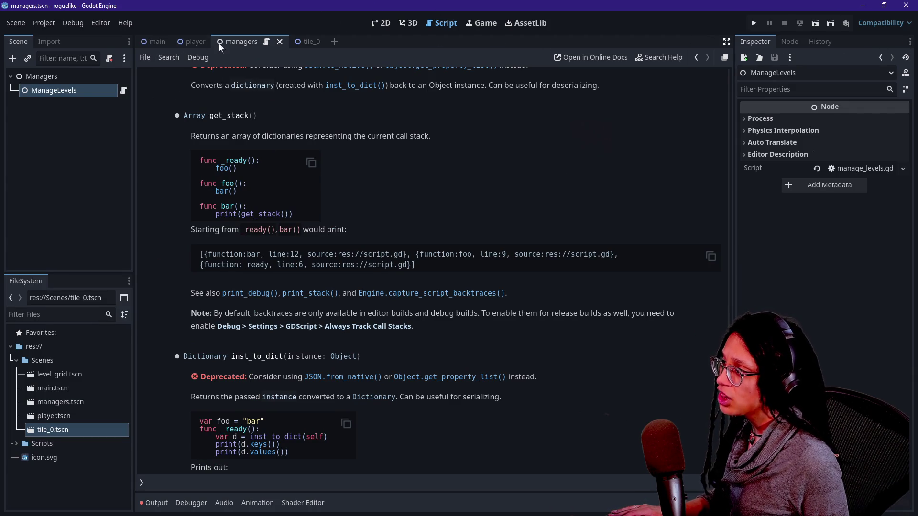
left_click(194, 42)
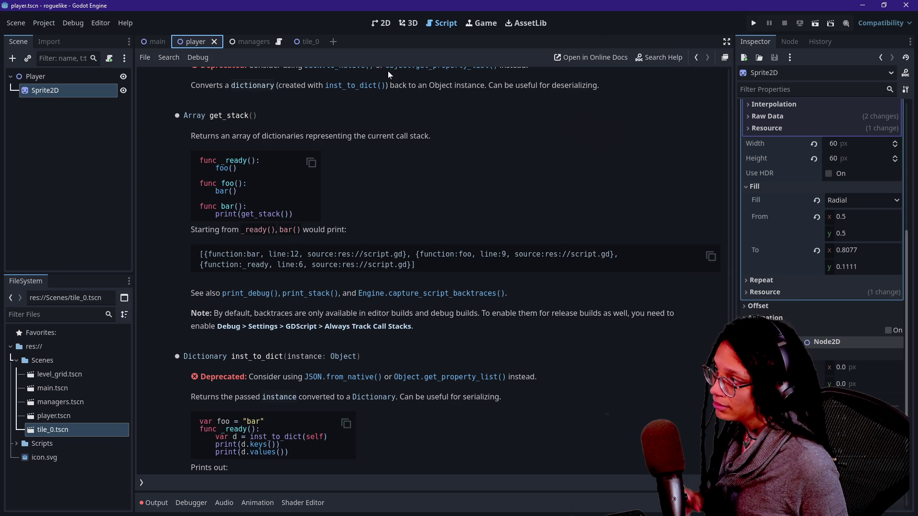
left_click(389, 23)
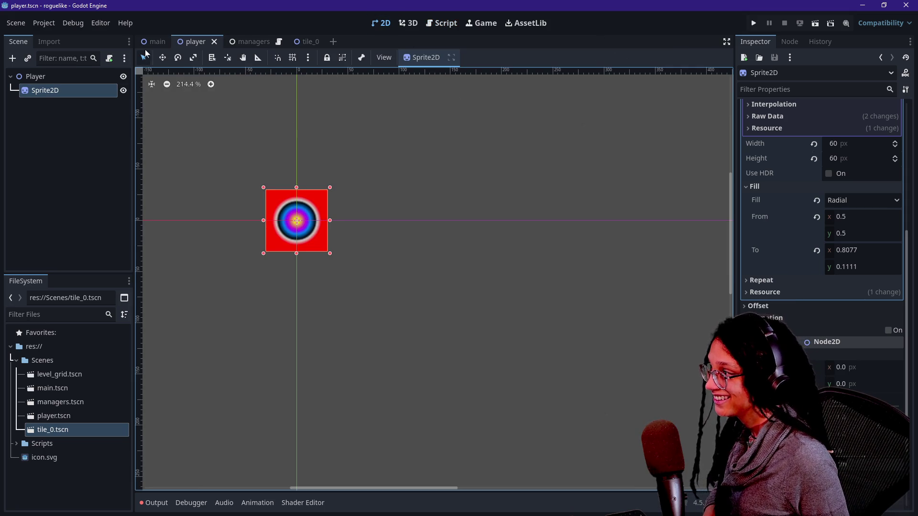
left_click(157, 41)
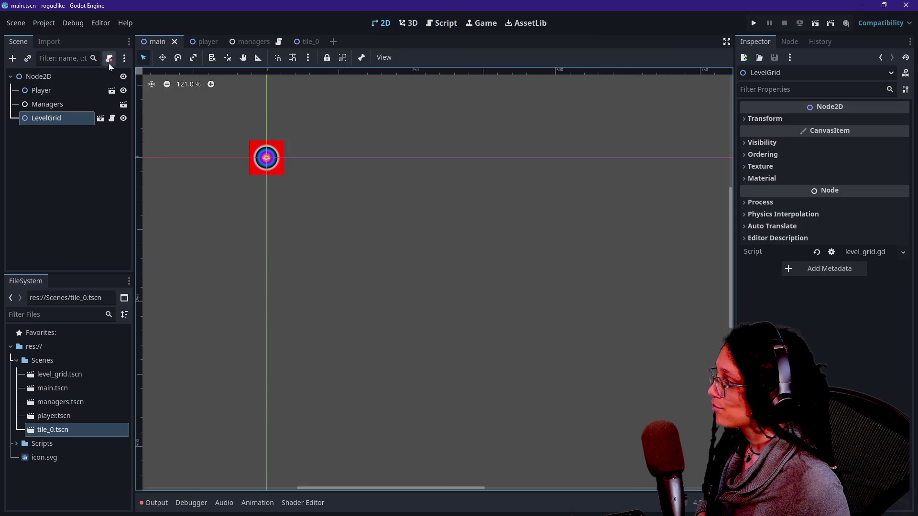
left_click(112, 118)
left_click(230, 183)
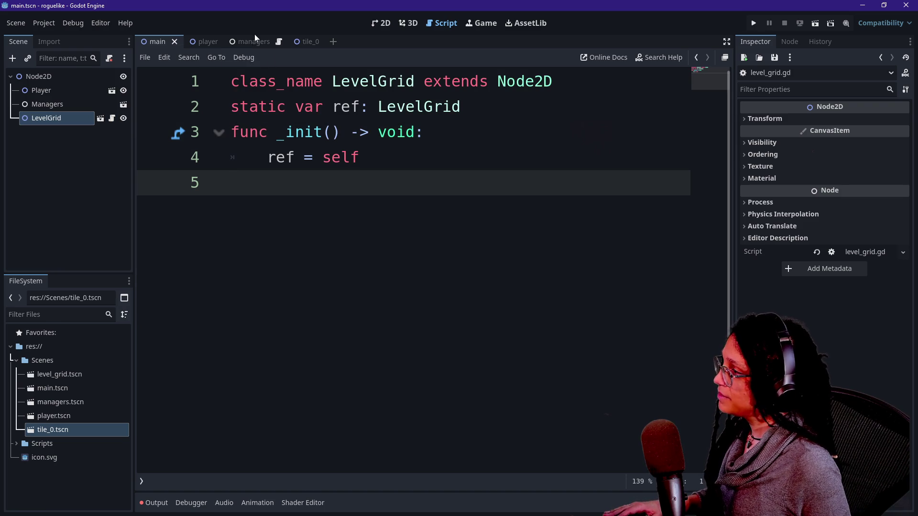
left_click(279, 42)
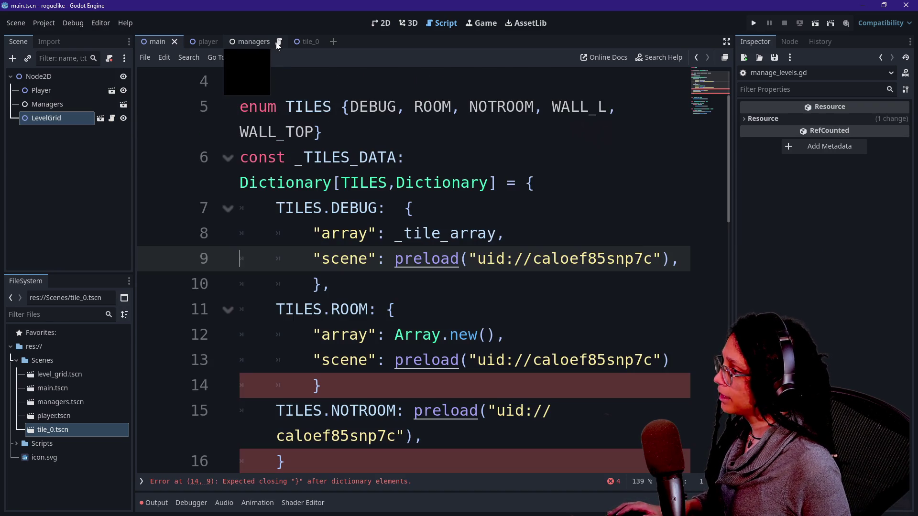
Hide the side panels and shrink the code font to focus on _TILES_DATA.
key("ctrl+shift+F11")
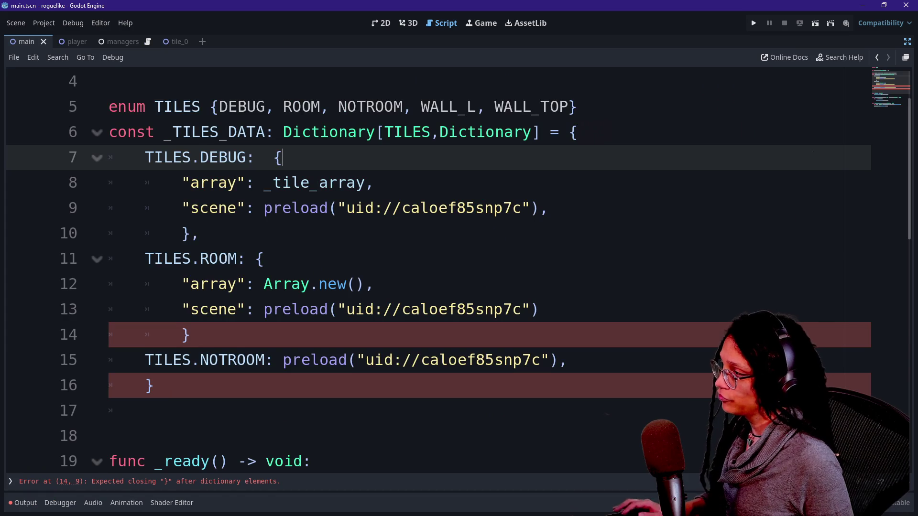
scroll(431, 239, "up", 3)
key("ctrl+minus")
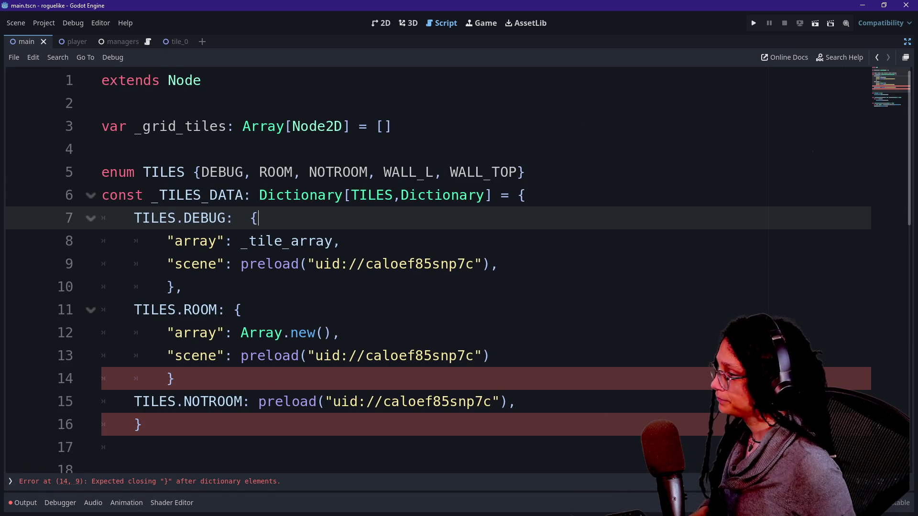
left_click(341, 333)
key("Down")
key("Down")
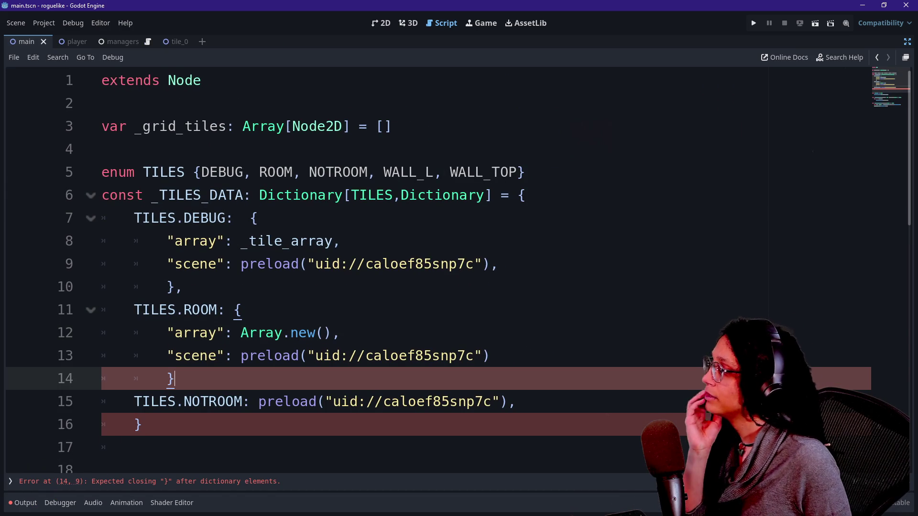
scroll(430, 268, "down", 1)
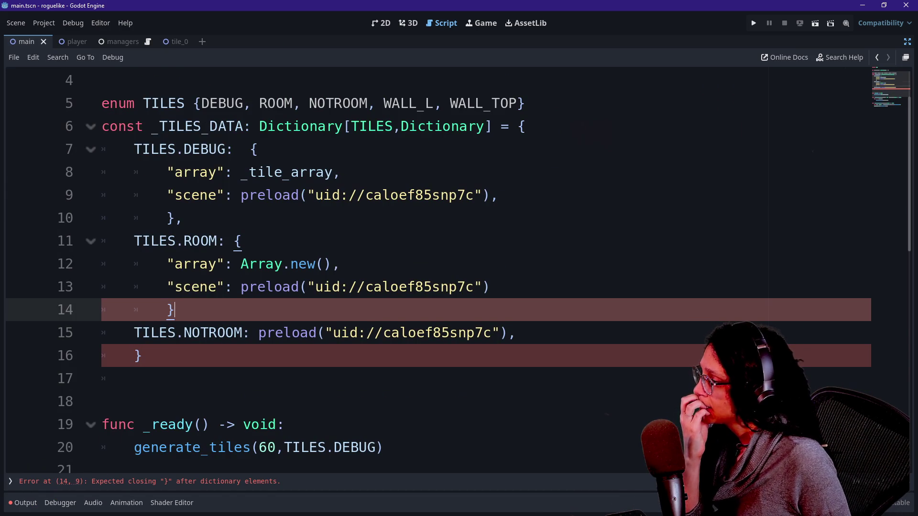
Copy the ROOM entry's array and scene lines into the NOTROOM entry.
left_click_drag(340, 264, 200, 263)
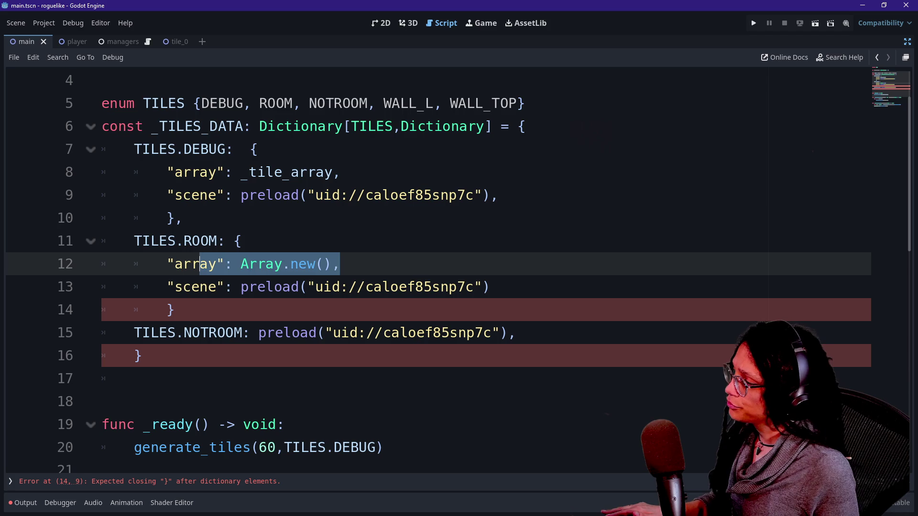
left_click(175, 310)
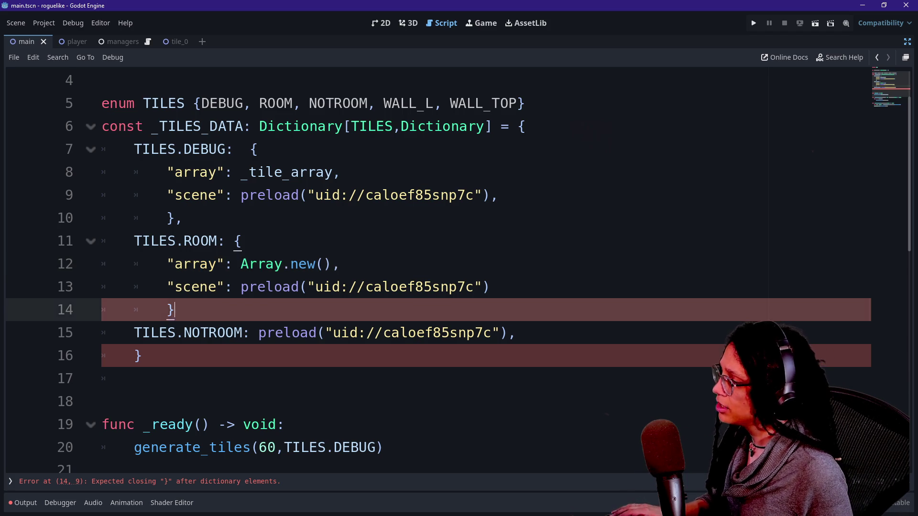
left_click_drag(175, 310, 242, 240)
key("ctrl+c")
left_click(514, 333)
key("Return")
key("ctrl+v")
left_click(136, 356)
key("BackSpace")
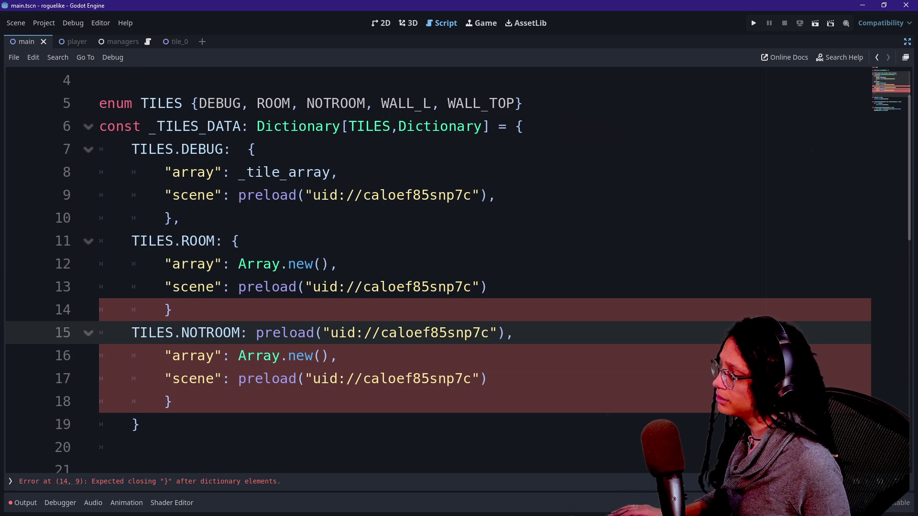
Delete Array.new() from the NOTROOM entry's array value.
left_click_drag(238, 355, 329, 356)
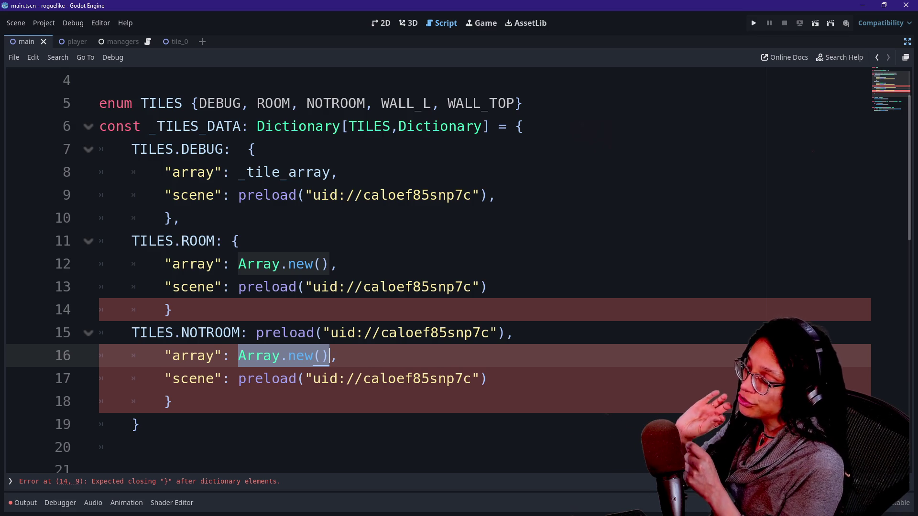
mouse_move(294, 333)
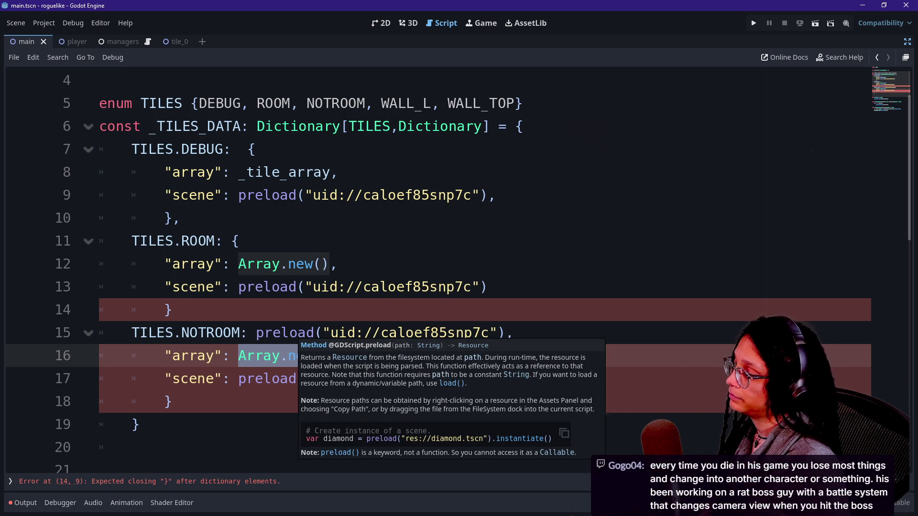
left_click(172, 401)
left_click_drag(238, 356, 330, 355)
key("BackSpace")
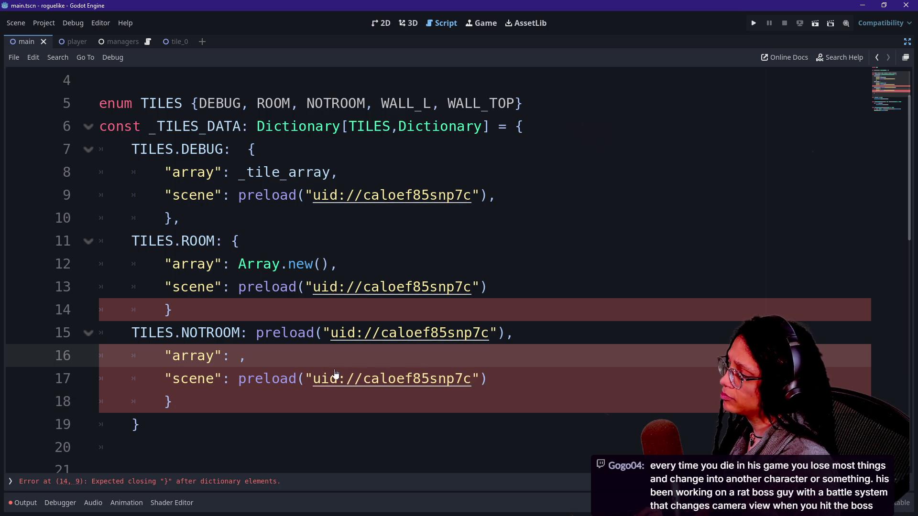
Start declaring a _notroom_tiles variable on a new line below _grid_tiles.
scroll(430, 268, "up", 2)
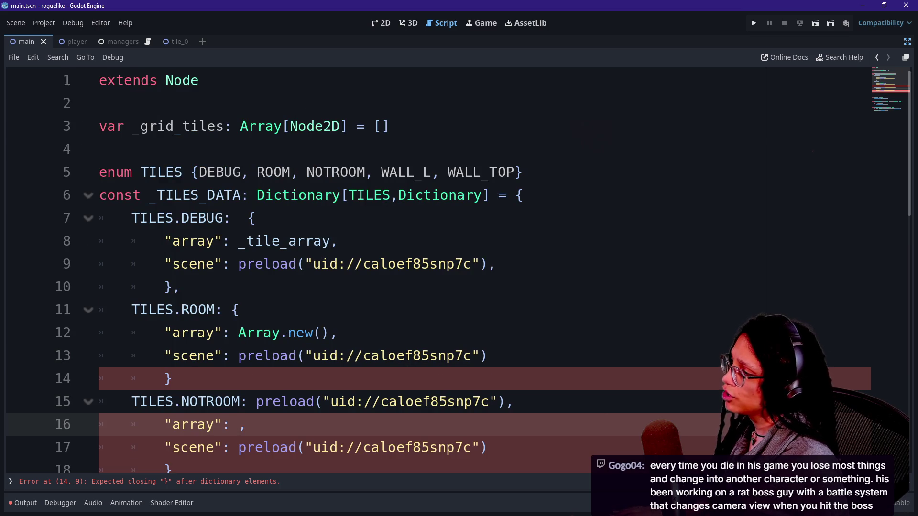
left_click(389, 126)
key("Return")
type("var _g")
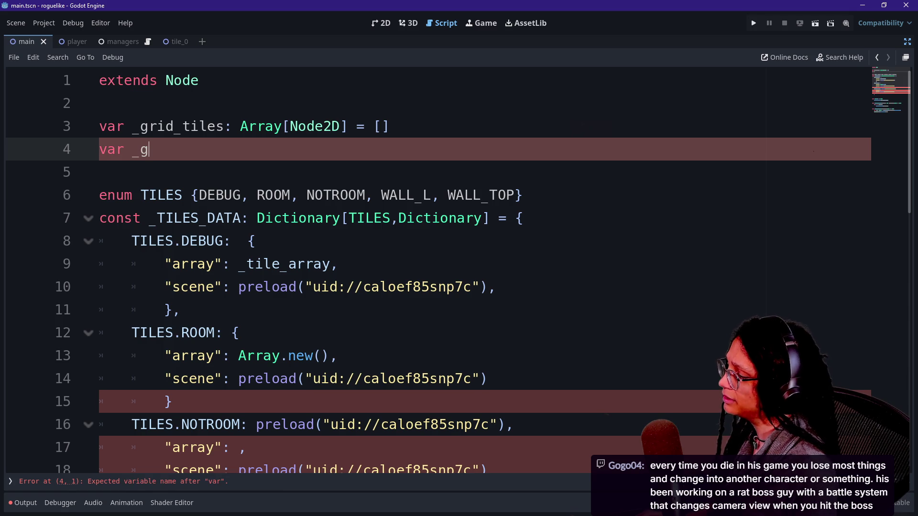
key("BackSpace")
type("notroo")
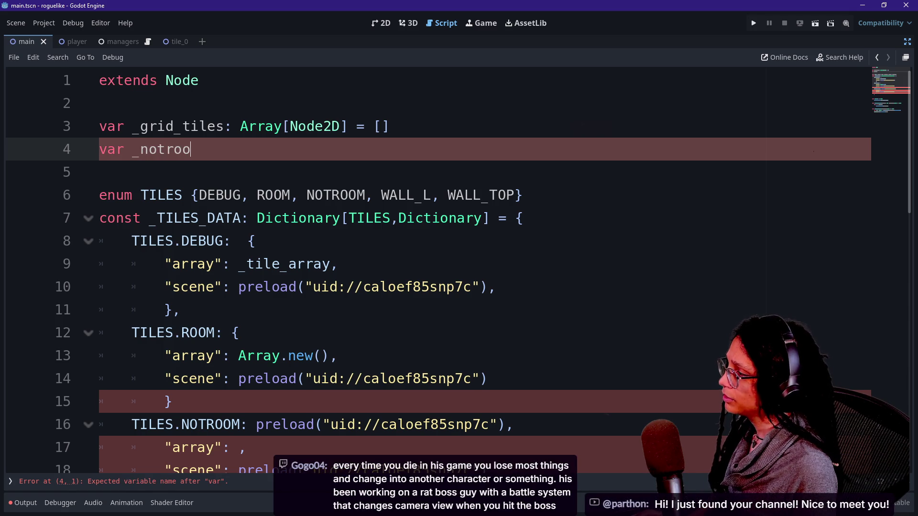
type("m_tiles: A")
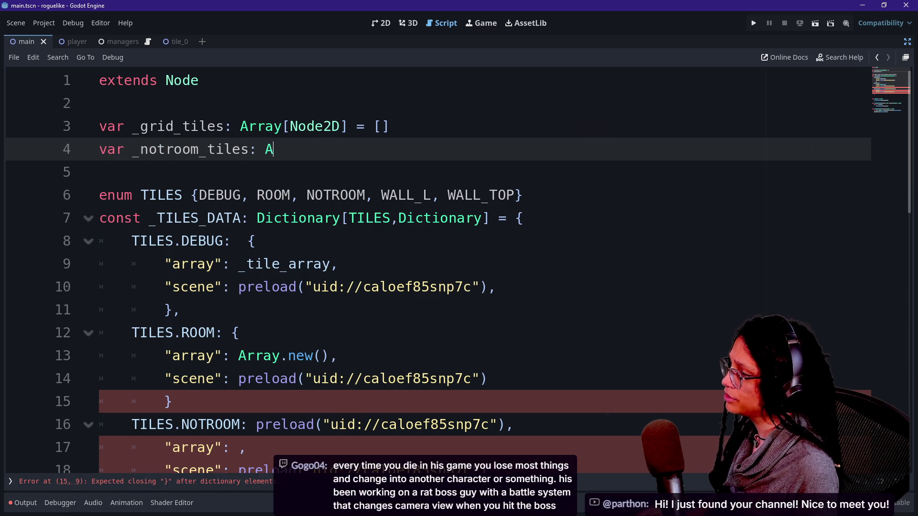
type("rray[Node2d")
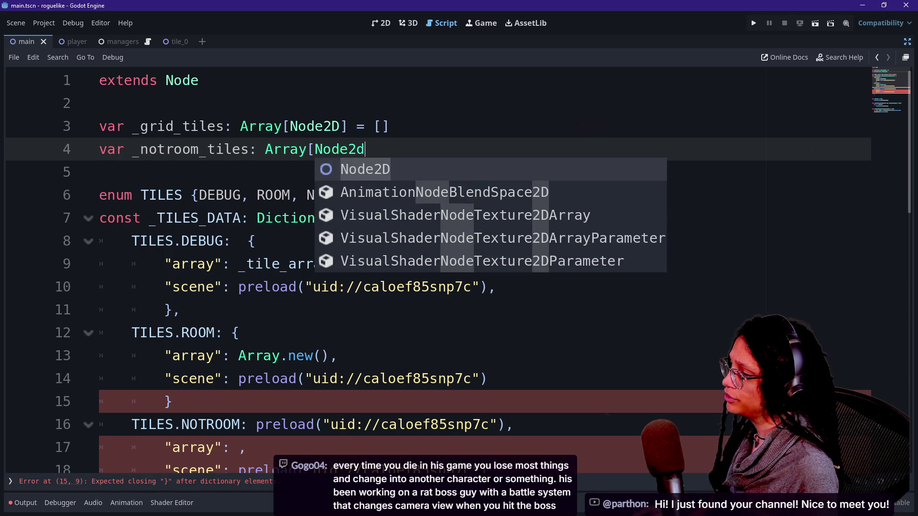
type("]")
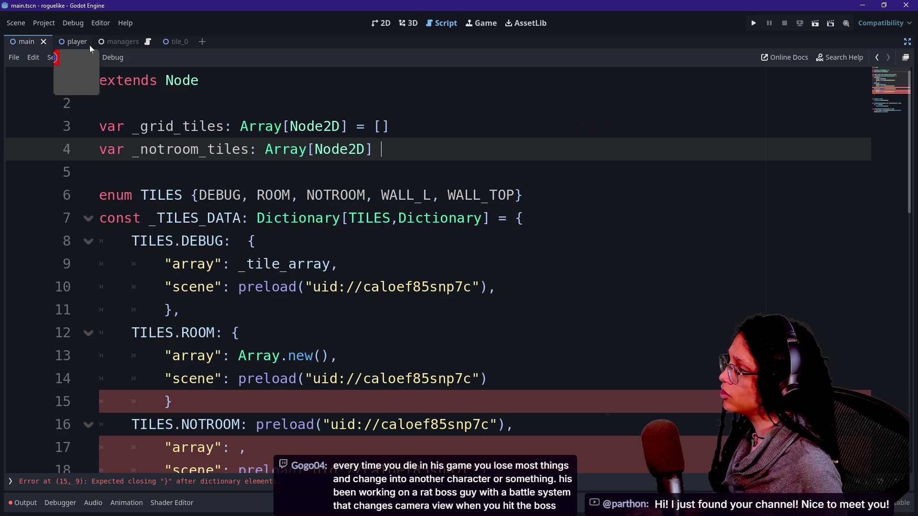
Show the tile_0 scene's sprite zoomed in the 2D view, then centre the YouTube live chat.
left_click(80, 43)
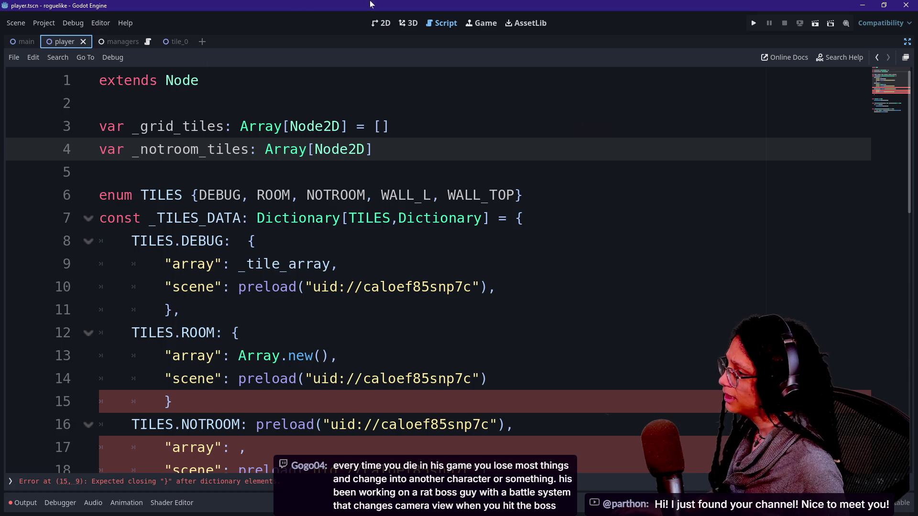
left_click(380, 23)
scroll(129, 179, "up", 5)
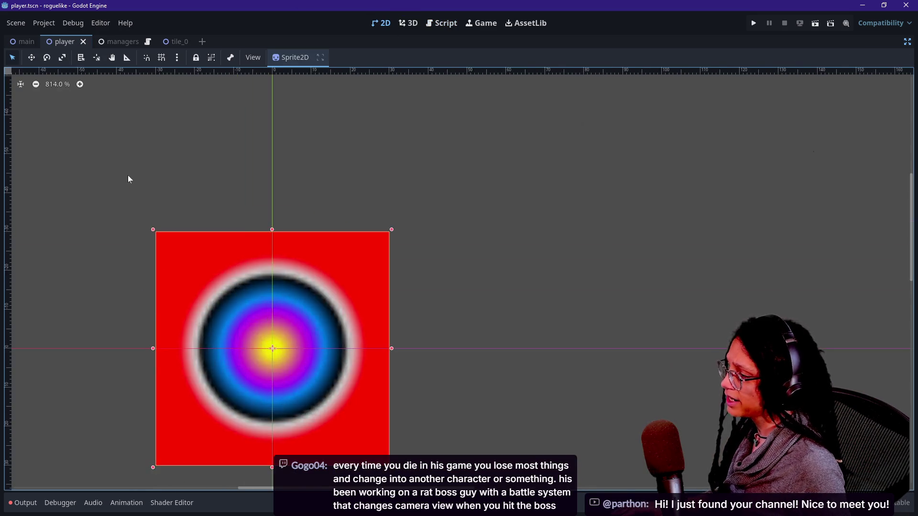
left_click(173, 42)
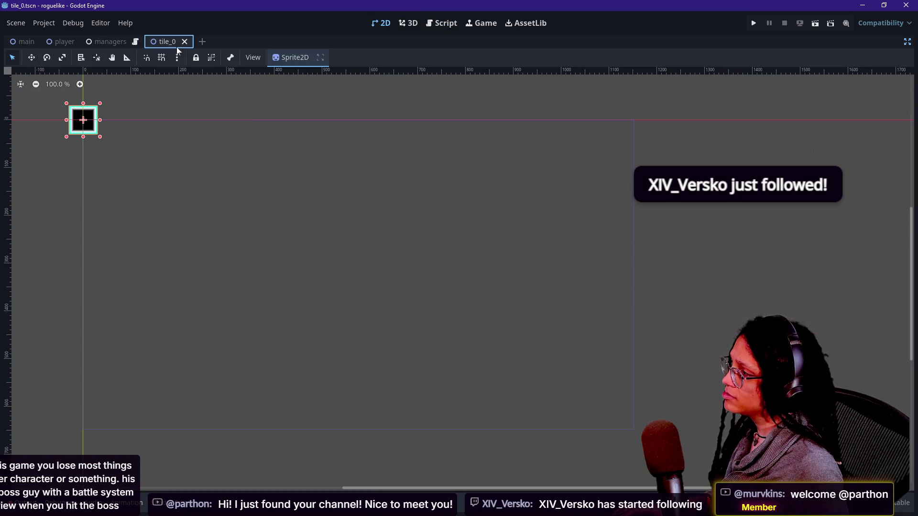
scroll(41, 97, "up", 3)
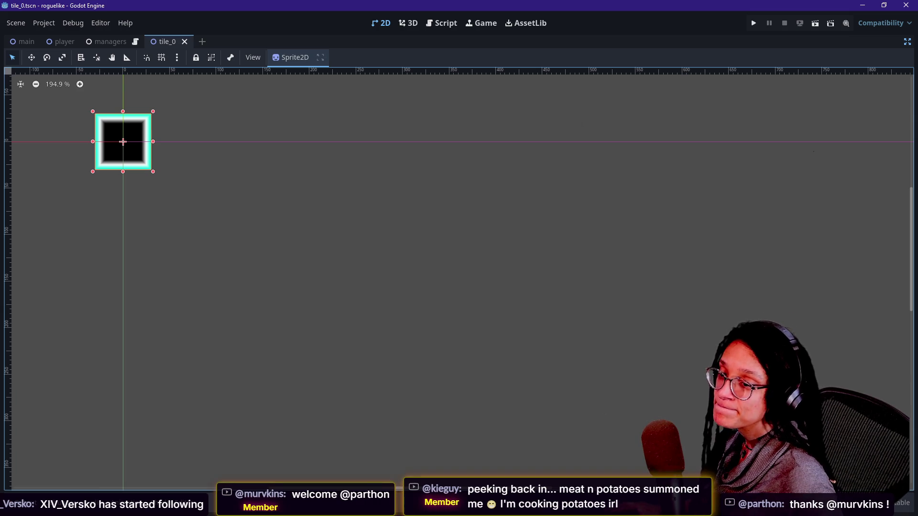
mouse_move(917, 189)
left_mouse_down()
mouse_move(602, 189)
mouse_move(386, 86)
left_mouse_up()
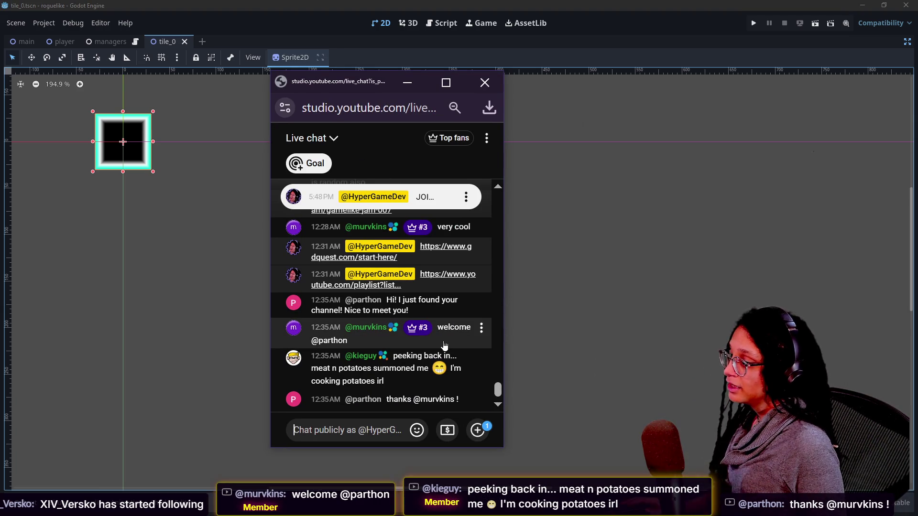
scroll(444, 345, "down", 1, "ctrl")
scroll(444, 345, "up", 1, "ctrl")
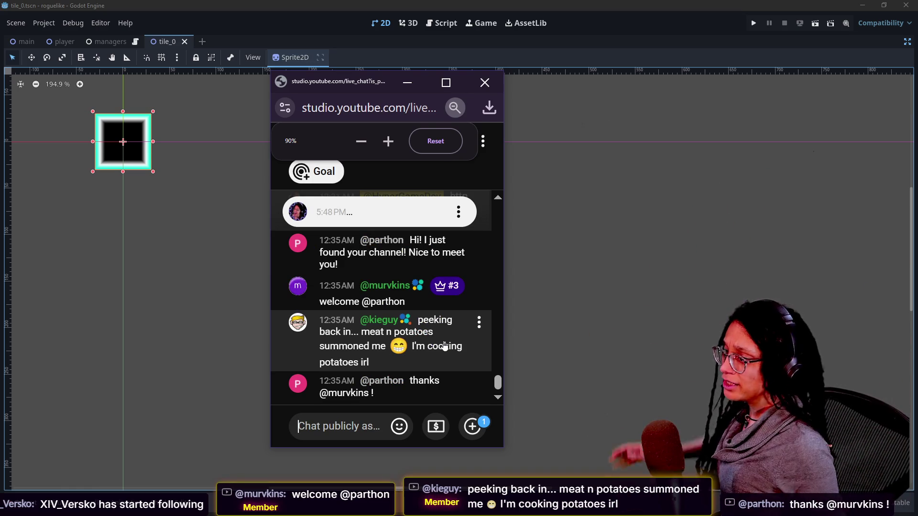
left_click_drag(502, 272, 571, 297)
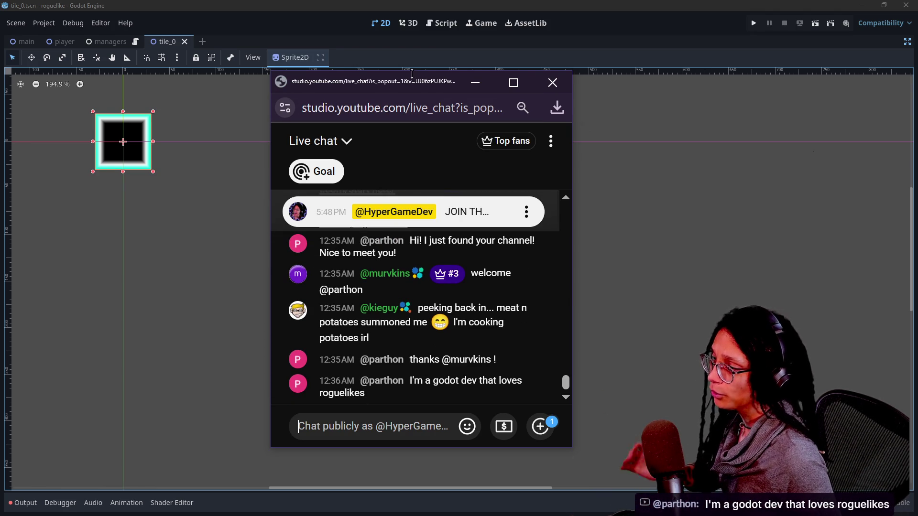
left_click_drag(423, 82, 917, 91)
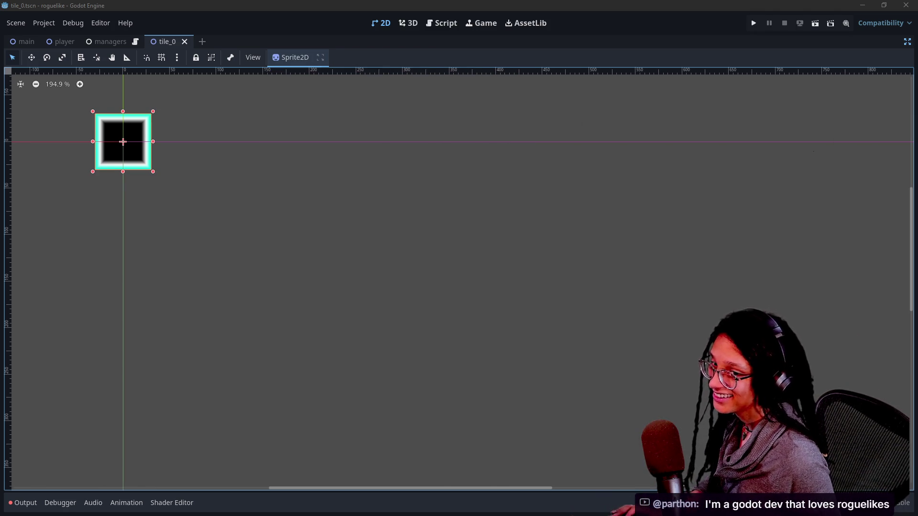
Close the Twitch about tab in Chrome and centre the Twitch chat popout over Godot.
key("alt+Tab")
mouse_move(507, 2)
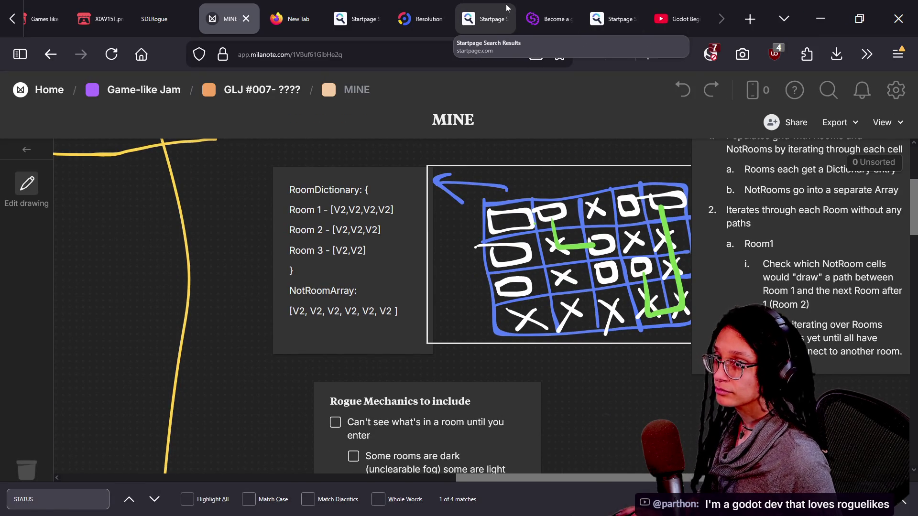
key("alt+Tab")
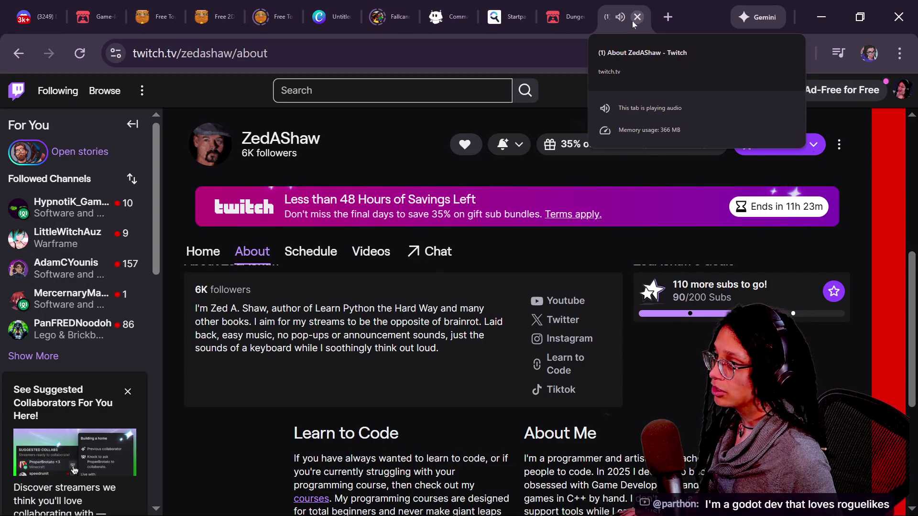
left_click(632, 21)
key("alt+Tab")
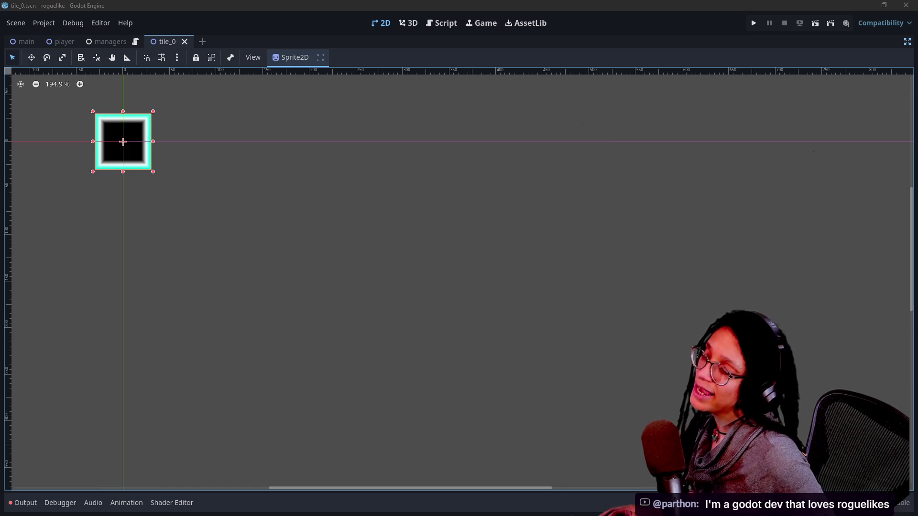
key("alt+Tab")
mouse_move(775, 270)
left_mouse_down()
mouse_move(467, 151)
mouse_move(474, 95)
left_mouse_up()
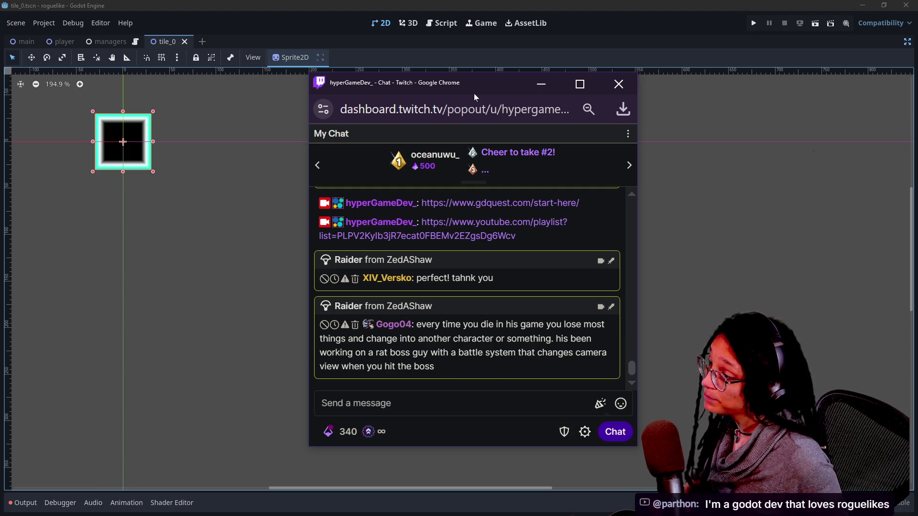
Enlarge the Twitch chat text, select the end of a raider's message, and focus the message field.
key("ctrl+plus")
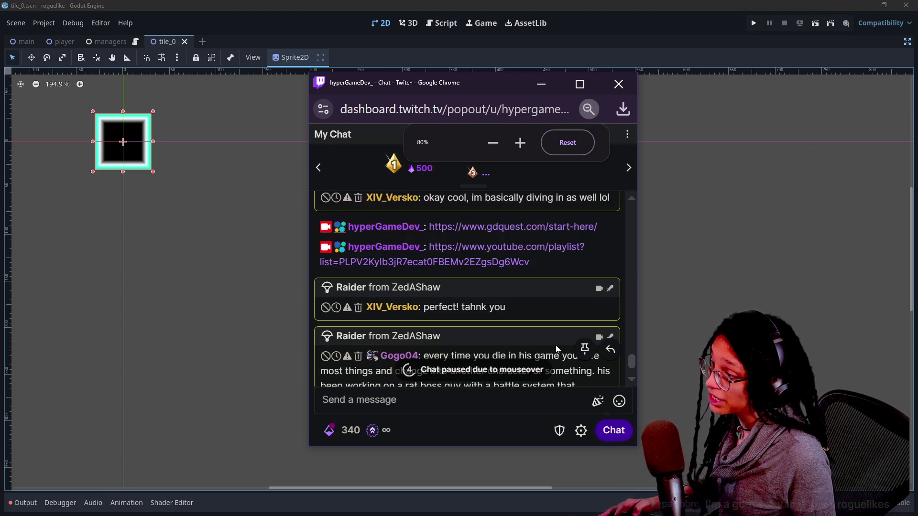
scroll(555, 345, "down", 1)
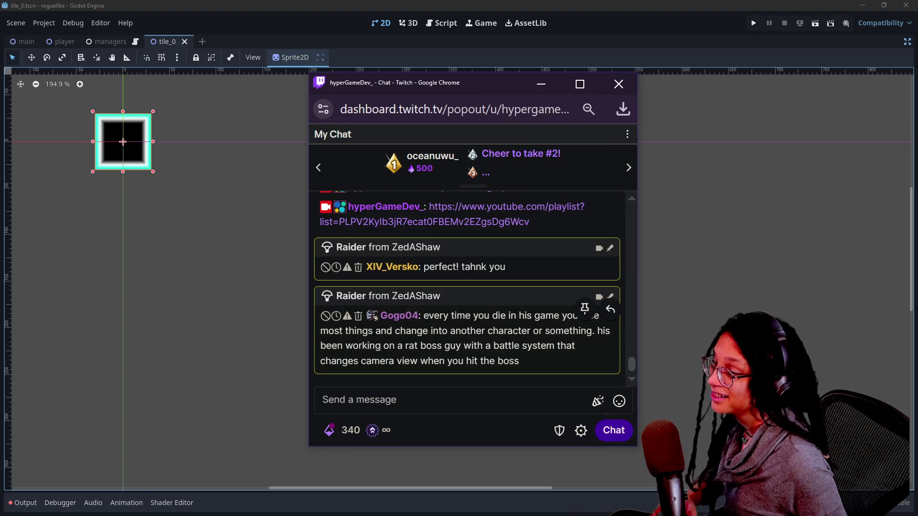
left_click_drag(554, 345, 521, 361)
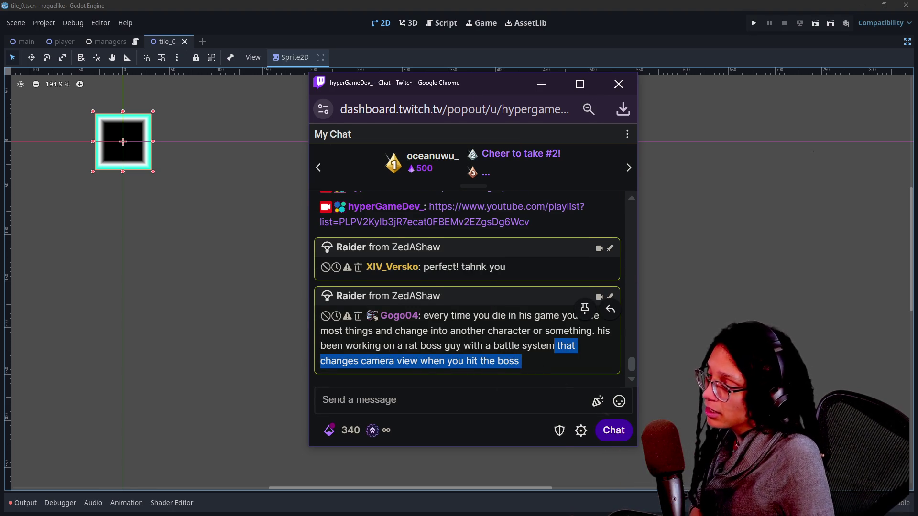
left_click(478, 400)
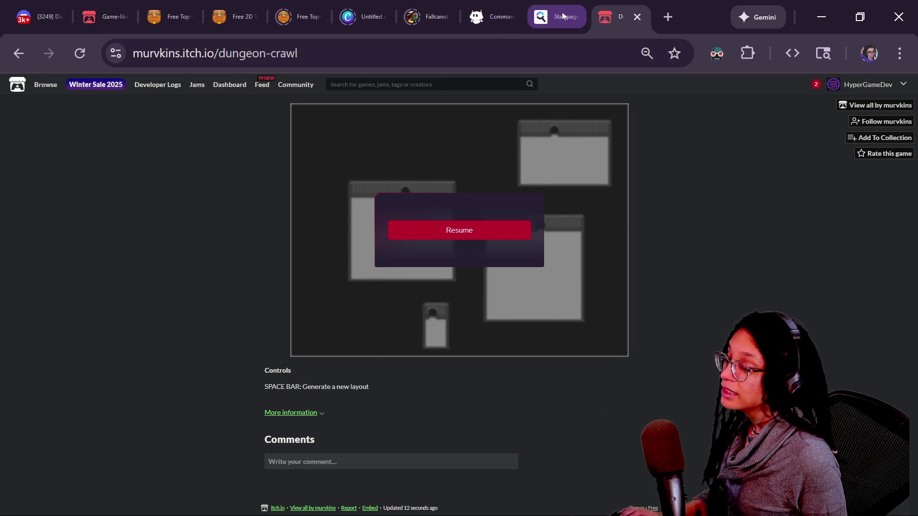
Reopen the recently closed Twitch channel about tab in Chrome.
mouse_move(563, 16)
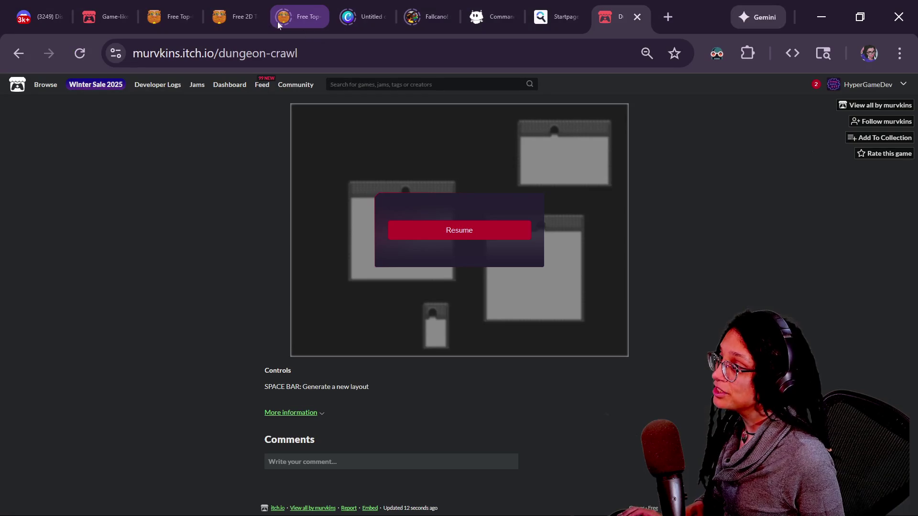
key("alt+Tab")
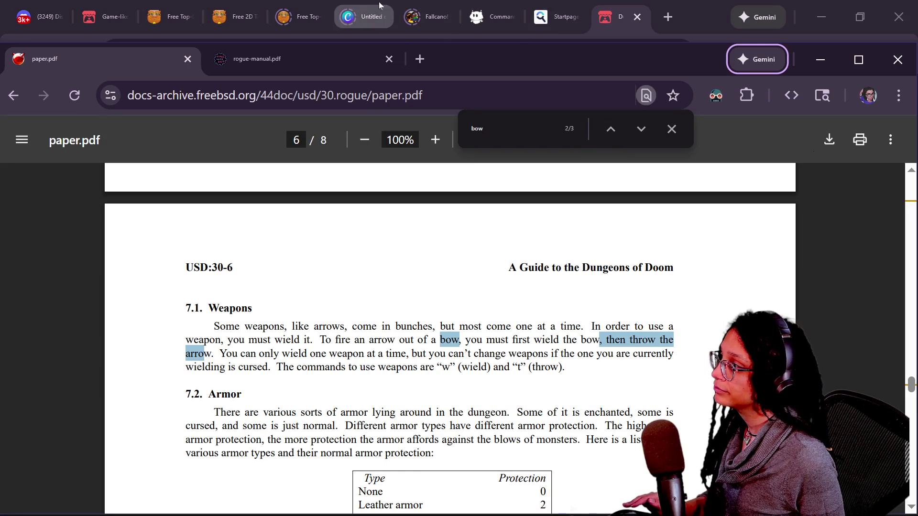
right_click(688, 14)
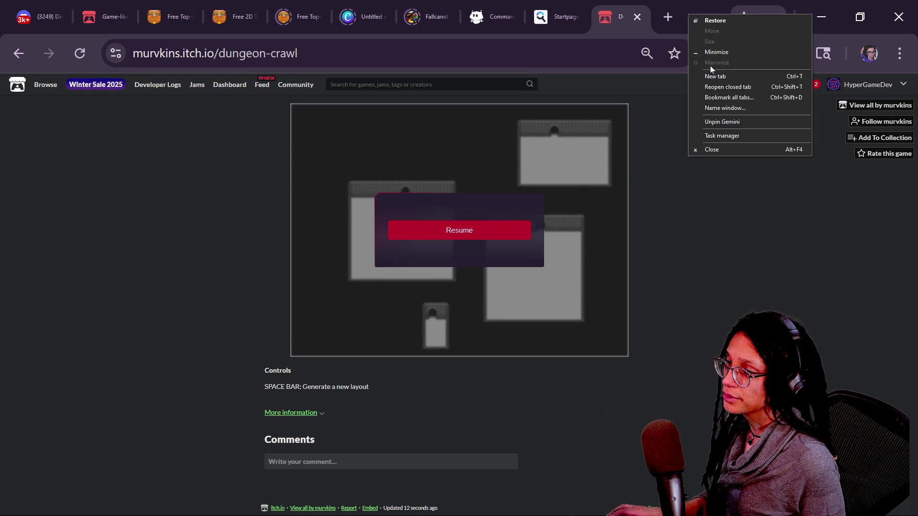
left_click(716, 86)
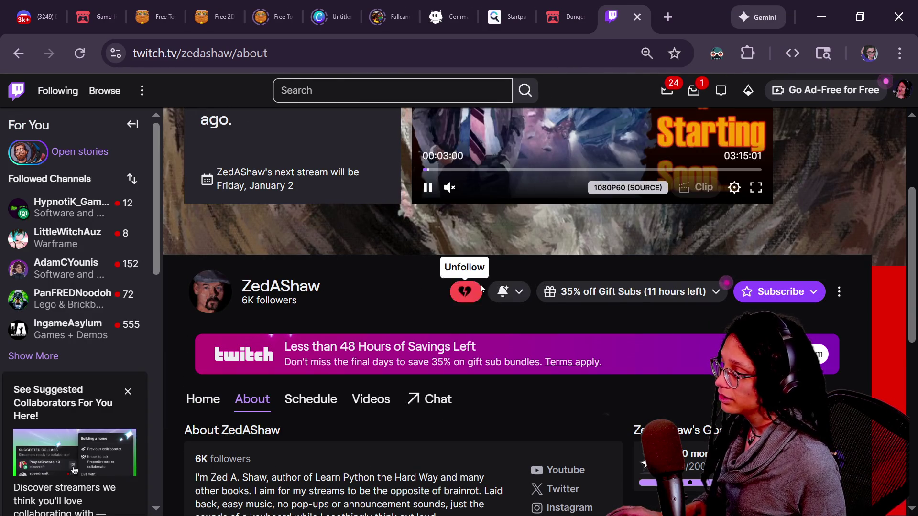
Set the channel's notifications to Always, then go to the gamelike-jam-007 jam page.
left_click(511, 299)
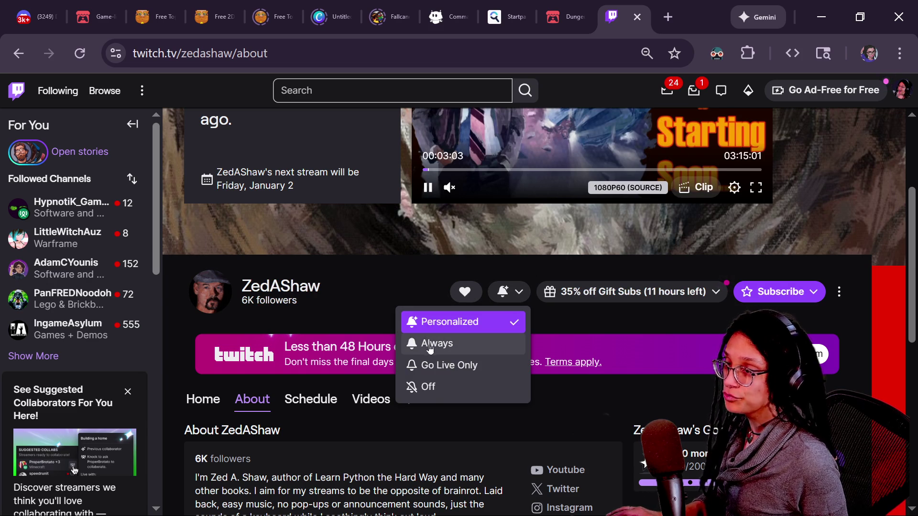
left_click(431, 344)
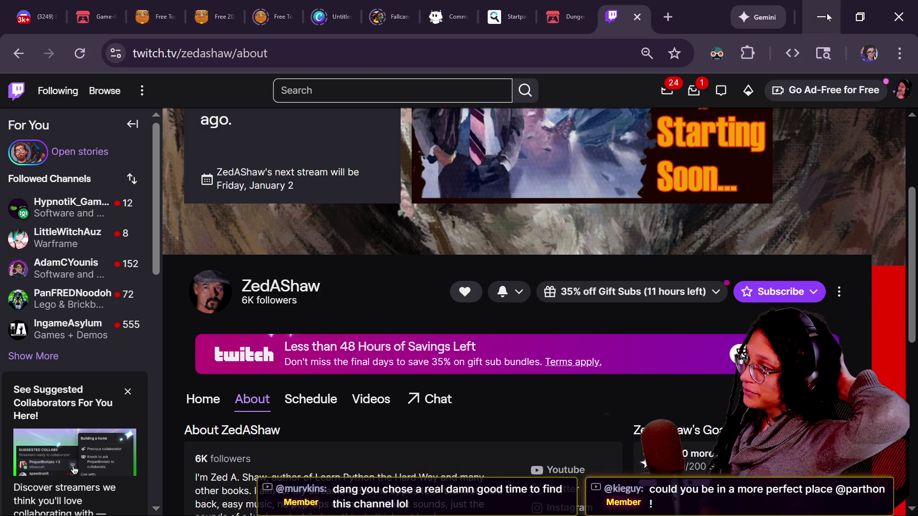
left_click(88, 16)
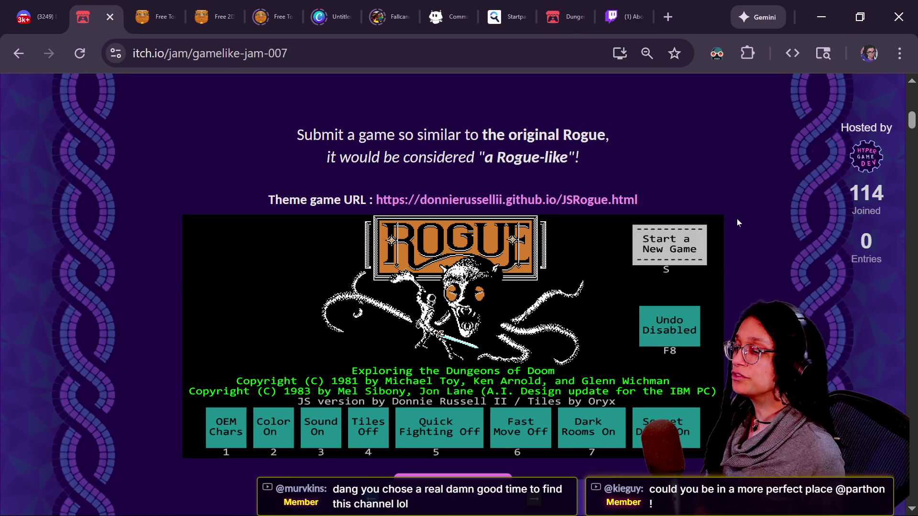
Scroll the jam page to the top and close the Twitch tab.
scroll(737, 222, "up", 8)
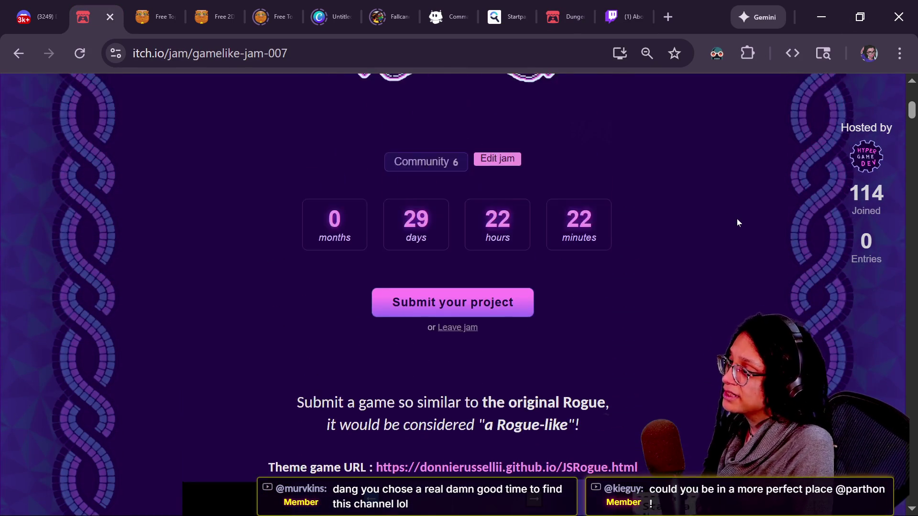
scroll(737, 222, "up", 5)
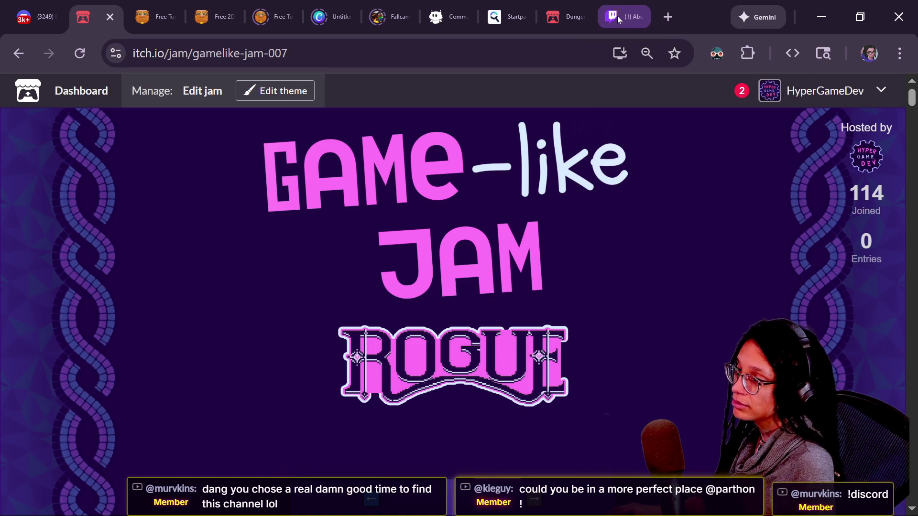
right_click(618, 16)
left_click(724, 315)
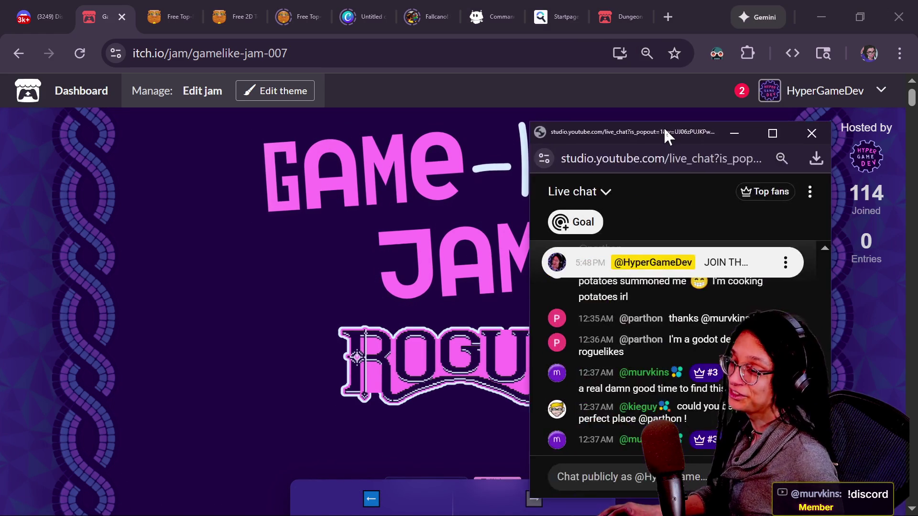
Push the YouTube and Twitch chat popouts off screen and return to the Godot editor.
left_click_drag(663, 127, 419, 48)
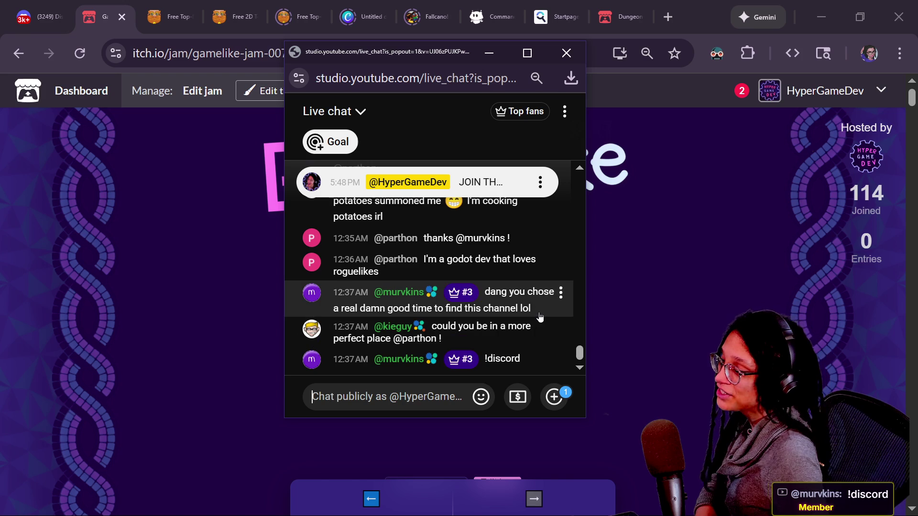
left_click_drag(411, 51, 917, 103)
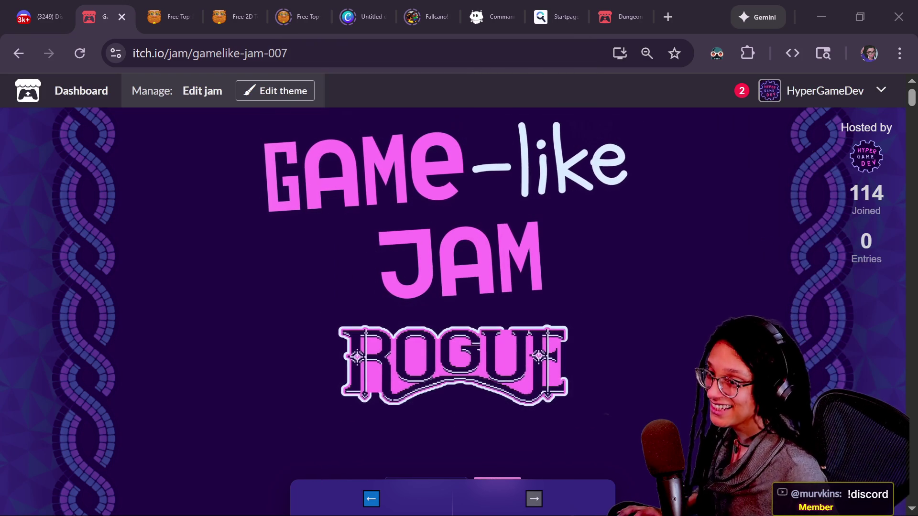
key("alt+Tab")
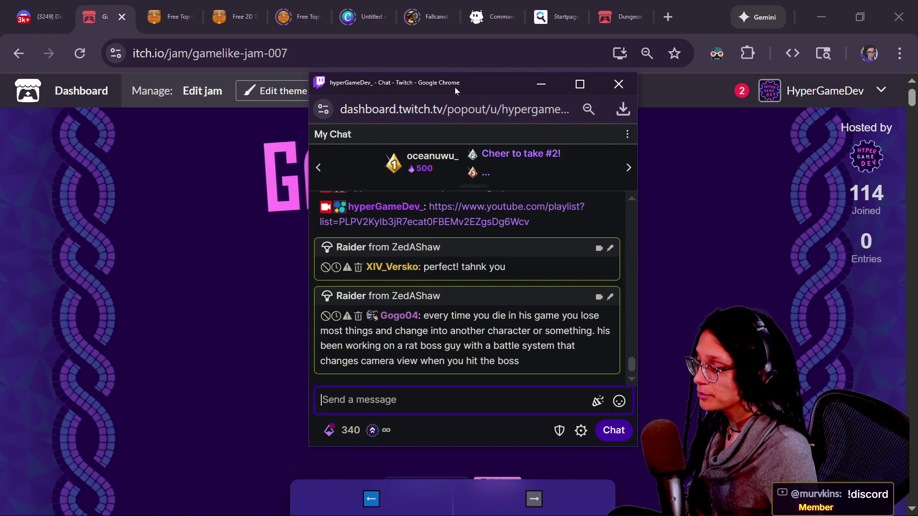
left_click_drag(451, 87, 917, 96)
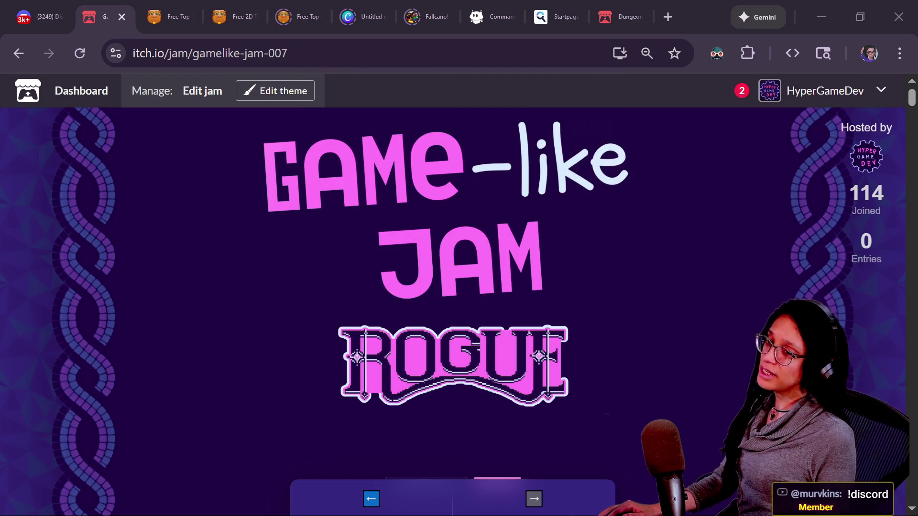
left_click(731, 245)
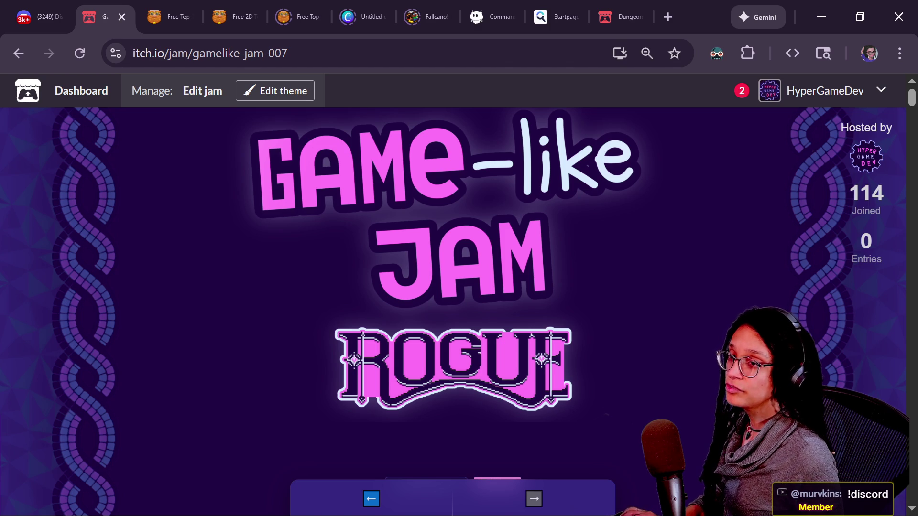
key("alt+Tab")
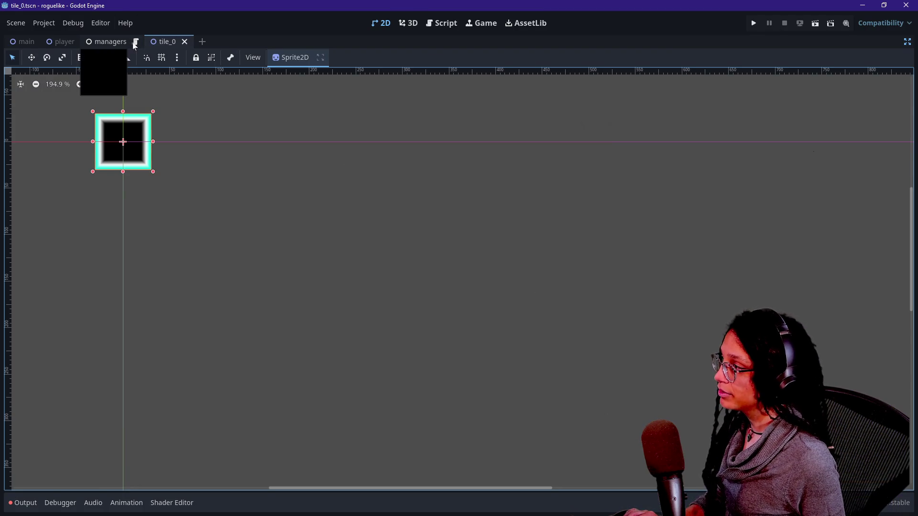
Step through the managers script's tile data to line 15's closing brace without editing.
left_click(135, 42)
key("Down")
key("Down")
key("Down")
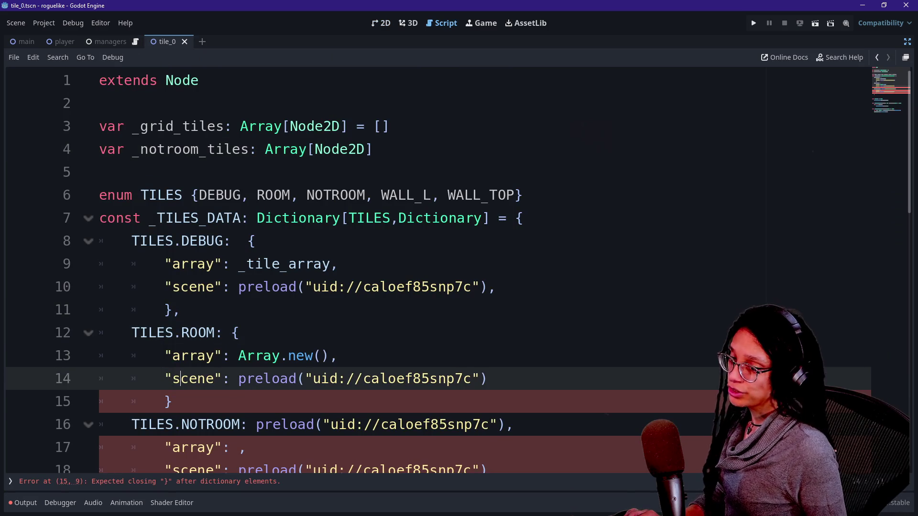
key("Down")
key("Down")
key("Down")
key("Up")
key("Up")
key("Up")
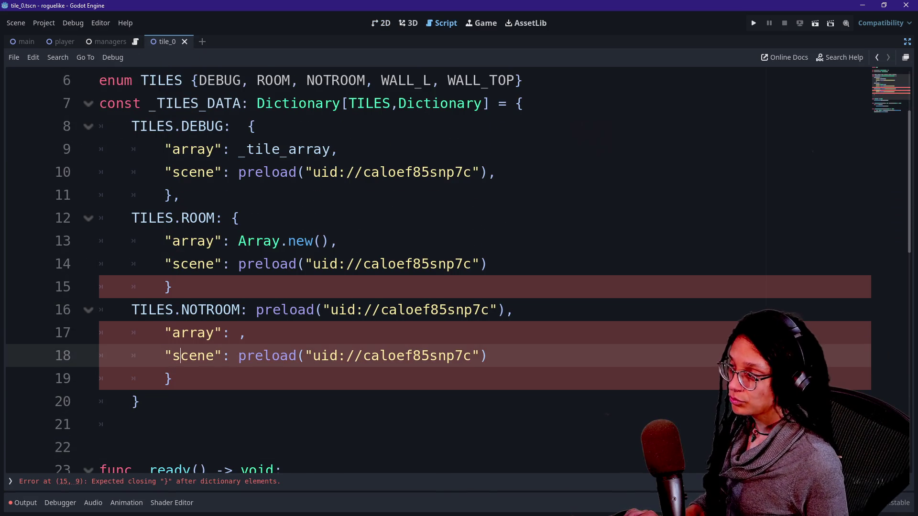
key("Down")
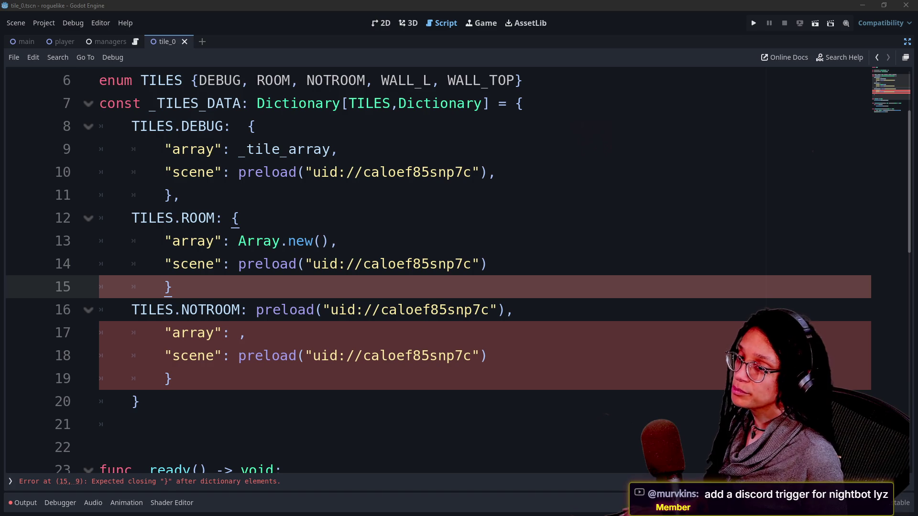
key("alt+Tab")
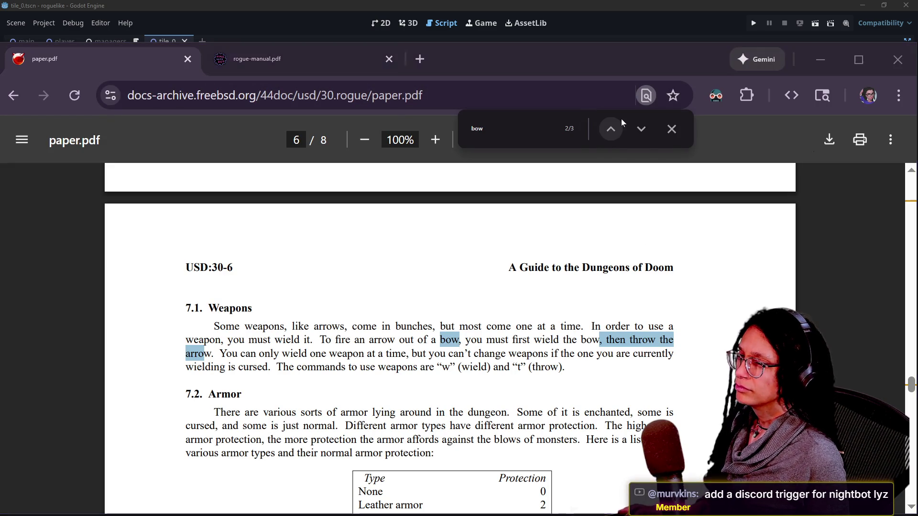
Open Nightbot's custom commands in a new tab and compare the other channel account's commands.
left_click(420, 59)
left_click(188, 129)
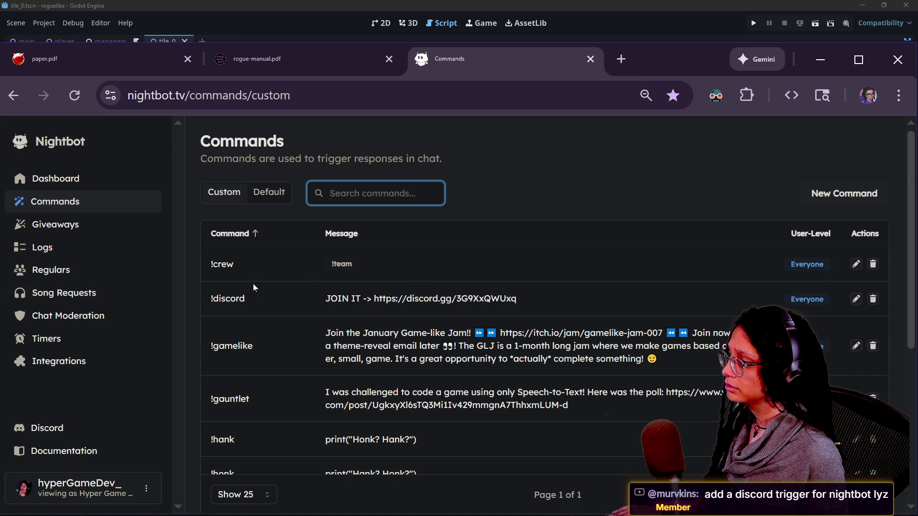
left_click(77, 488)
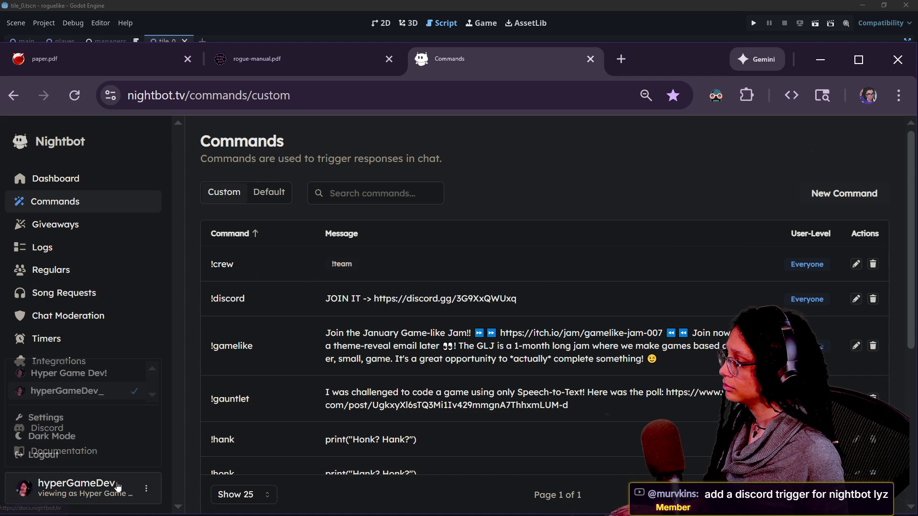
left_click(83, 376)
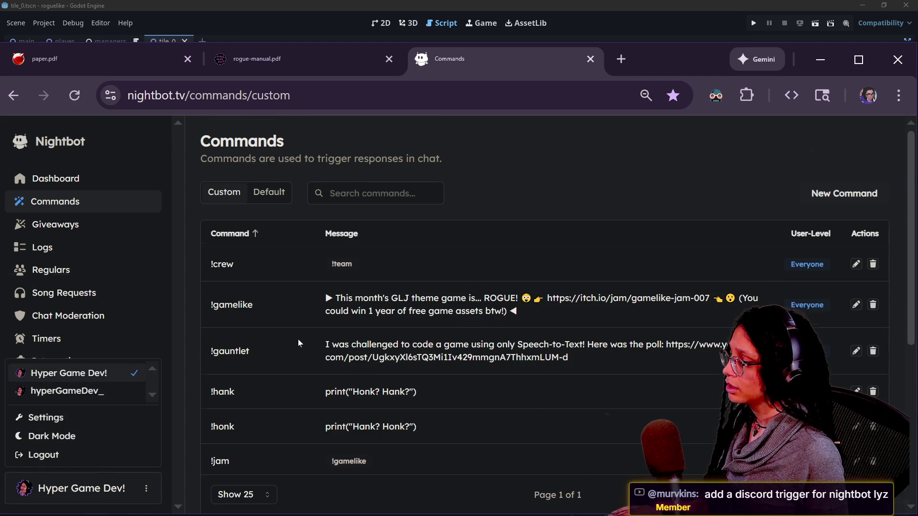
scroll(297, 340, "down", 3)
scroll(282, 343, "down", 2)
scroll(283, 343, "up", 5)
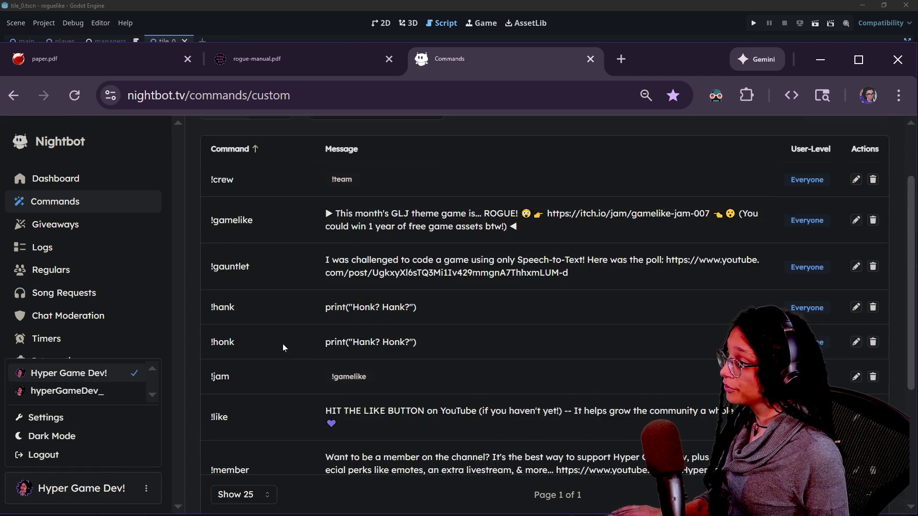
Copy the !discord command and message from the other account, then start a new command on the main account.
left_click(93, 391)
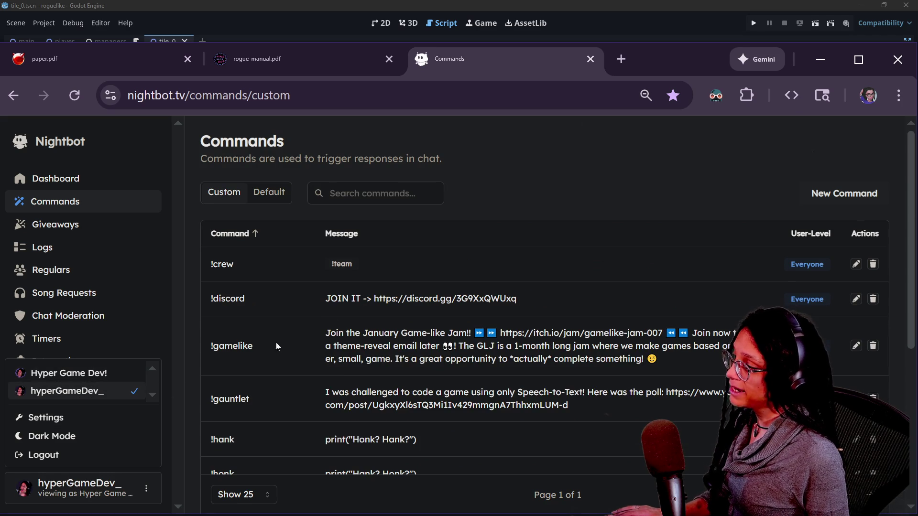
left_click_drag(518, 299, 212, 299)
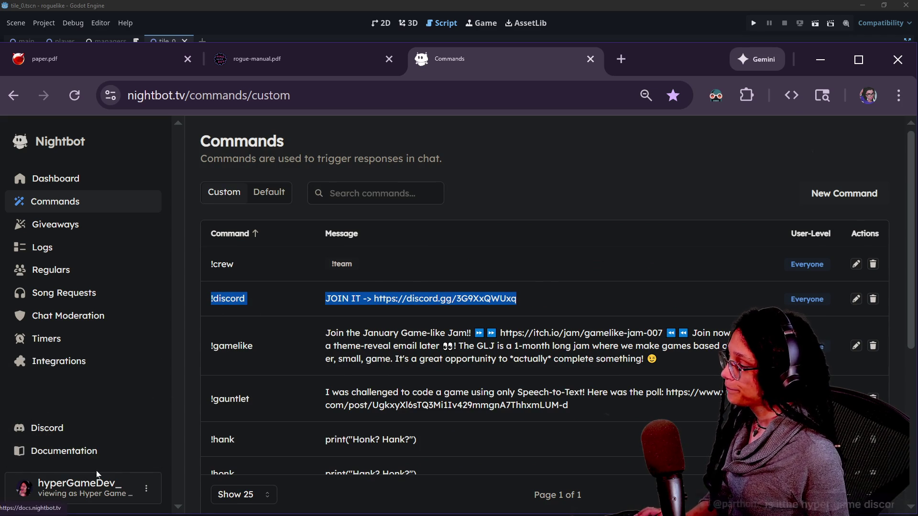
left_click(96, 488)
left_click(71, 372)
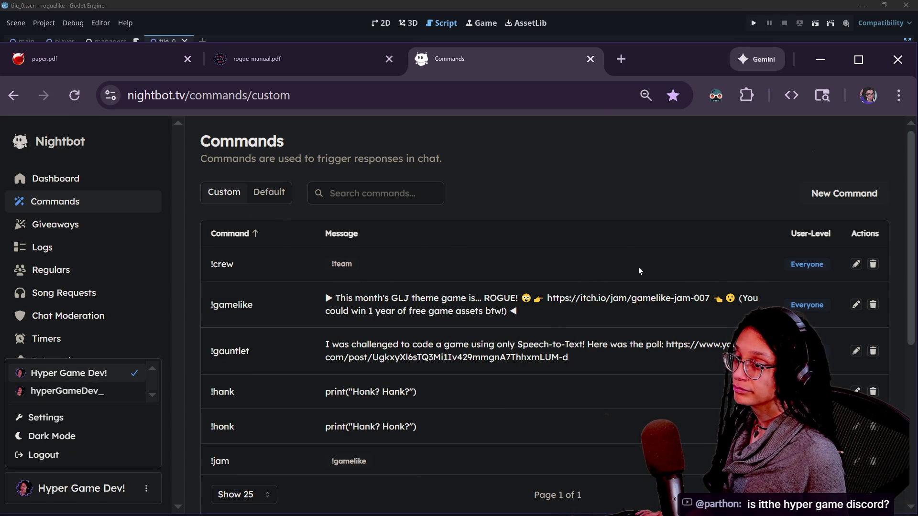
left_click(806, 196)
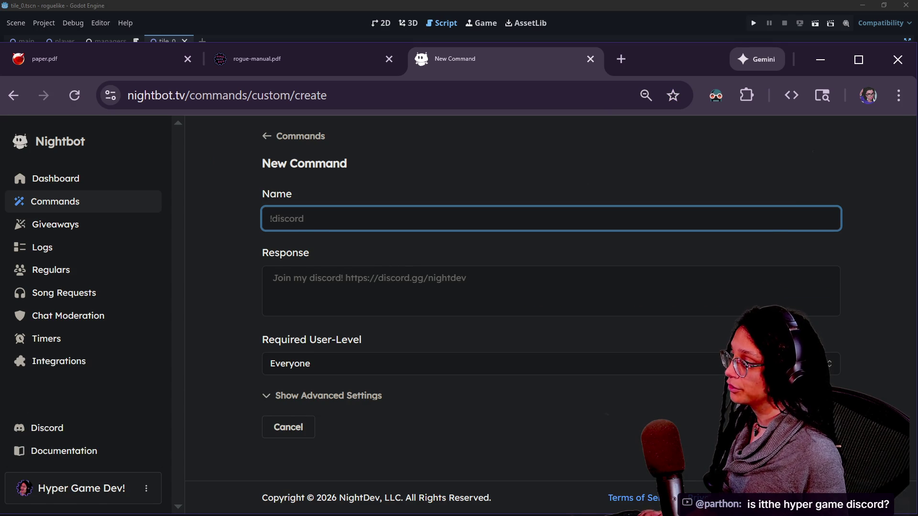
Name the command !discord with the pasted Discord invite link as its response.
left_click(386, 282)
key("ctrl+v")
key("shift+Up")
key("ctrl+x")
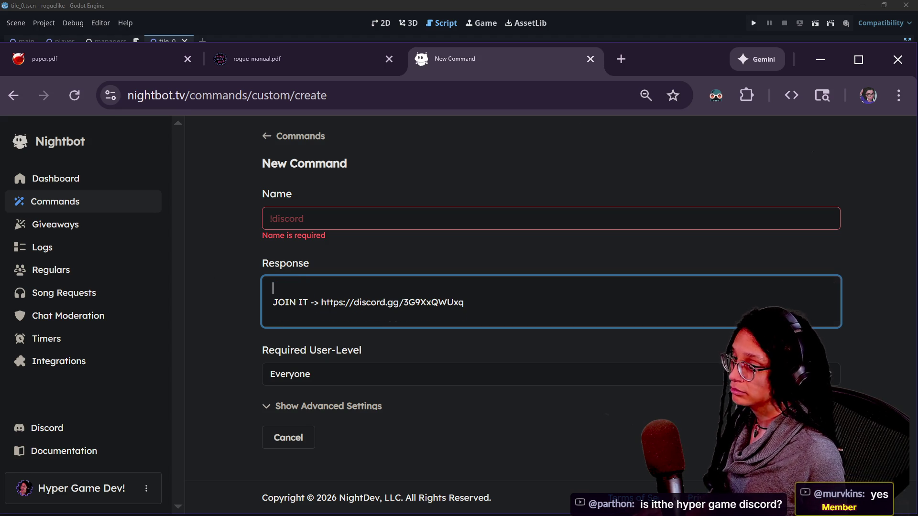
left_click(334, 218)
key("ctrl+v")
left_click(272, 302)
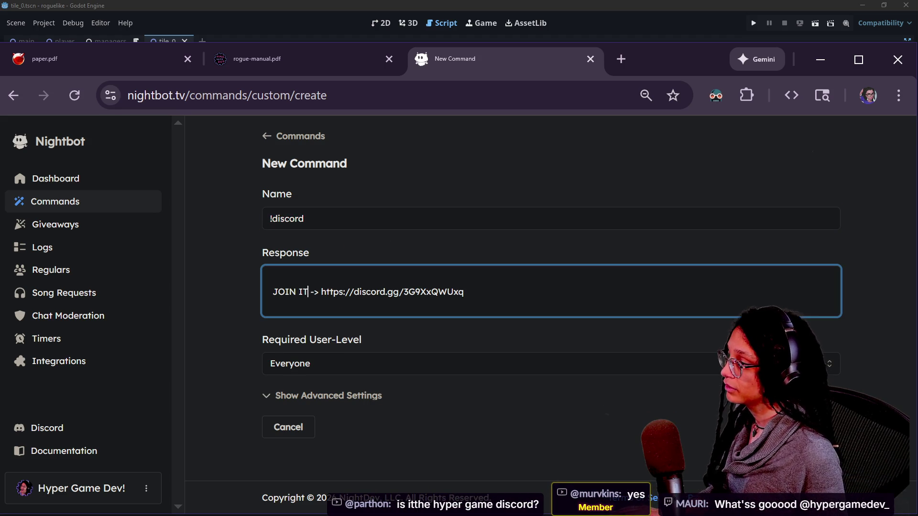
key("BackSpace")
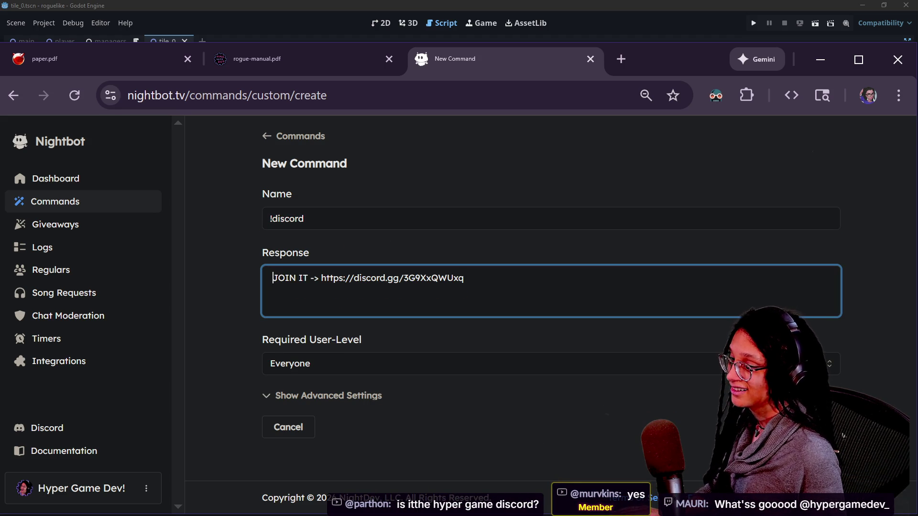
Save the !discord command for Everyone, glance at the itch.io jam page, and return to Godot.
left_click(362, 399)
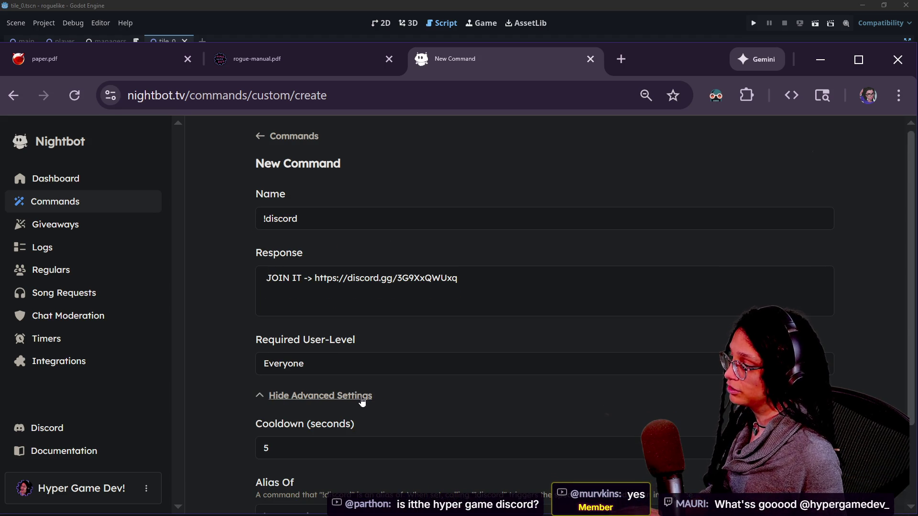
left_click(362, 399)
left_click(813, 426)
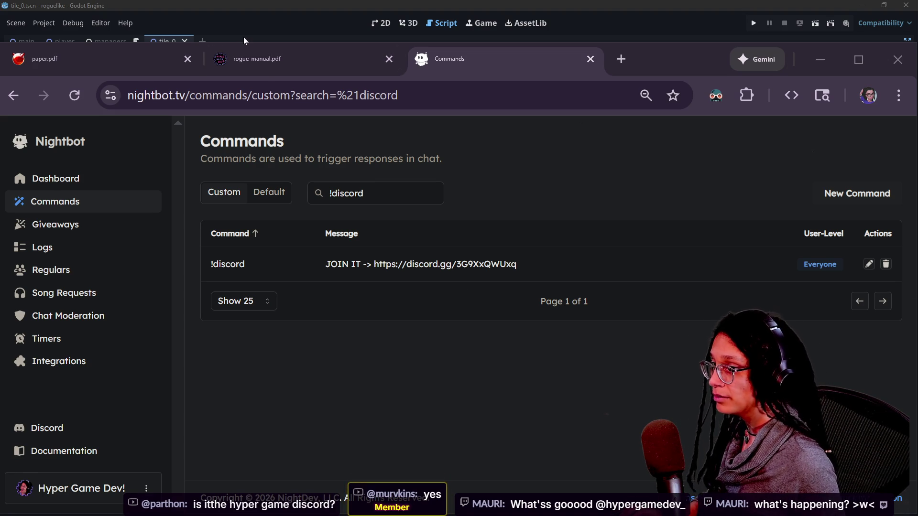
key("alt+Tab")
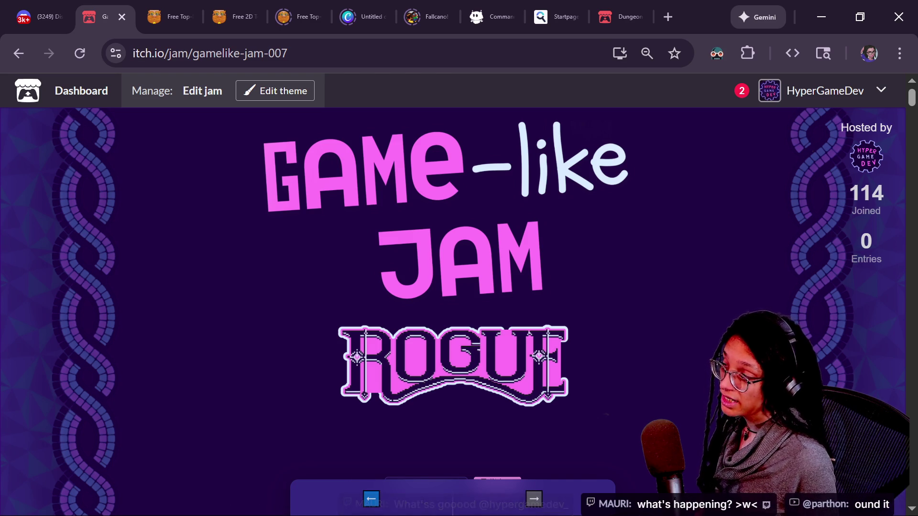
key("alt+Tab")
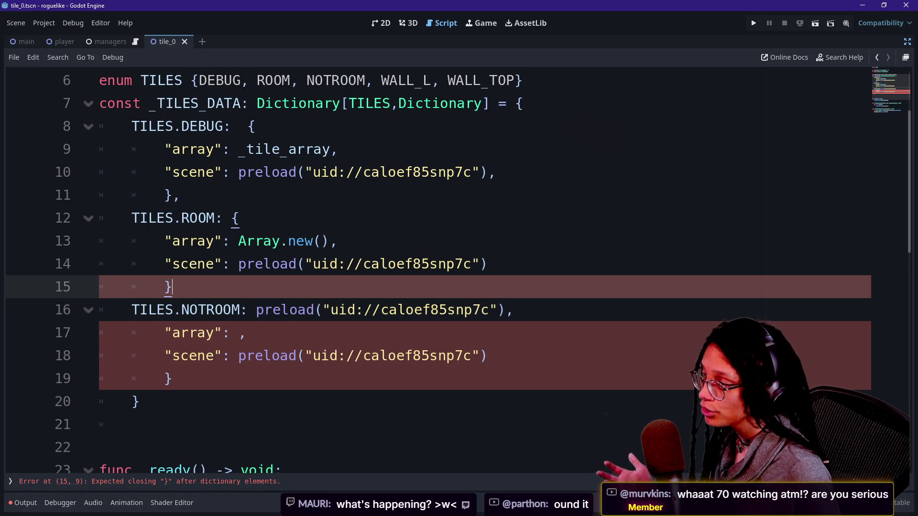
Add a comma after line 15's TILES.ROOM brace, go to line 17, and bring up the YouTube chat.
key("BackSpace")
type(",")
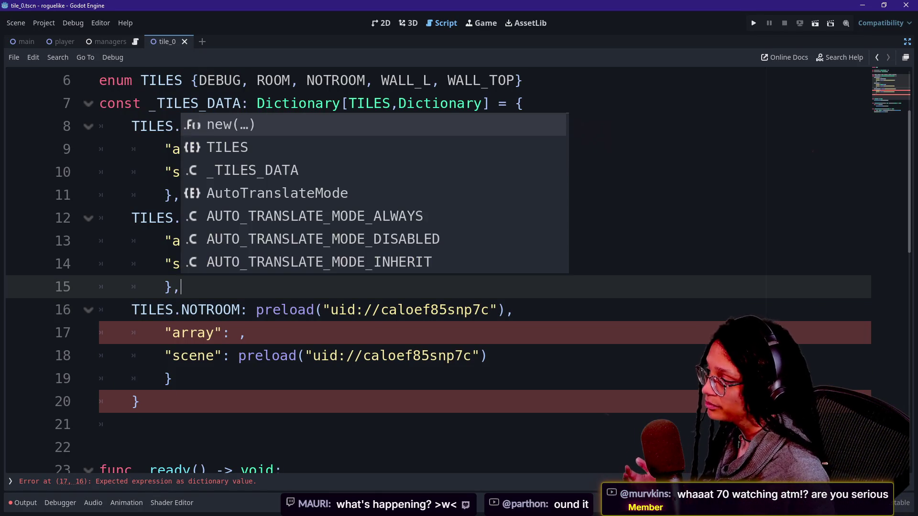
left_click(239, 332)
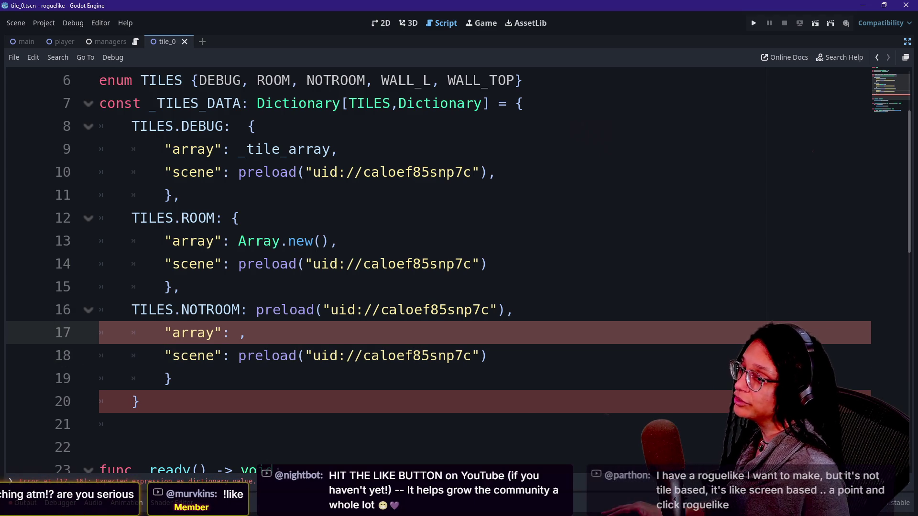
mouse_move(917, 187)
left_mouse_down()
mouse_move(692, 188)
mouse_move(328, 63)
left_mouse_up()
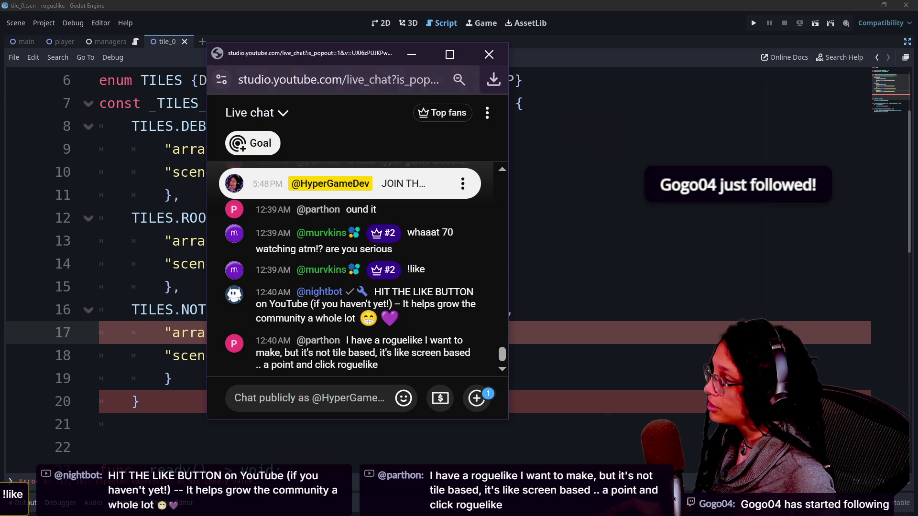
Slide the YouTube Studio live chat off the right edge, uncovering the _TILES_DATA script.
mouse_move(271, 47)
left_mouse_down()
mouse_move(385, 51)
mouse_move(352, 61)
left_mouse_up()
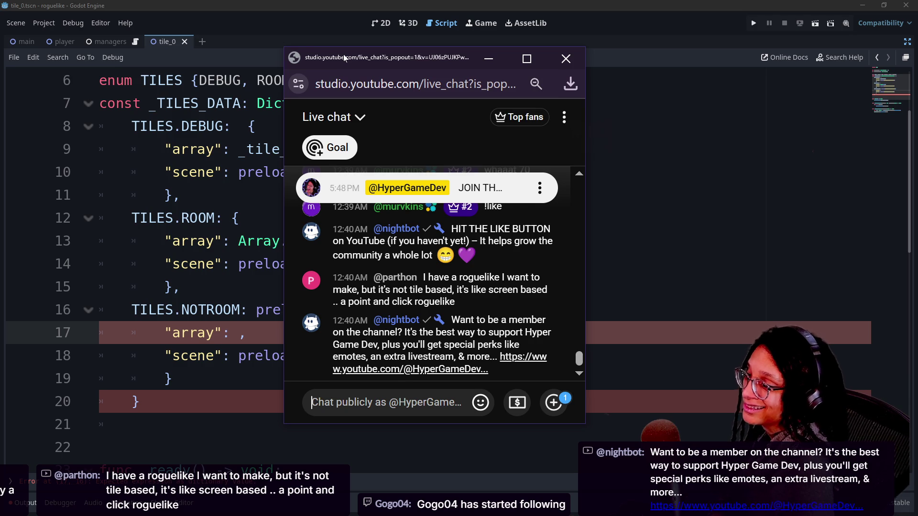
left_click_drag(344, 58, 314, 60)
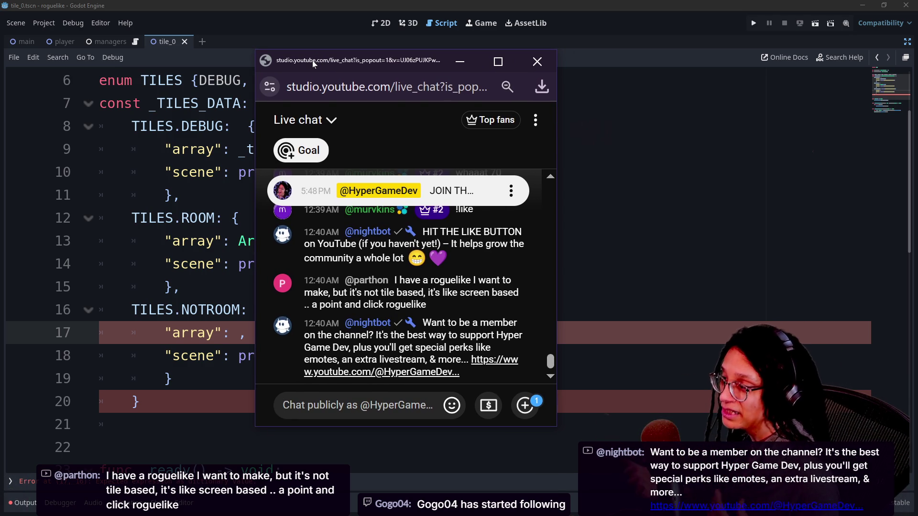
mouse_move(314, 64)
left_mouse_down()
mouse_move(644, 99)
mouse_move(917, 102)
left_mouse_up()
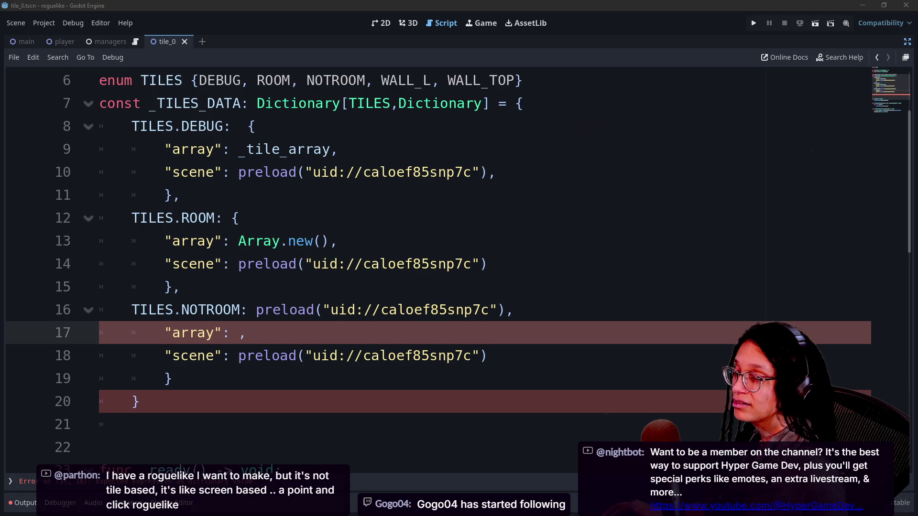
On line 17, set the NOTROOM entry's array to _notroom_tiles.
left_click(182, 286)
key("Down")
key("Down")
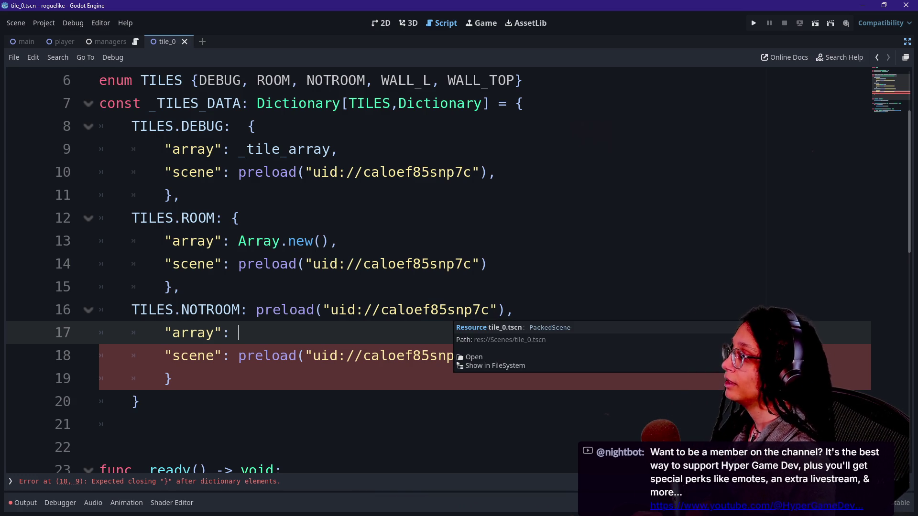
type("_not")
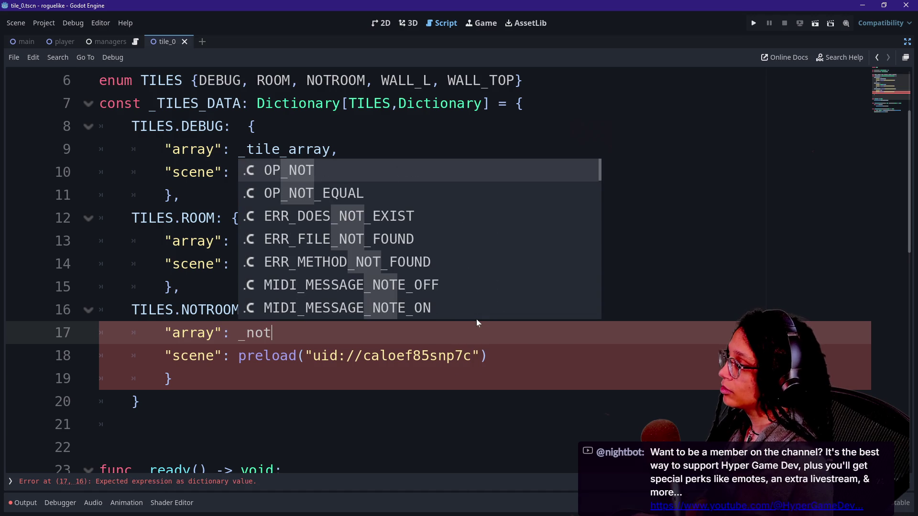
type("_")
scroll(476, 319, "up", 3)
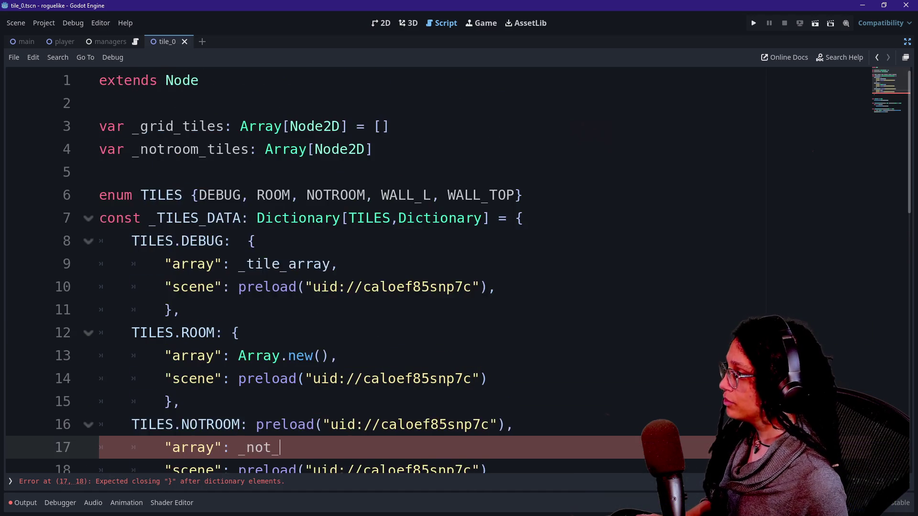
scroll(458, 267, "down", 1)
type("_tiles,")
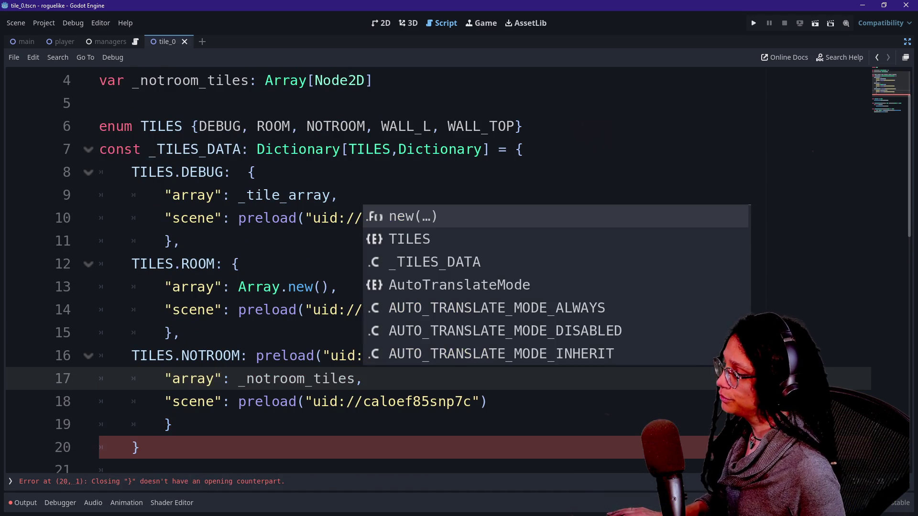
Delete the stray closing brace and the leftover empty line below it.
scroll(459, 268, "down", 1)
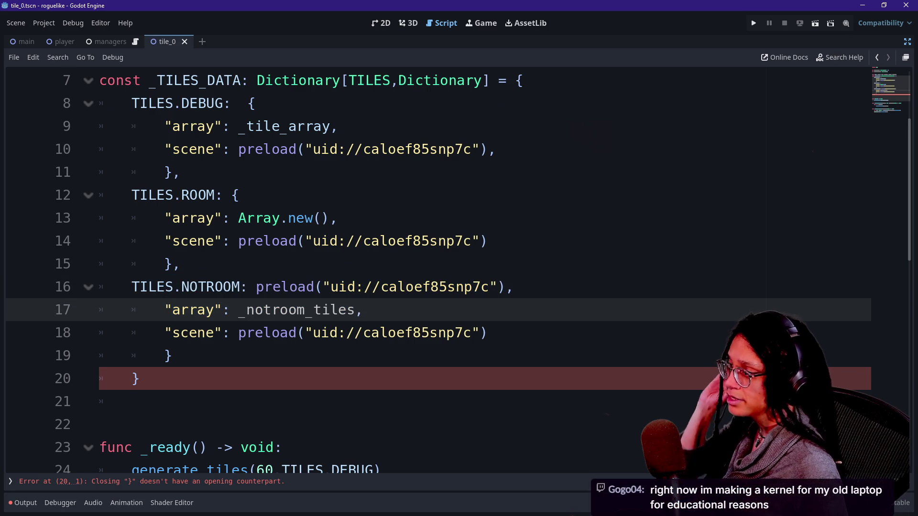
scroll(459, 268, "down", 2)
left_click_drag(132, 263, 99, 264)
key("BackSpace")
key("BackSpace")
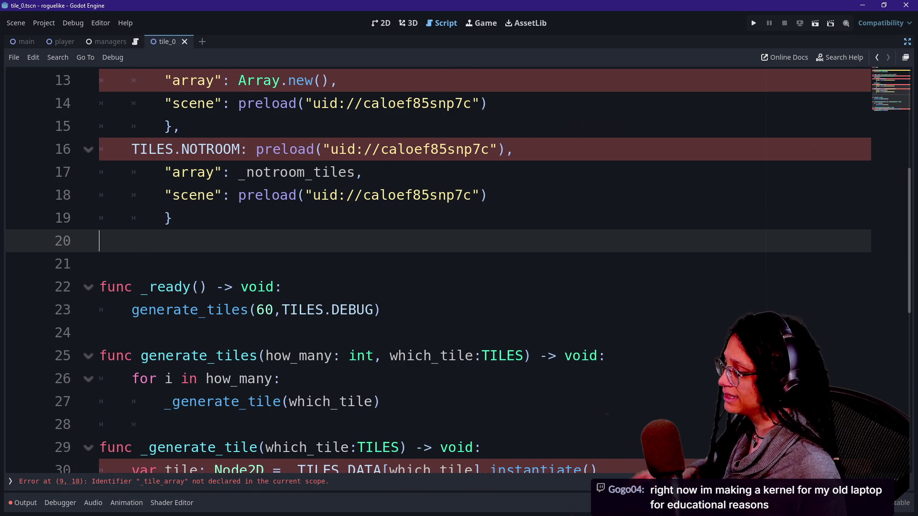
key("BackSpace")
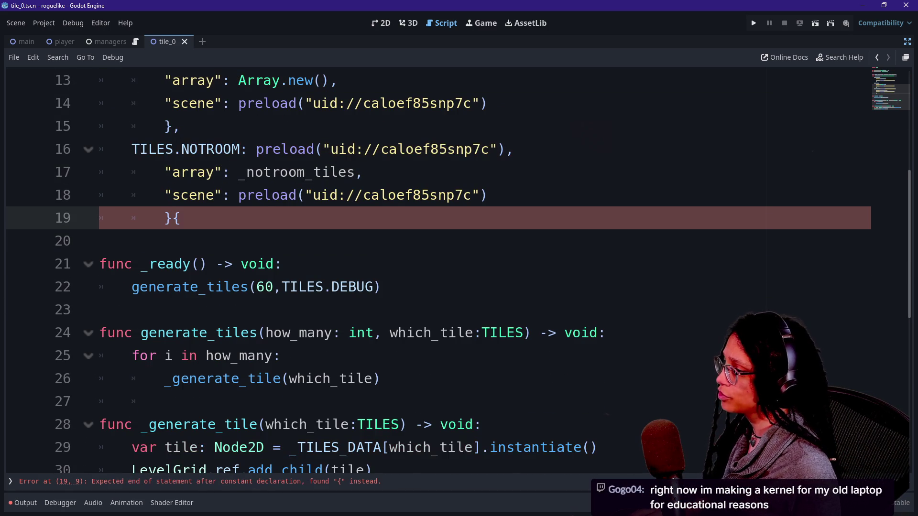
Select tile_array on line 9 and start retyping DEBUG's array name.
scroll(459, 268, "up", 1)
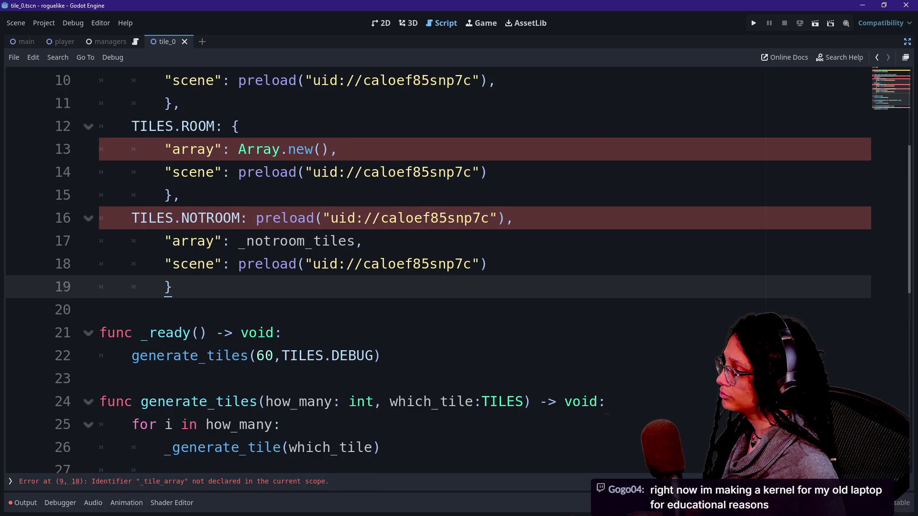
scroll(459, 267, "up", 1)
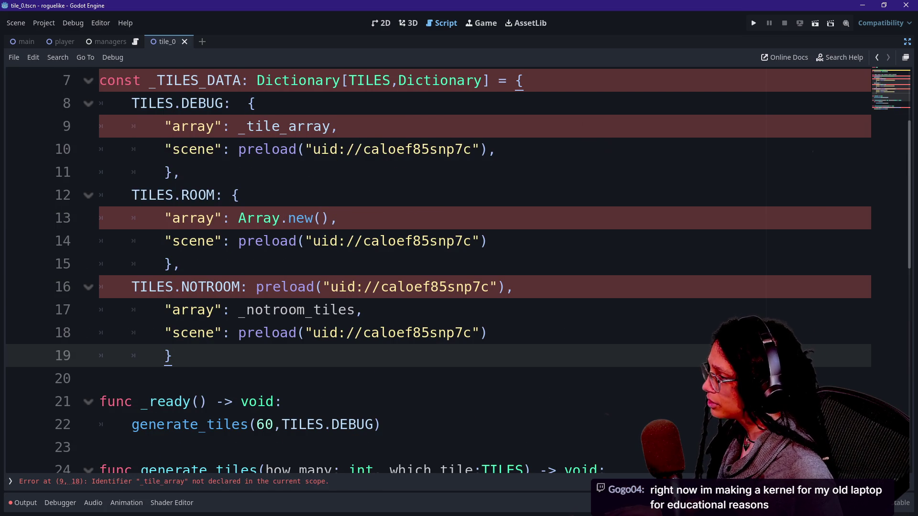
scroll(459, 268, "up", 2)
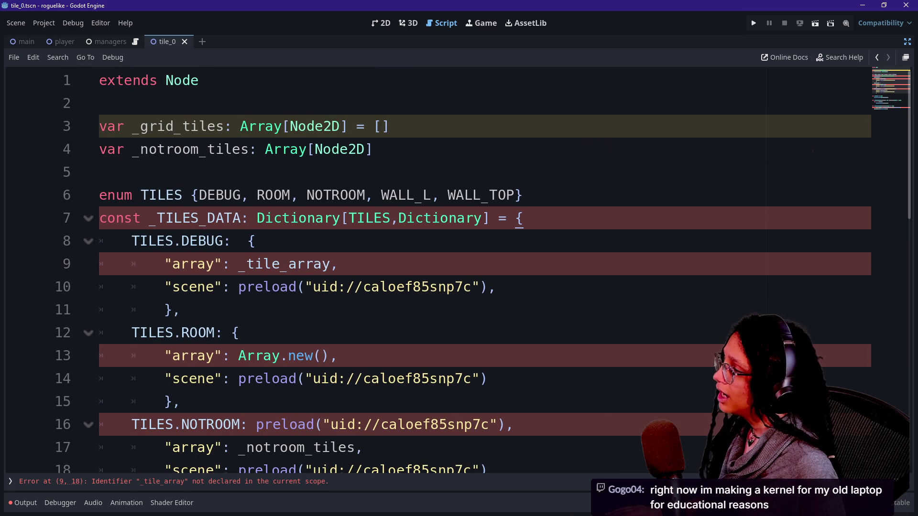
left_click_drag(245, 264, 331, 264)
type("grid_")
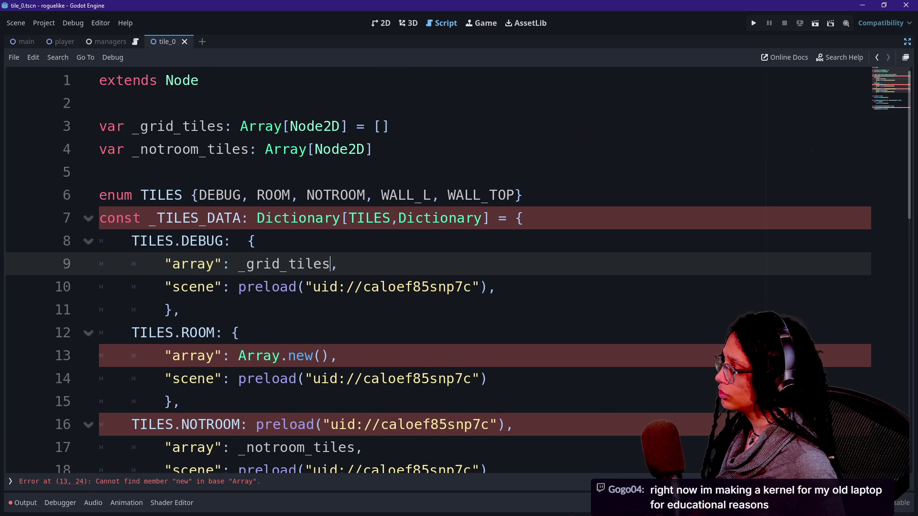
Delete the Array.new() value from the ROOM entry on line 13.
left_click(238, 356)
left_click_drag(238, 356, 338, 356)
left_click(245, 355)
left_click_drag(238, 356, 338, 355)
key("BackSpace")
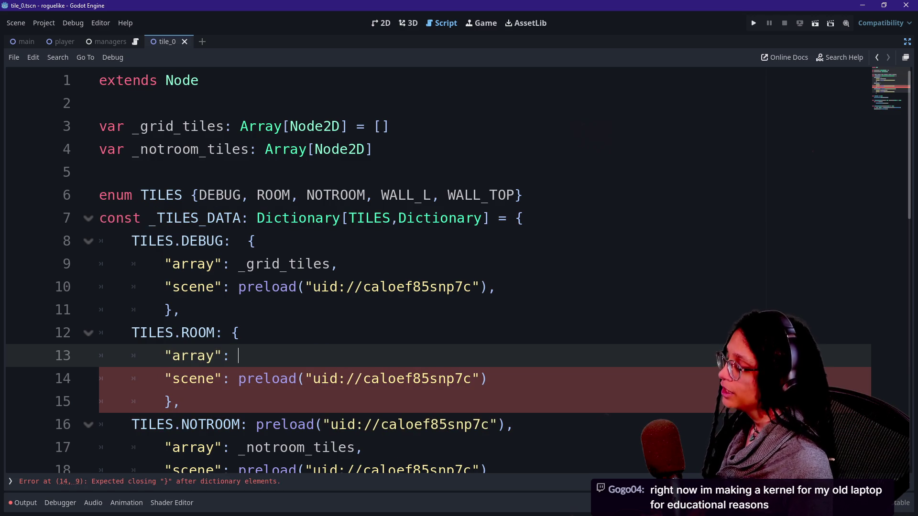
scroll(430, 268, "down", 1)
type("null")
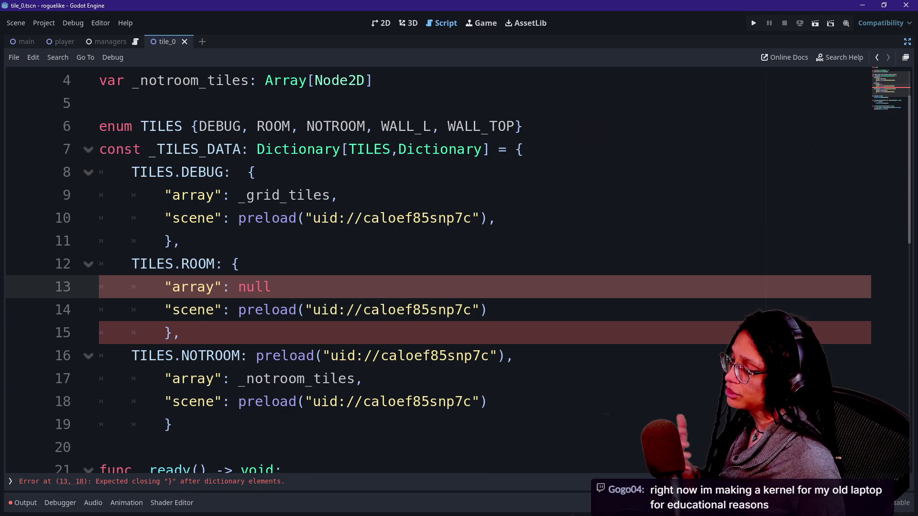
type(",")
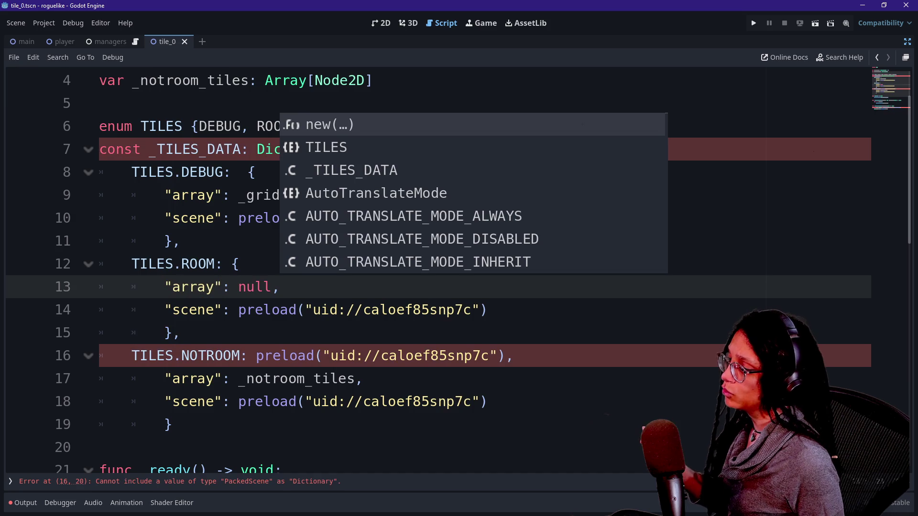
Remove NOTROOM's preload value and revert line 7 to var _tiles_dataA.
left_click(238, 172)
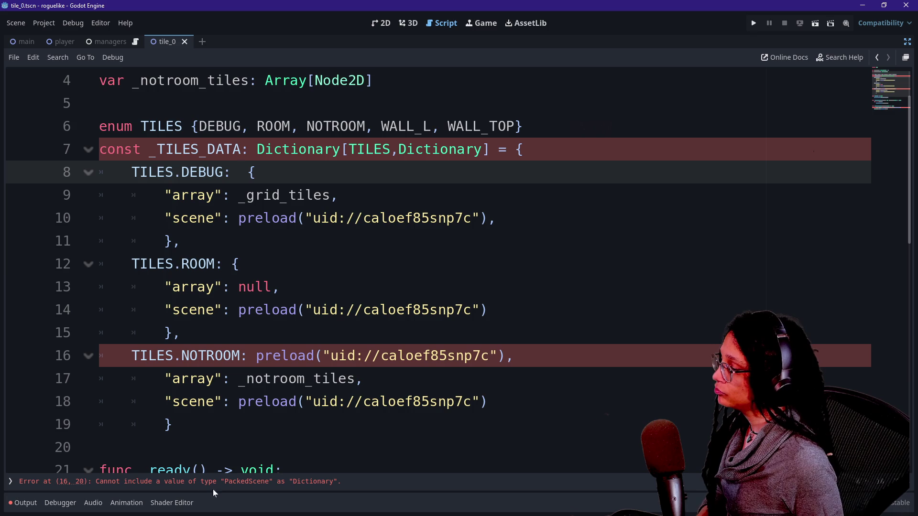
left_click_drag(256, 356, 506, 356)
key("BackSpace")
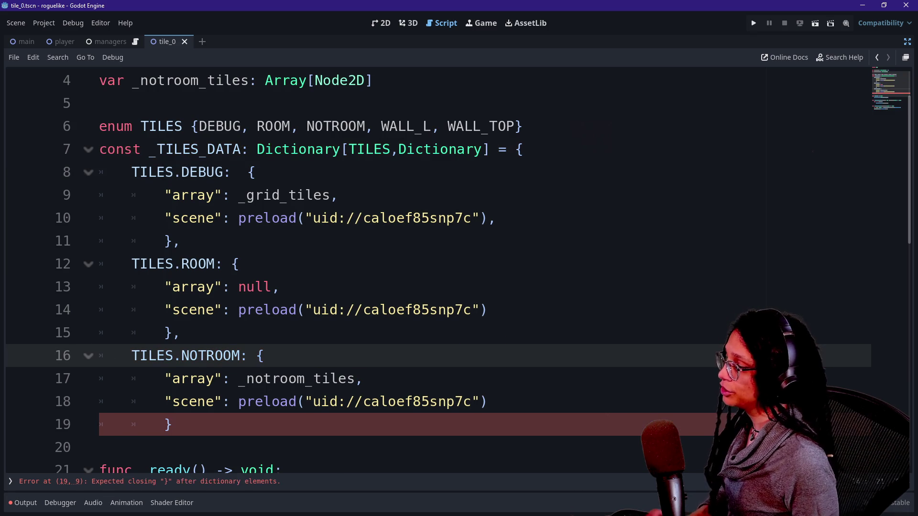
left_click(171, 424)
type("}")
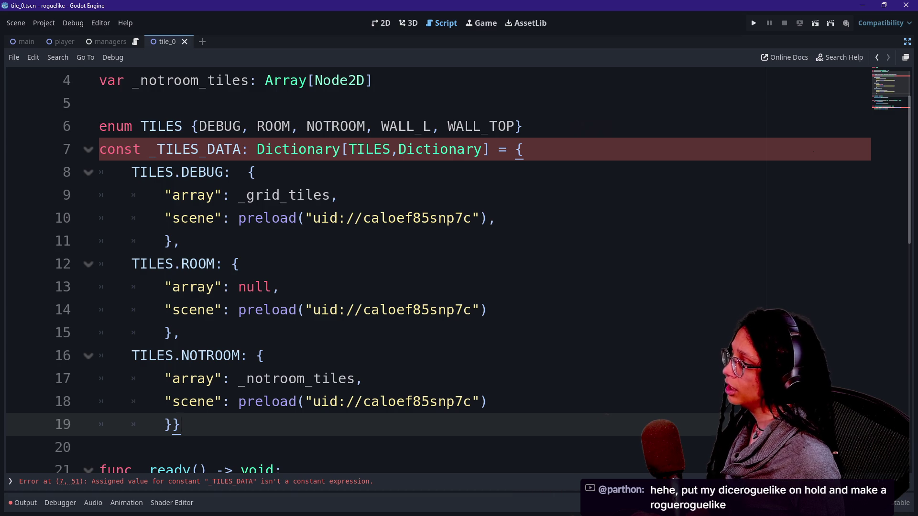
key("ctrl+z")
key("ctrl+z")
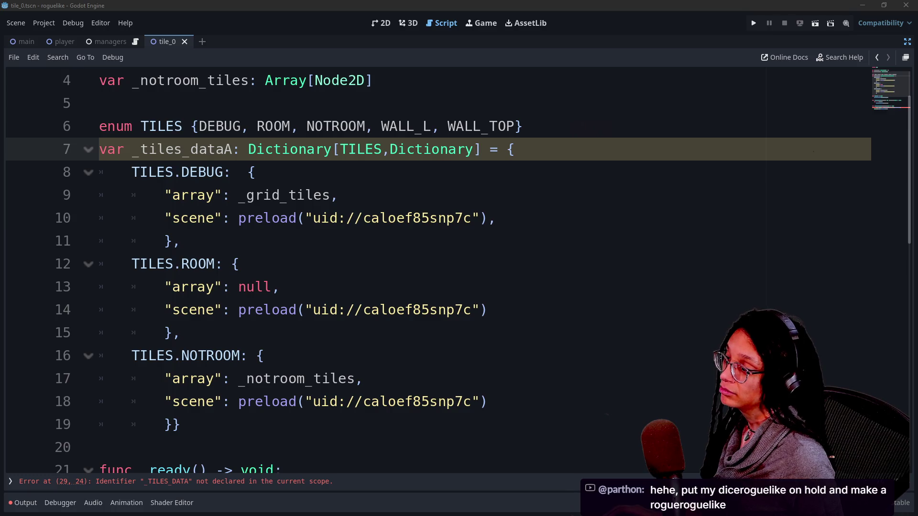
key("Down")
key("Down")
key("Down")
key("Down")
key("alt+Tab")
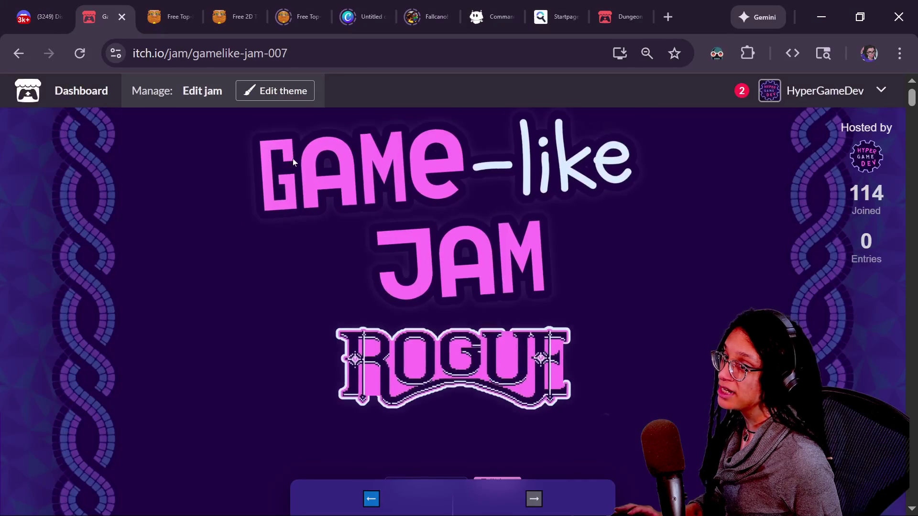
scroll(375, 197, "down", 20)
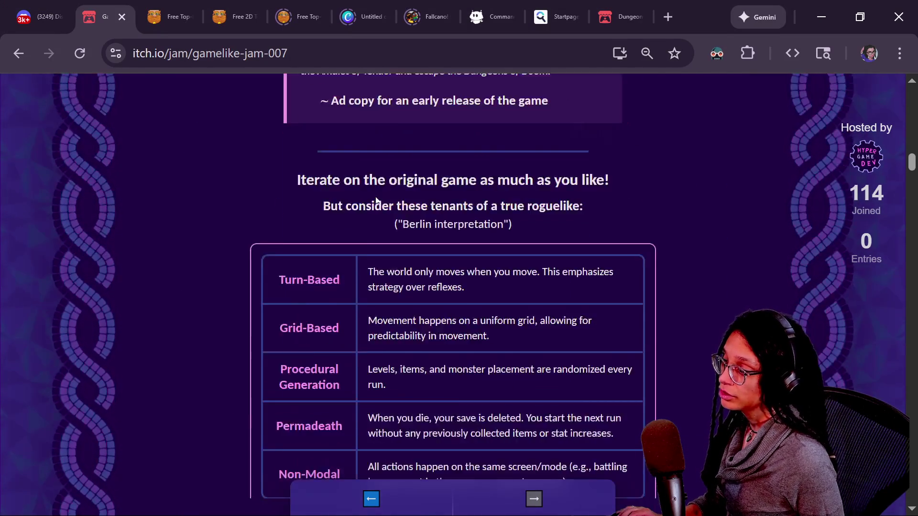
scroll(376, 198, "down", 16)
scroll(375, 200, "down", 7)
scroll(376, 200, "up", 2)
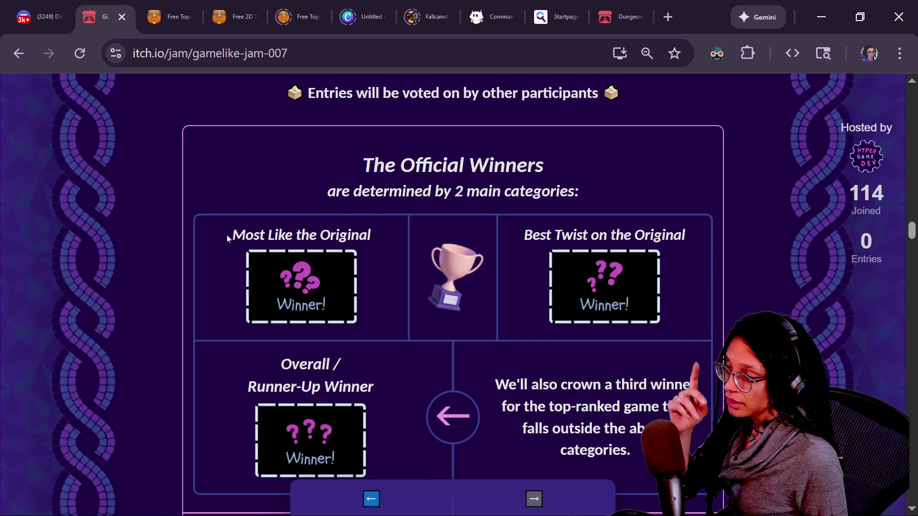
left_click_drag(371, 235, 336, 235)
left_click_drag(524, 235, 690, 242)
left_click(690, 242)
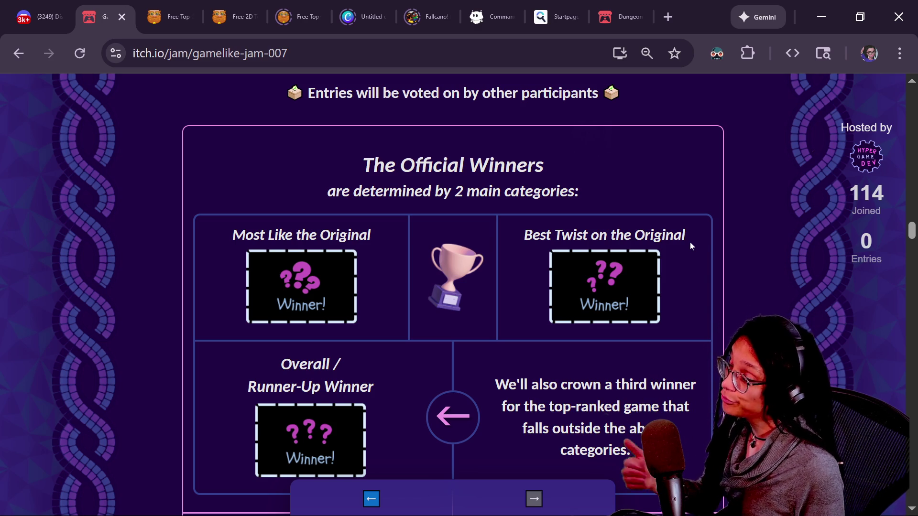
left_click_drag(525, 235, 701, 234)
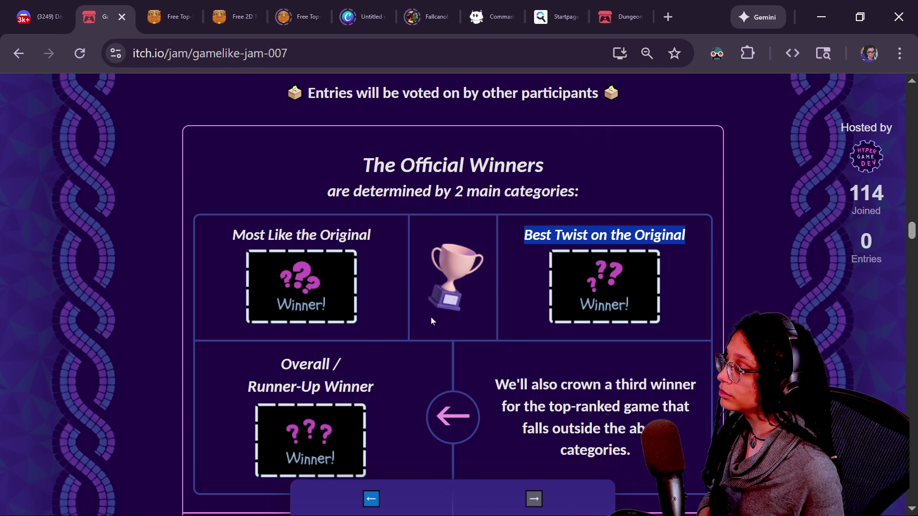
scroll(363, 334, "down", 2)
left_click_drag(234, 288, 412, 305)
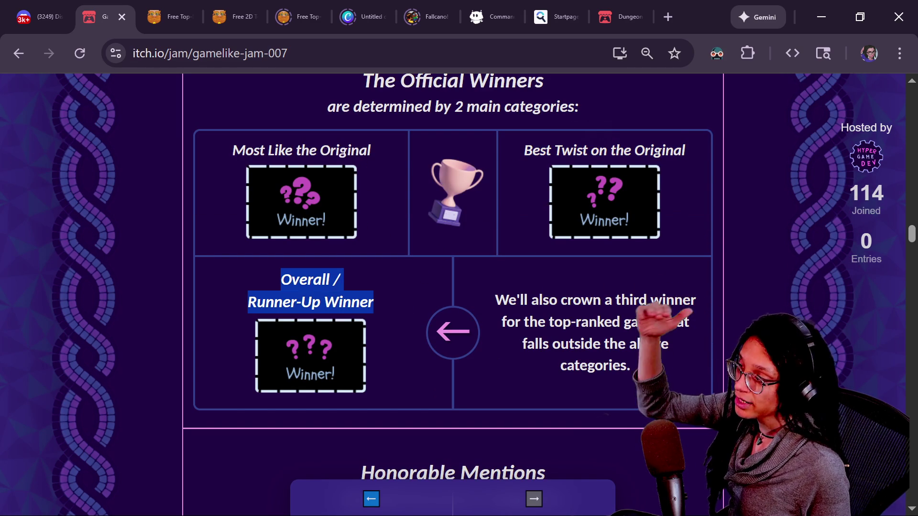
scroll(437, 210, "down", 5)
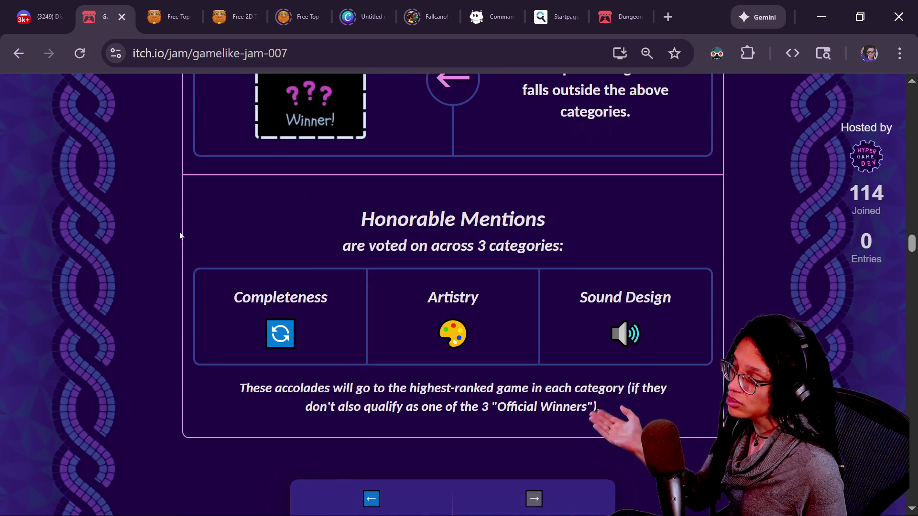
mouse_move(658, 349)
left_mouse_down()
mouse_move(297, 213)
mouse_move(157, 193)
left_mouse_up()
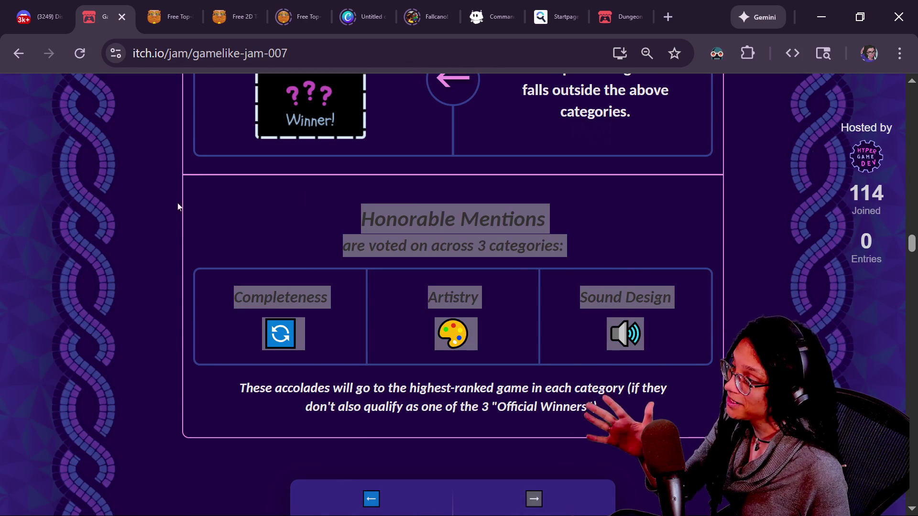
left_click(248, 230)
left_click_drag(232, 296, 708, 326)
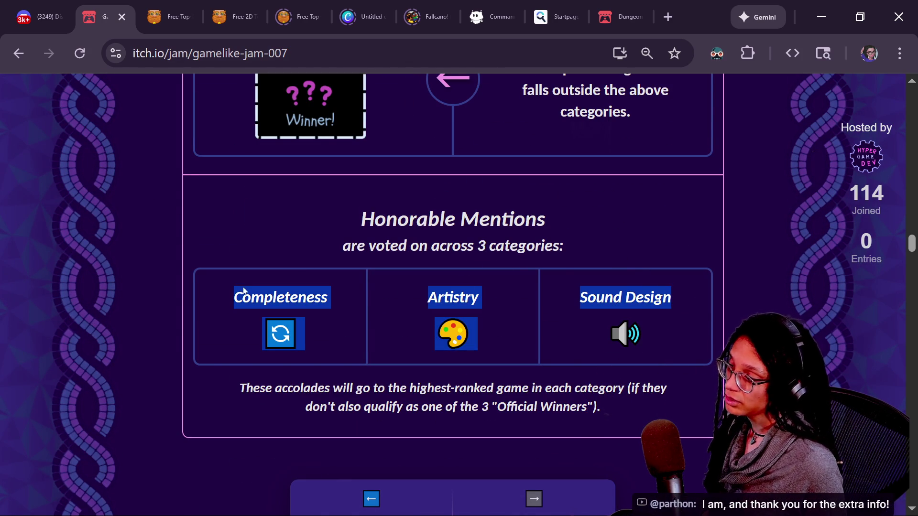
left_click_drag(286, 297, 699, 321)
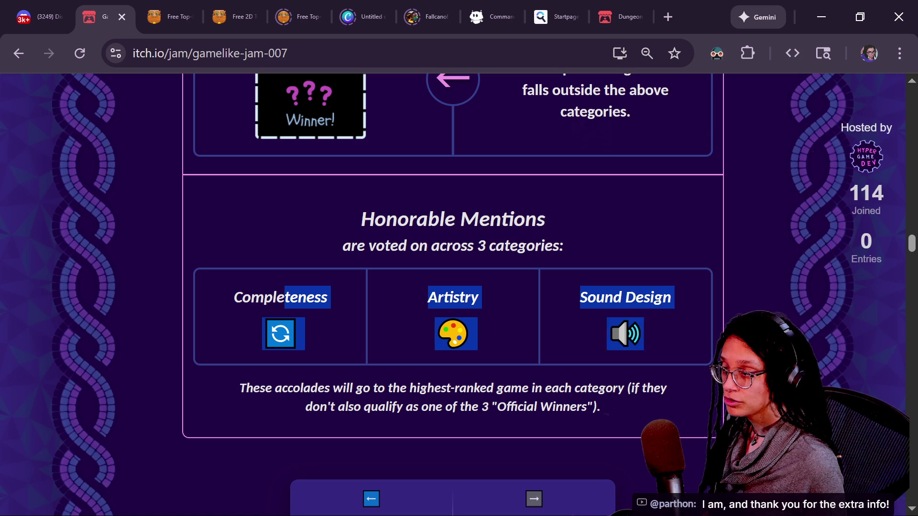
left_click(698, 321)
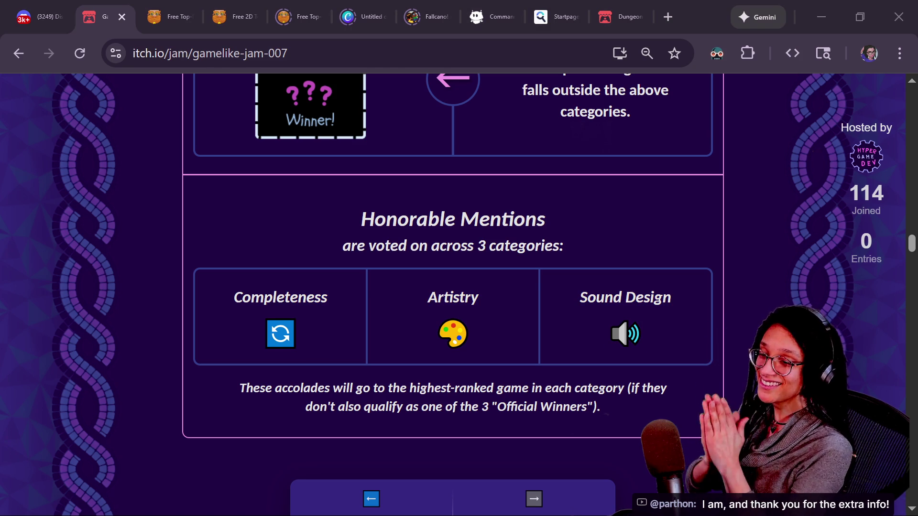
left_click(649, 274)
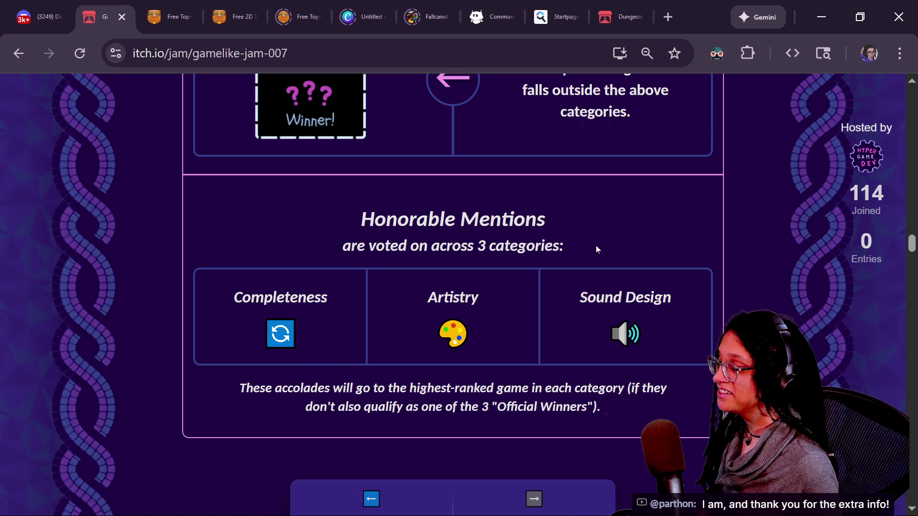
scroll(596, 246, "down", 5)
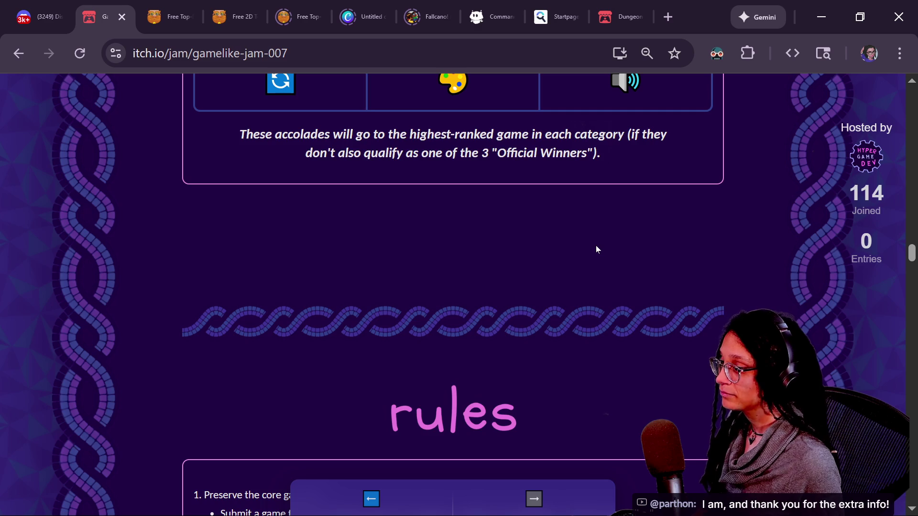
scroll(595, 245, "down", 3)
scroll(596, 245, "down", 8)
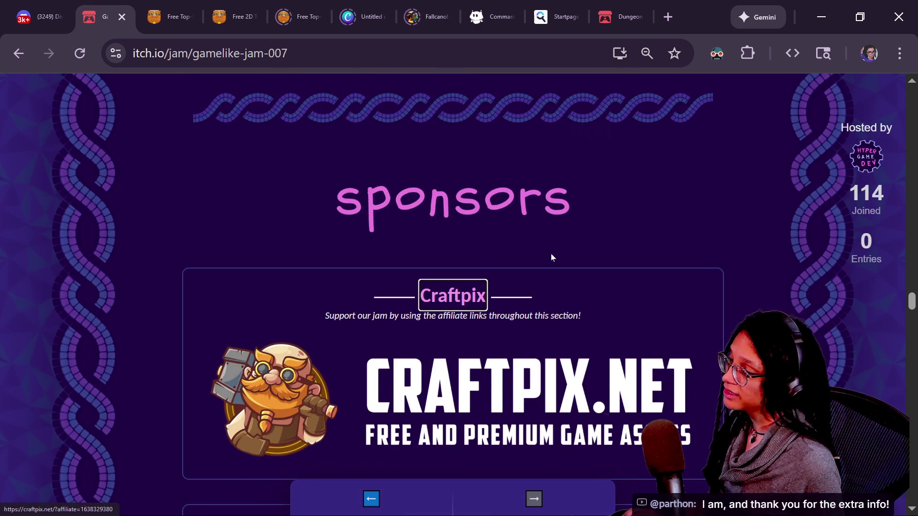
scroll(757, 232, "down", 2)
scroll(758, 232, "down", 2)
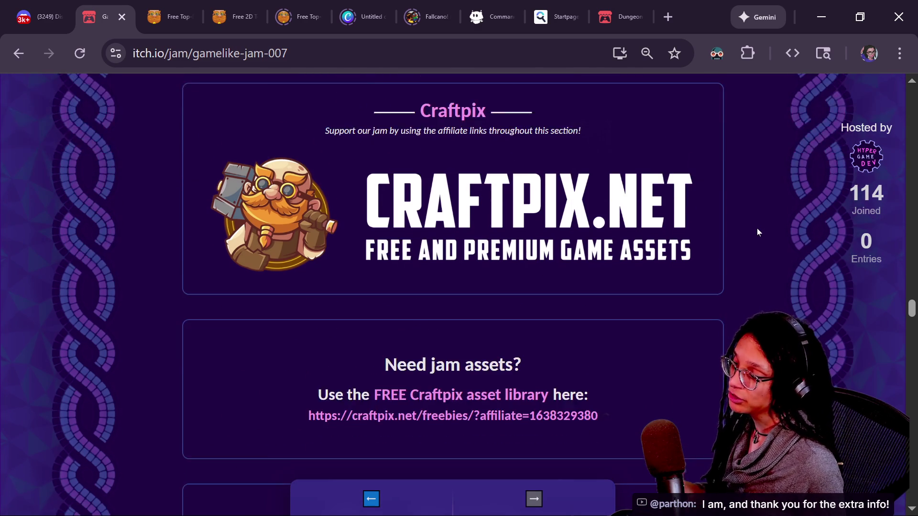
scroll(757, 233, "up", 2)
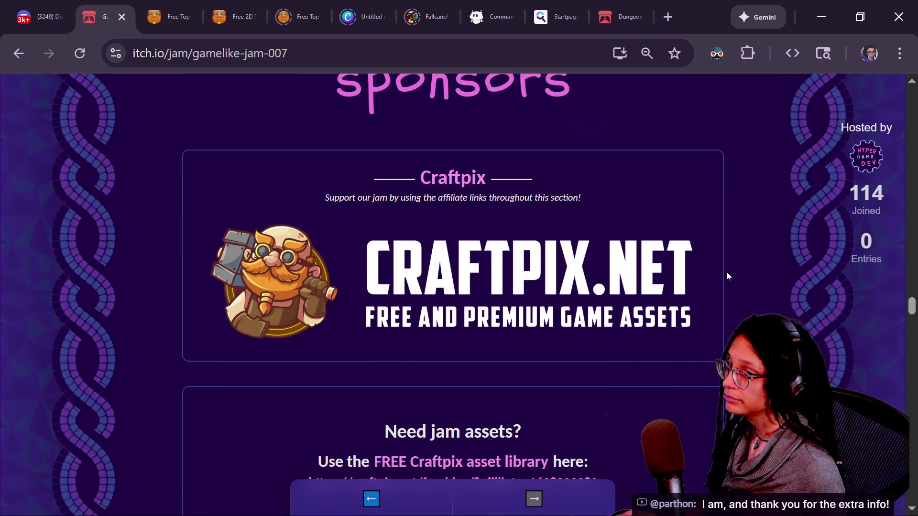
Pull the Twitch chat popout over the level script to read it, then minimize it.
key("alt+Tab")
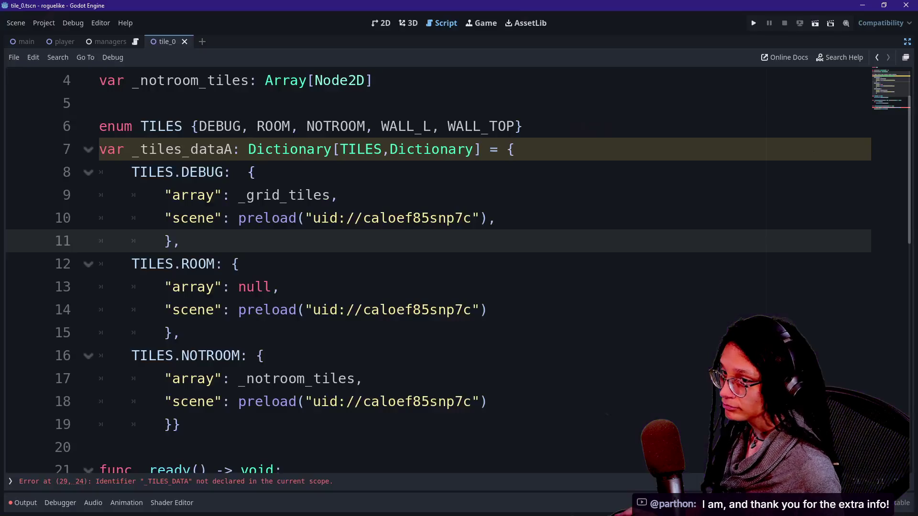
key("alt+Tab")
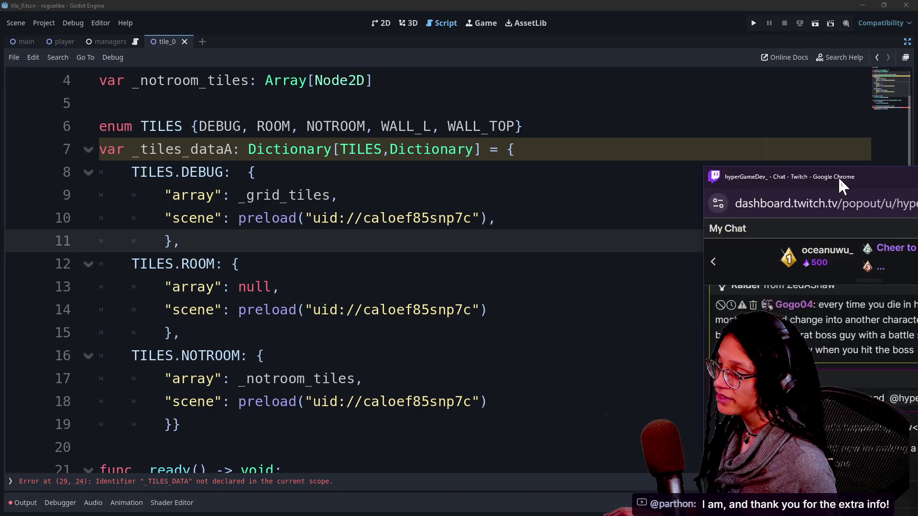
left_click_drag(841, 184, 445, 70)
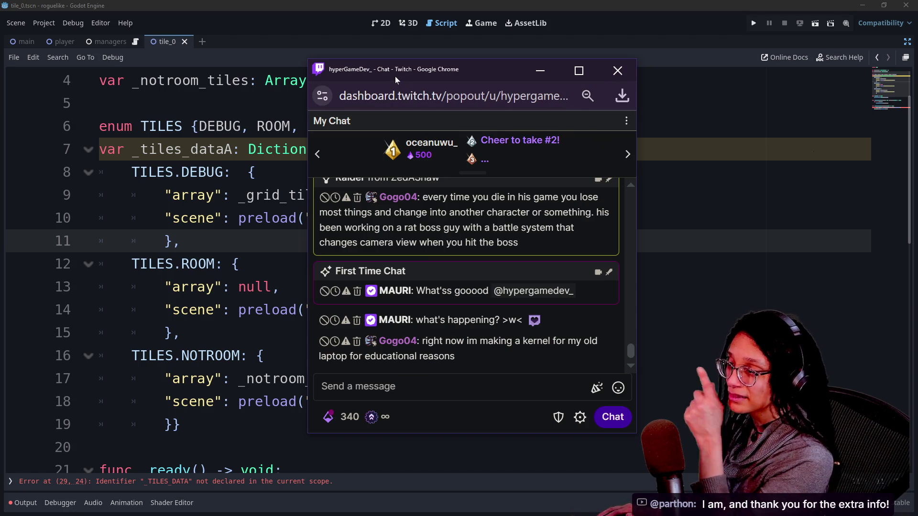
left_click(540, 71)
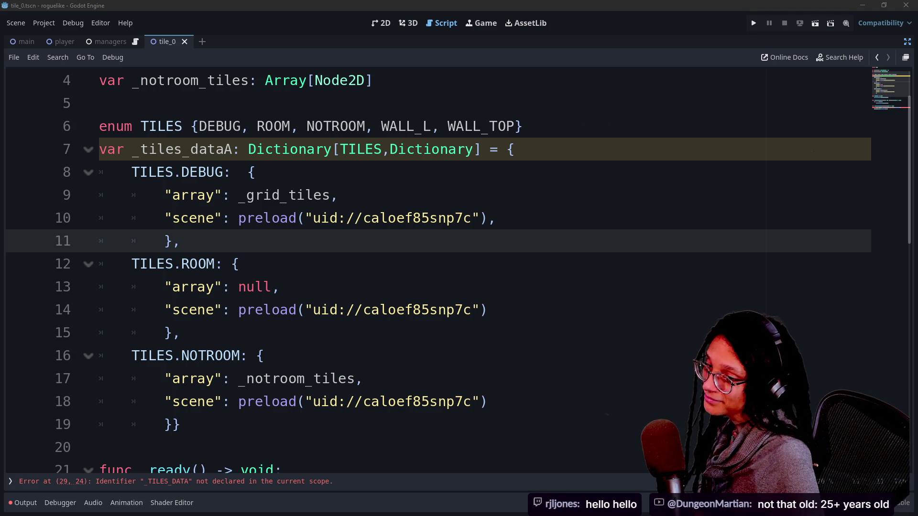
Remove the stray A so the dictionary on line 7 is _tiles_data.
left_click(240, 264)
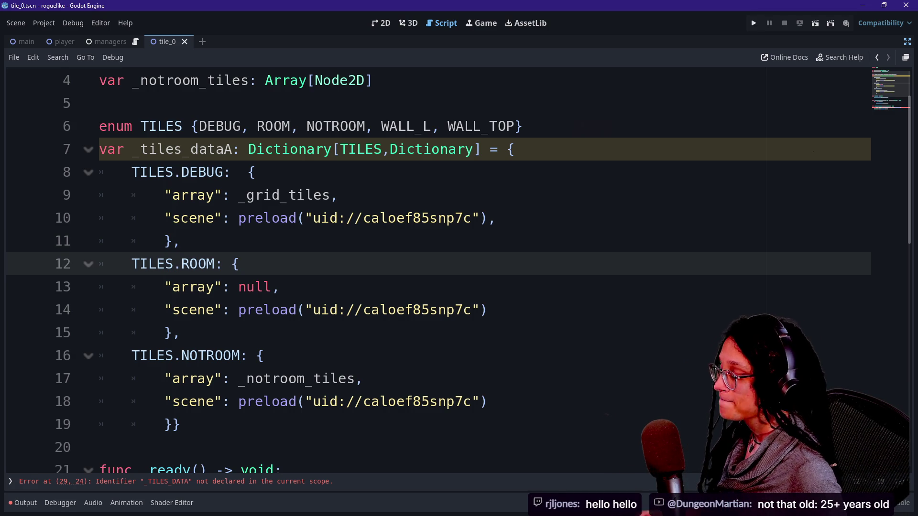
left_click(181, 241)
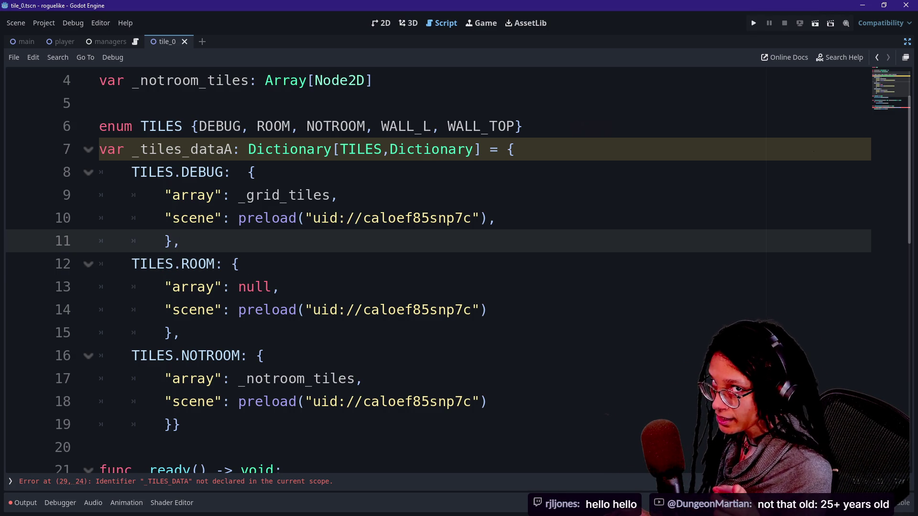
left_click(240, 263)
left_click(225, 150)
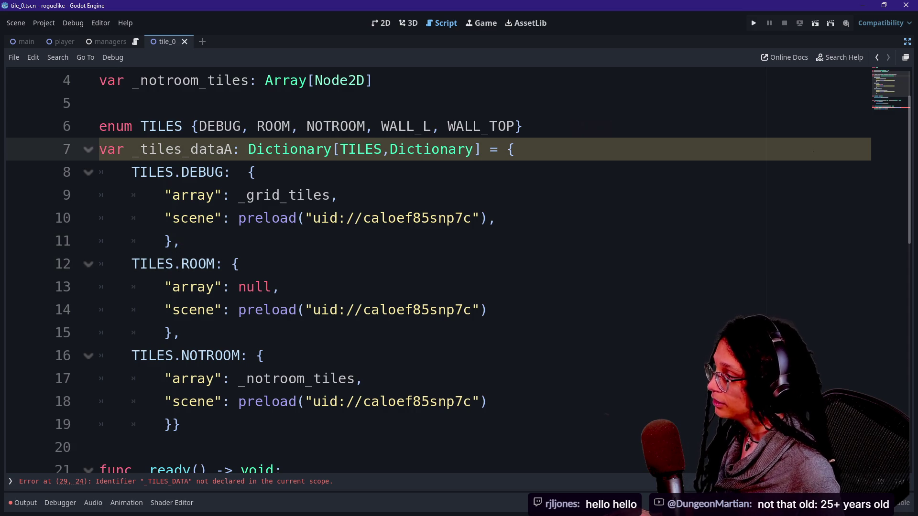
key("BackSpace")
scroll(329, 395, "down", 4)
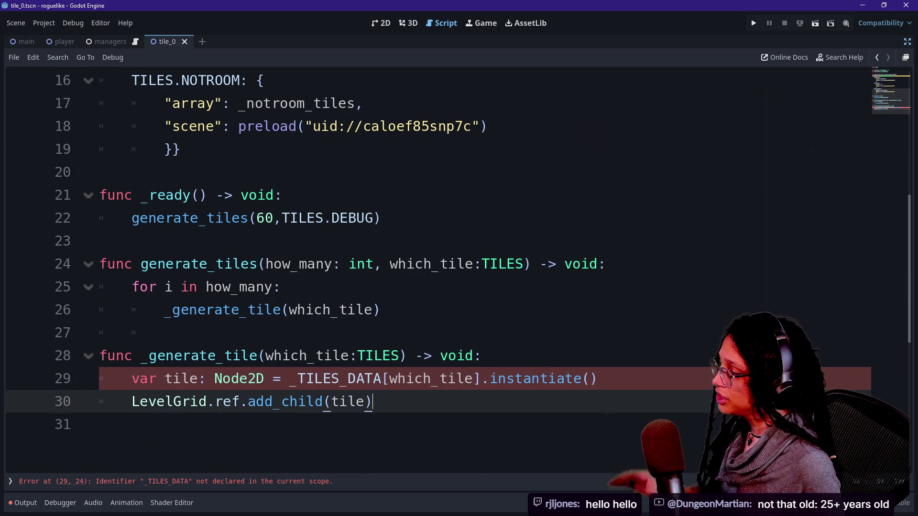
left_click(99, 424)
On line 29, replace _TILES_DATA[ with _tiles_data[.
left_click(372, 402)
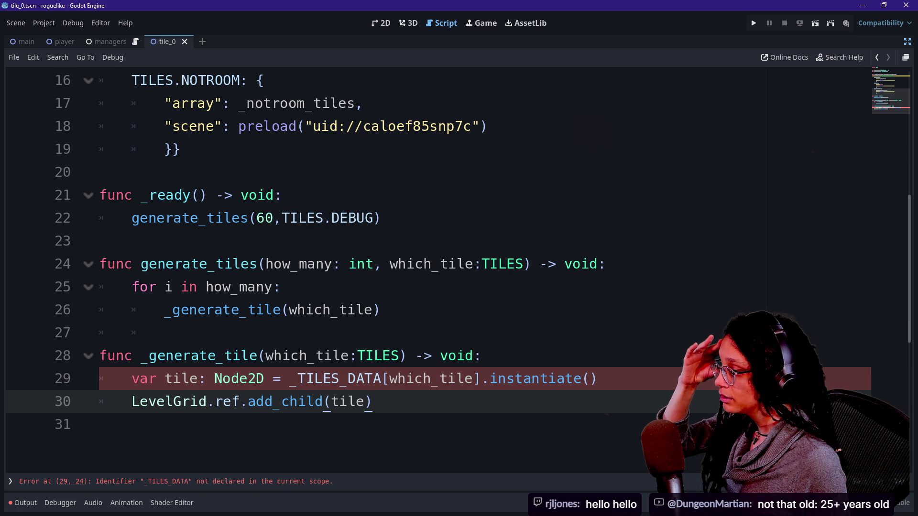
left_click_drag(297, 378, 390, 378)
type("tiles_data(")
key("BackSpace")
type("[")
Add ["scene"] after [which_tile] on line 29 so the error clears.
scroll(430, 268, "down", 5)
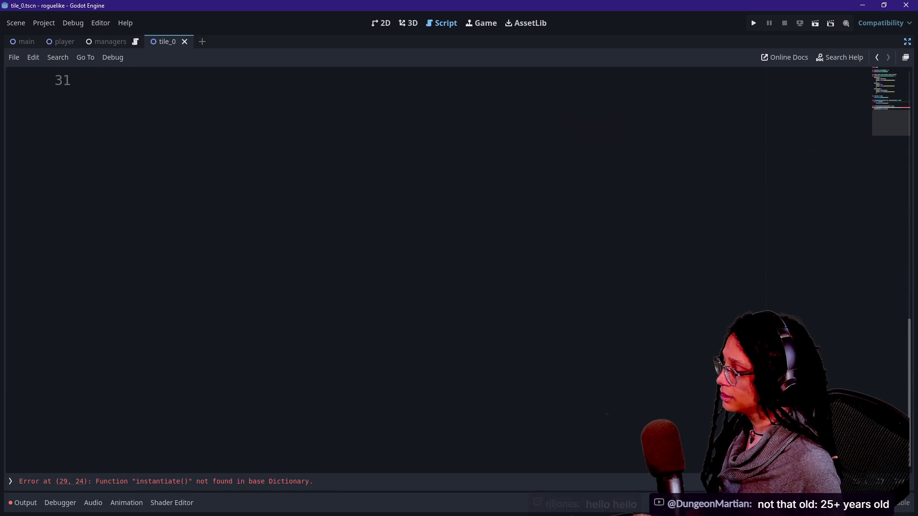
scroll(430, 267, "up", 2)
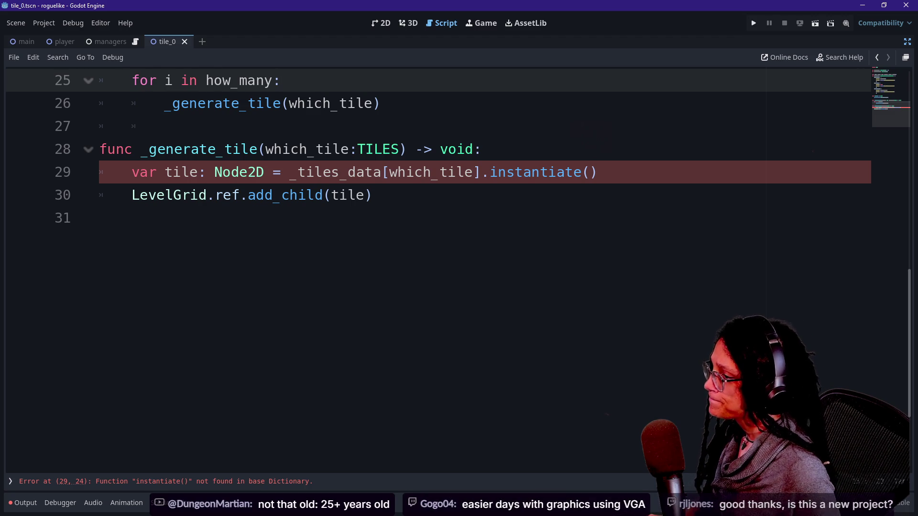
left_click(598, 172)
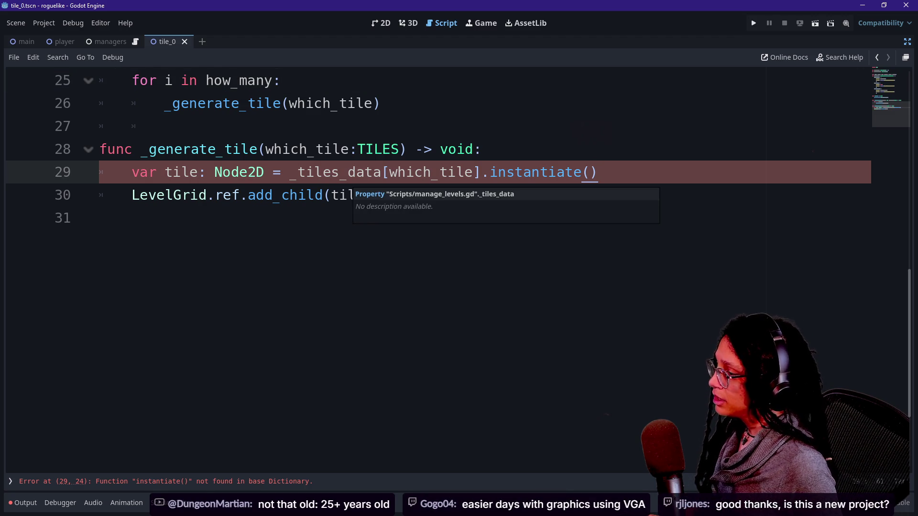
left_click(480, 173)
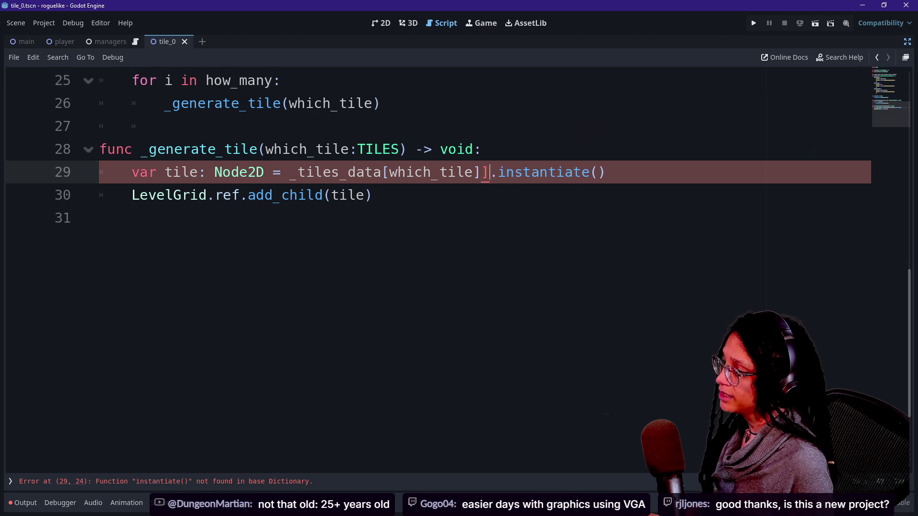
type("[scene]")
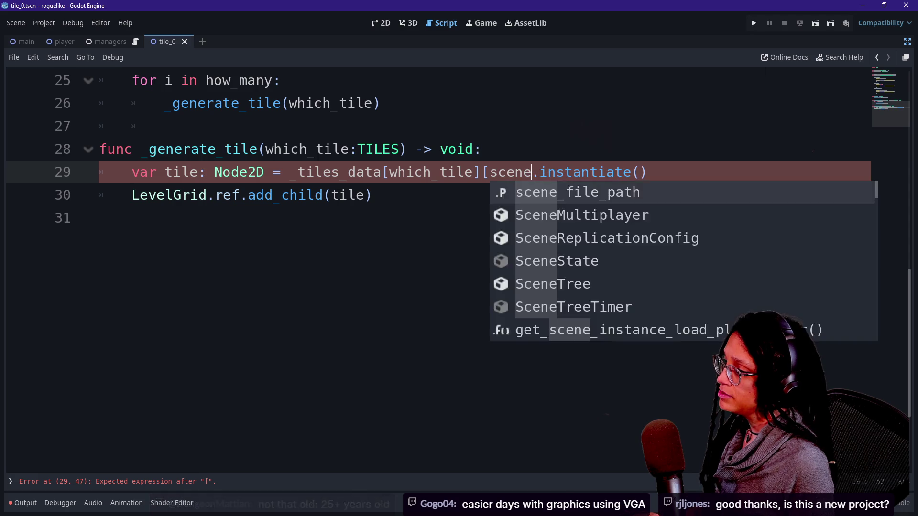
type("\"")
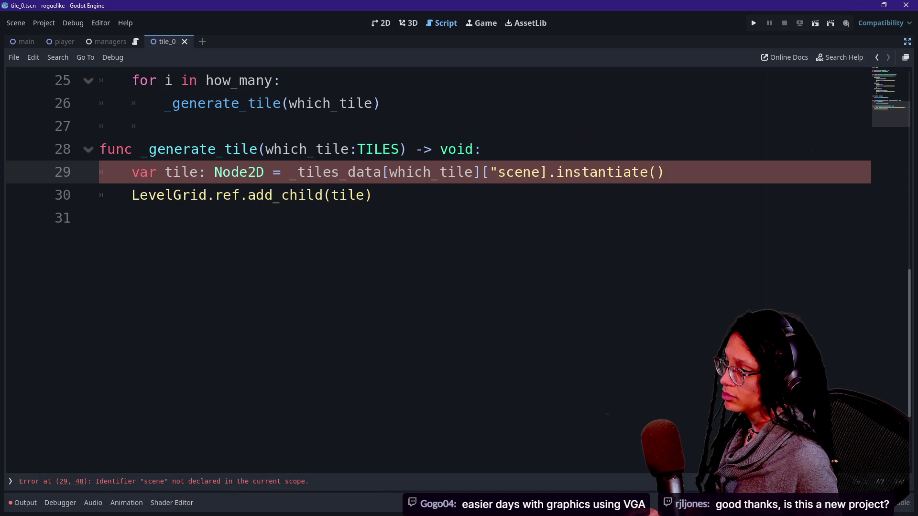
key("Right")
key("Right")
key("Right")
type("\"")
left_click(191, 218)
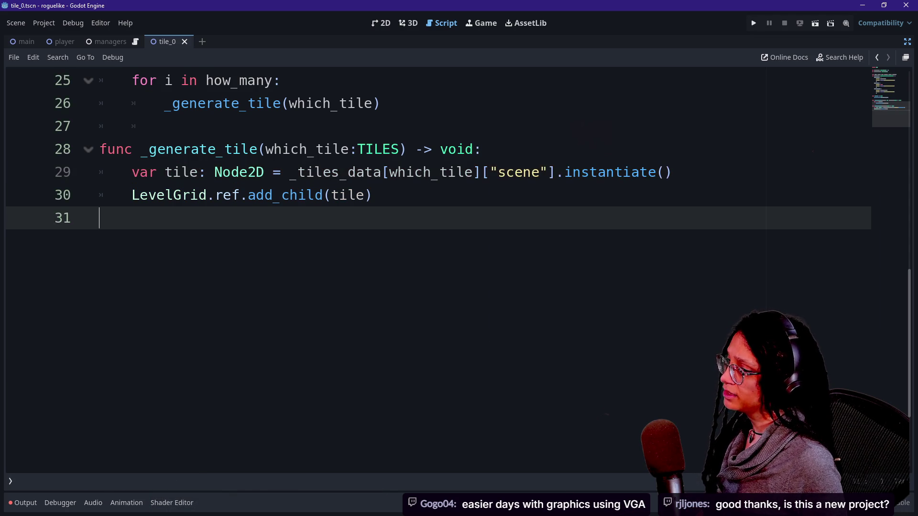
scroll(430, 239, "up", 1)
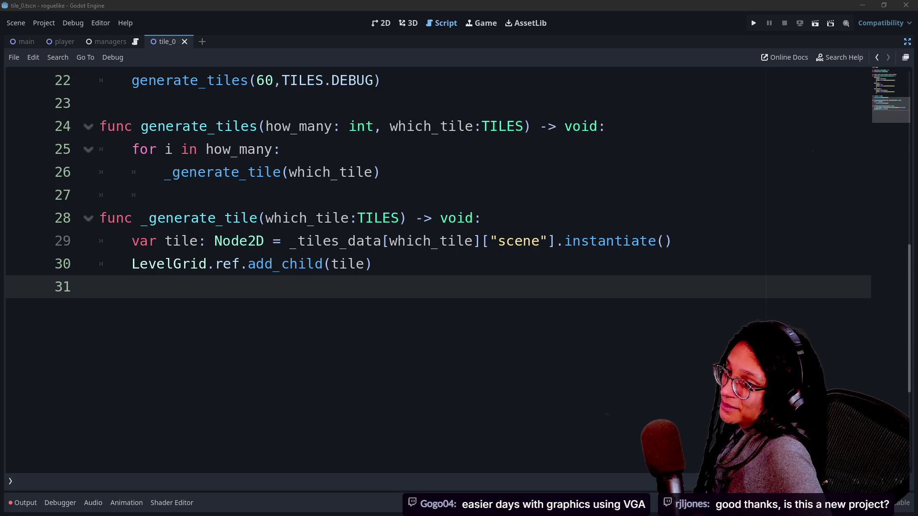
Delete the empty last line of the script.
left_click(373, 264)
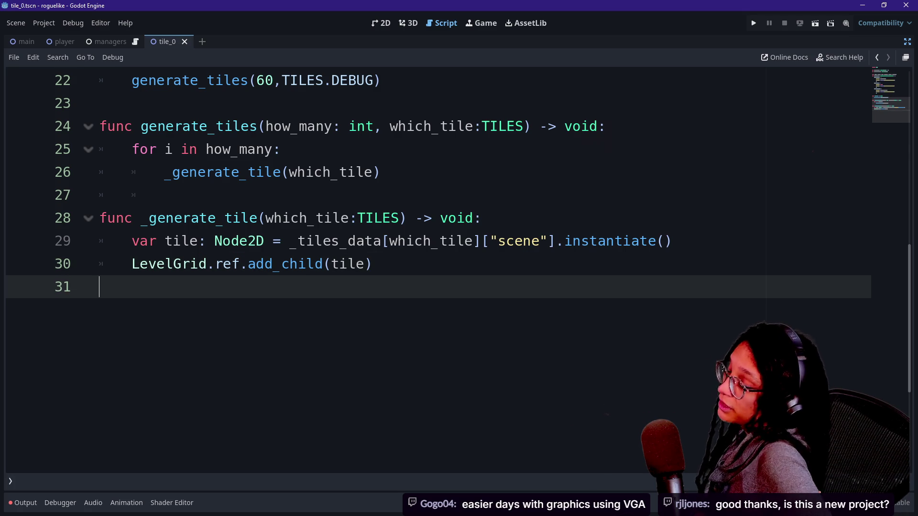
left_click(100, 287)
key("BackSpace")
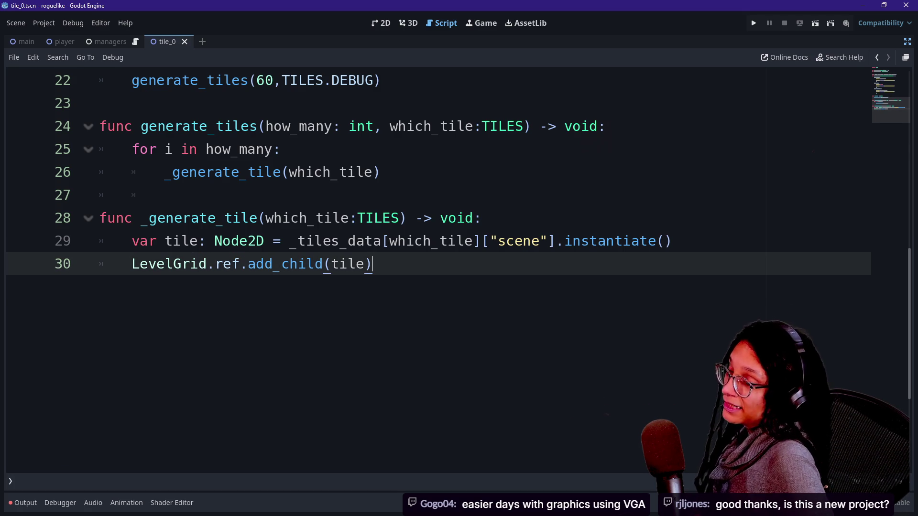
Walk through the _generate_tile function and its loop, ending at the _generate_tile call.
key("Up")
key("Up")
key("Up")
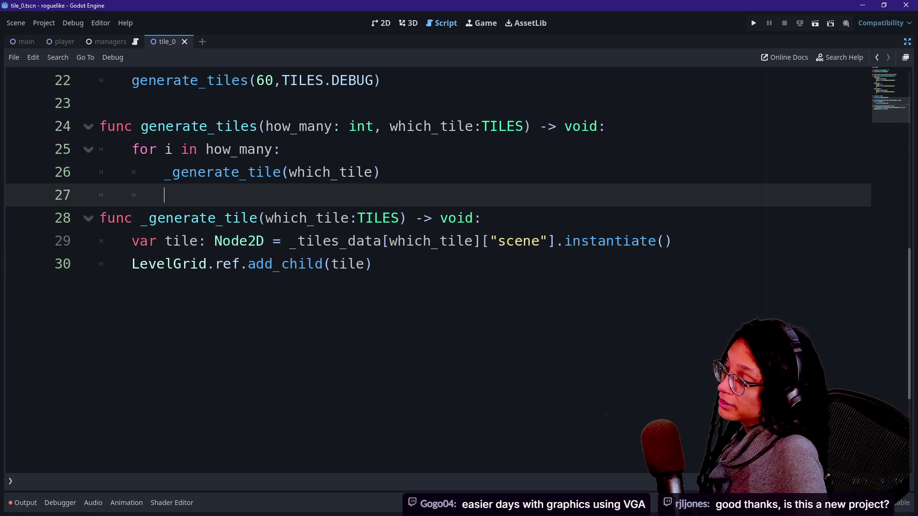
key("Down")
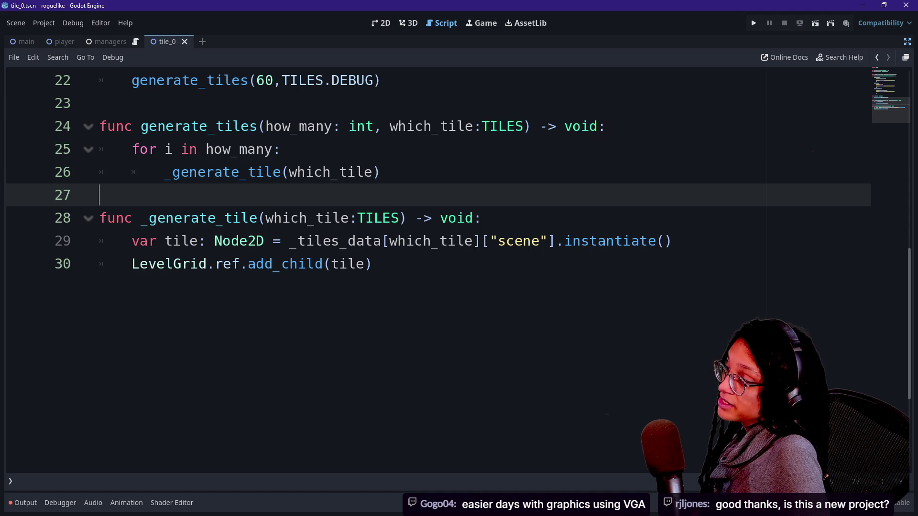
key("Down")
key("Down")
key("Down")
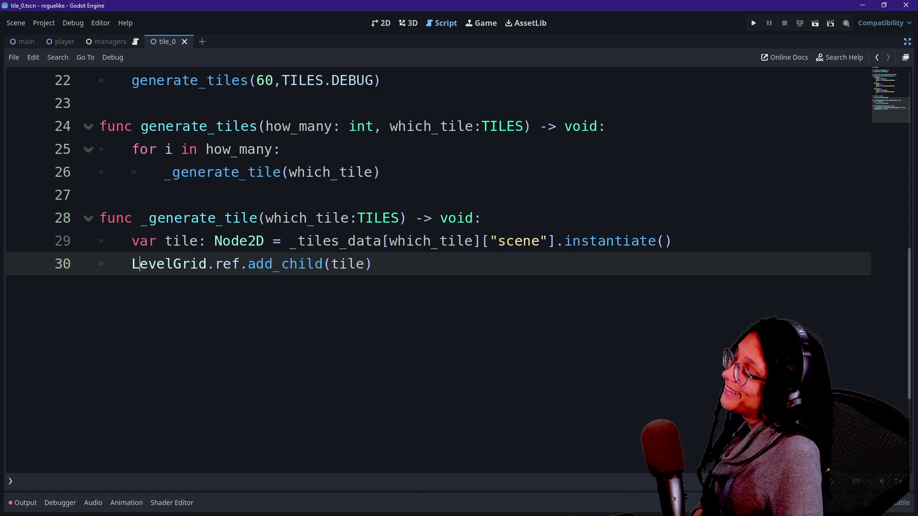
key("Up")
key("Up")
key("Up")
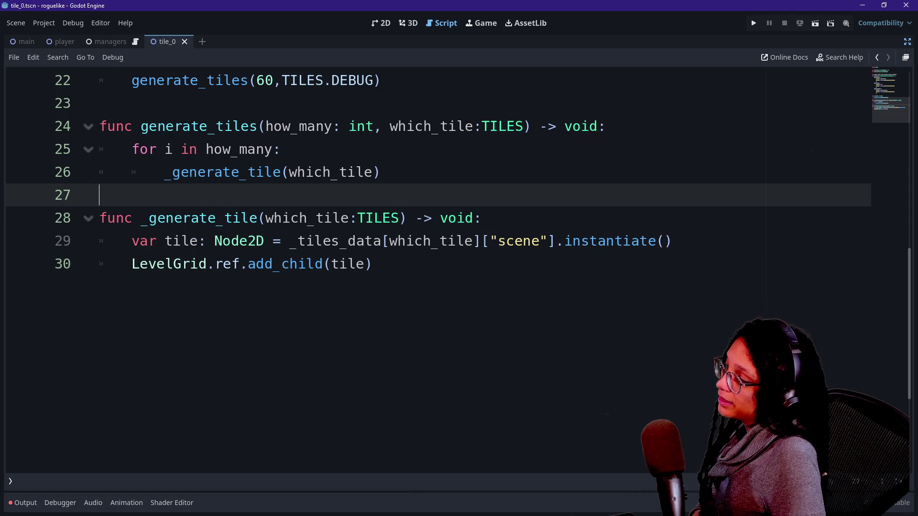
key("Up")
key("Up")
key("Up")
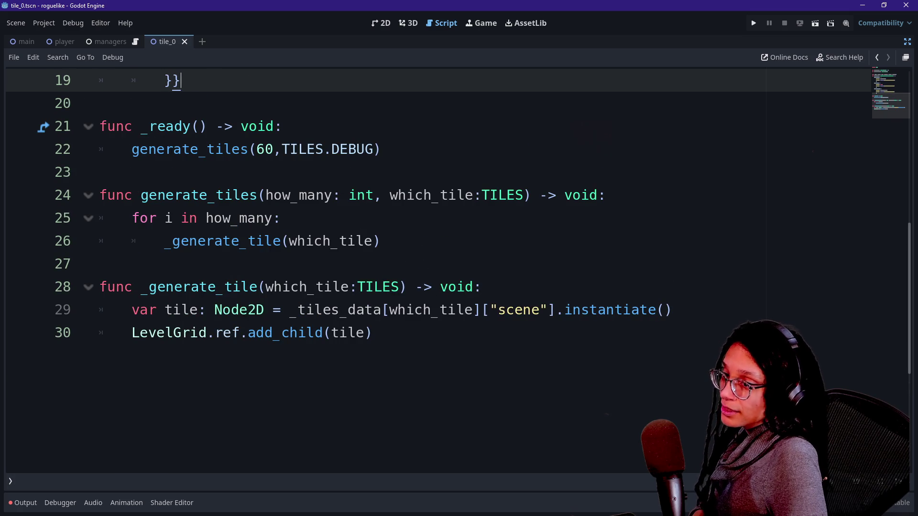
key("Up")
key("Up")
key("Up")
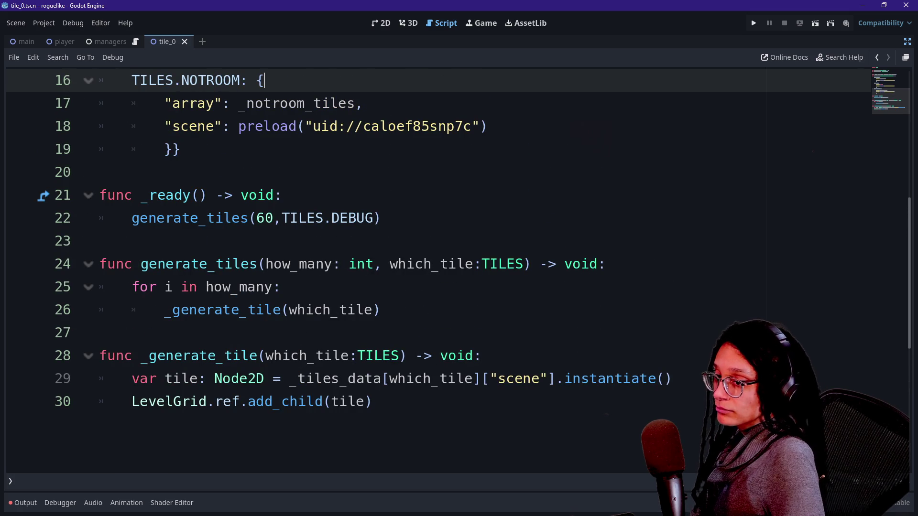
left_click(482, 356)
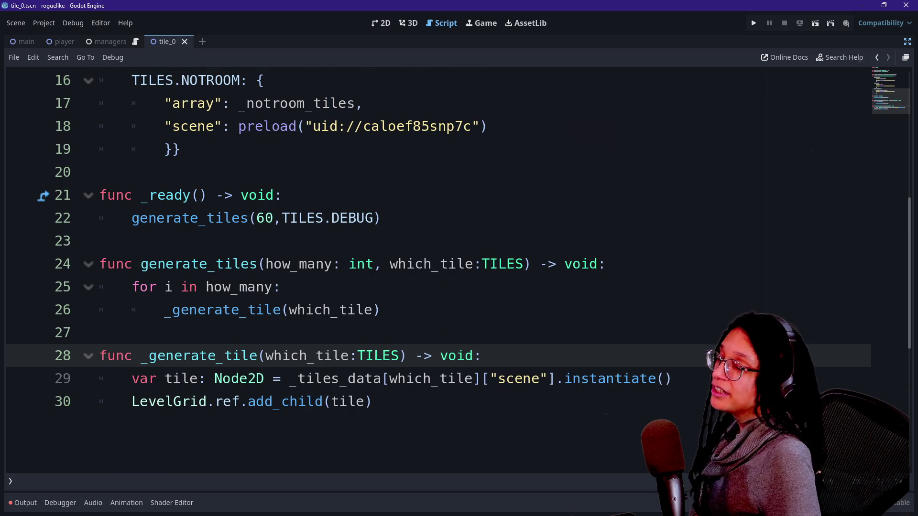
key("Up")
key("Up")
key("Up")
key("shift+Down")
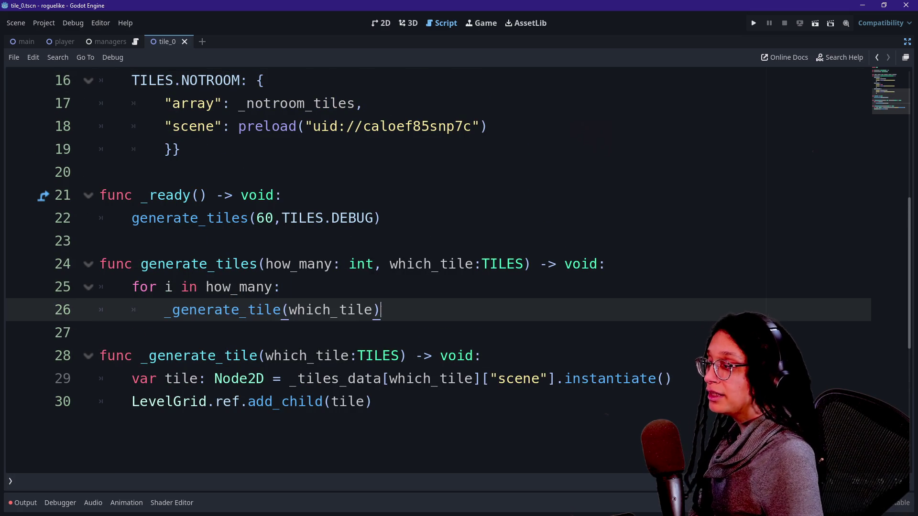
key("Down")
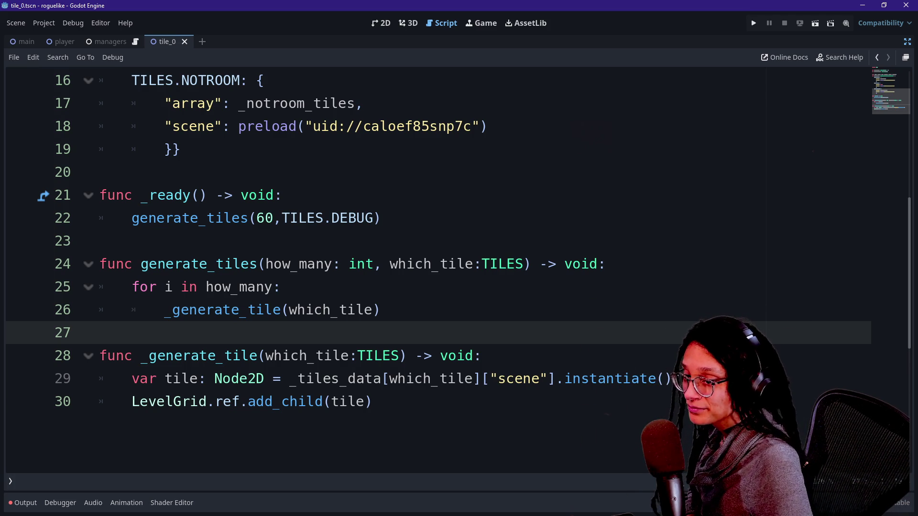
left_click(381, 309)
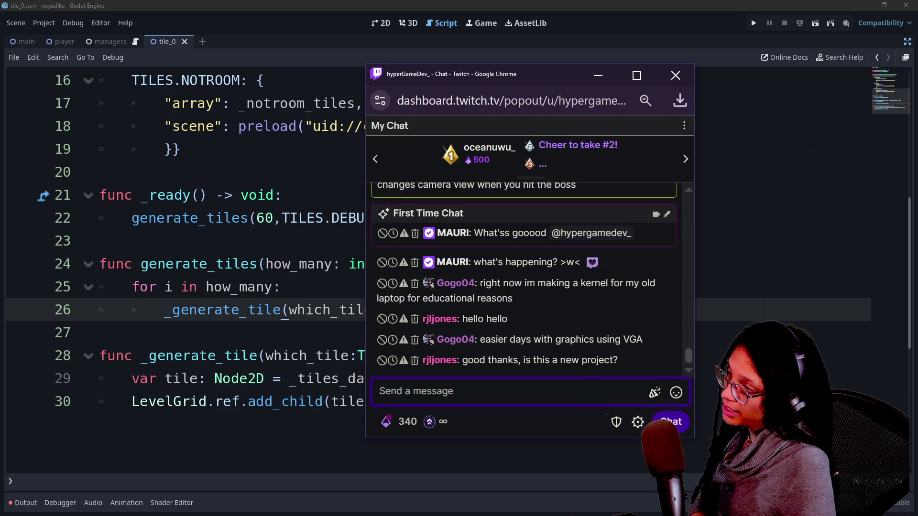
key("alt+Tab")
key("alt+Tab")
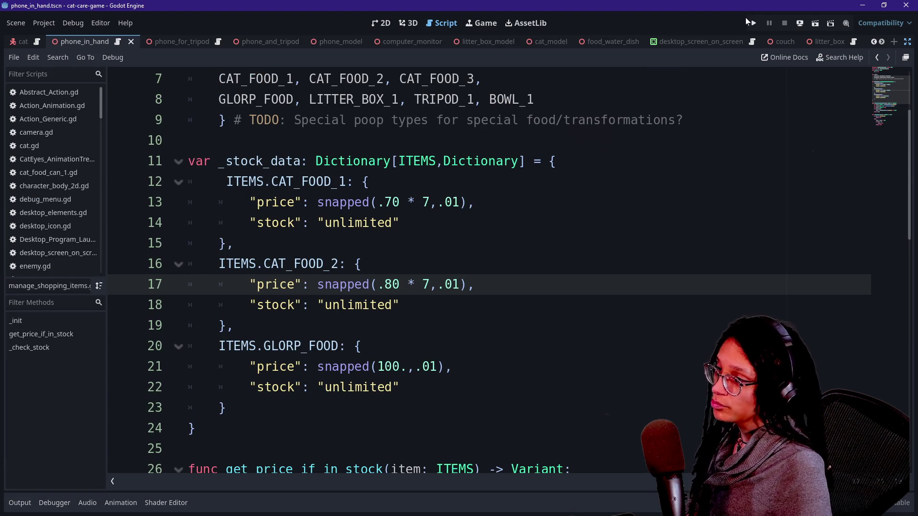
Run the cat-care-game project.
left_click(753, 23)
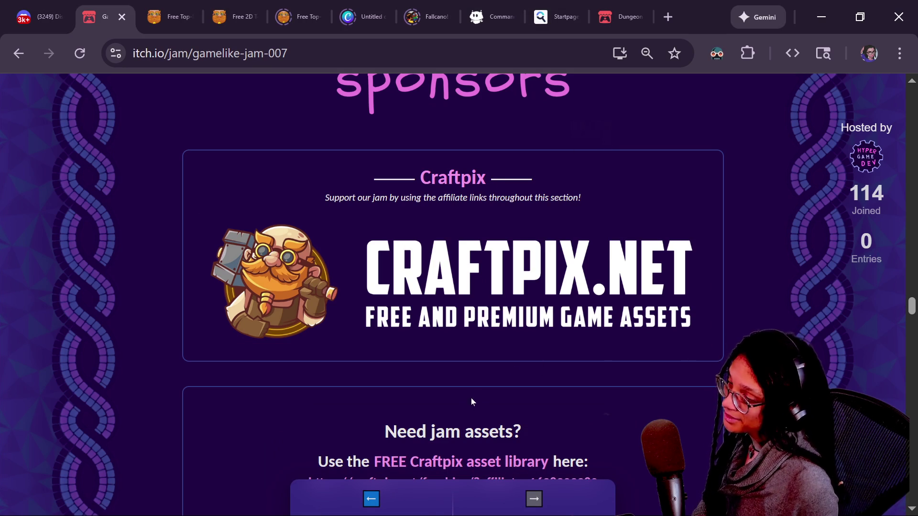
Open the Tamagotchi-likes jam page from the webring, then return to the running cat game.
mouse_move(363, 485)
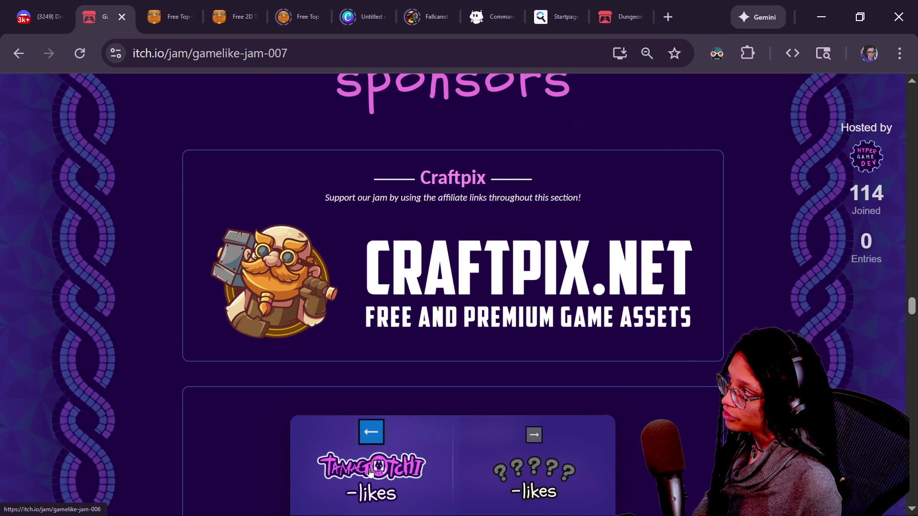
left_click(361, 487)
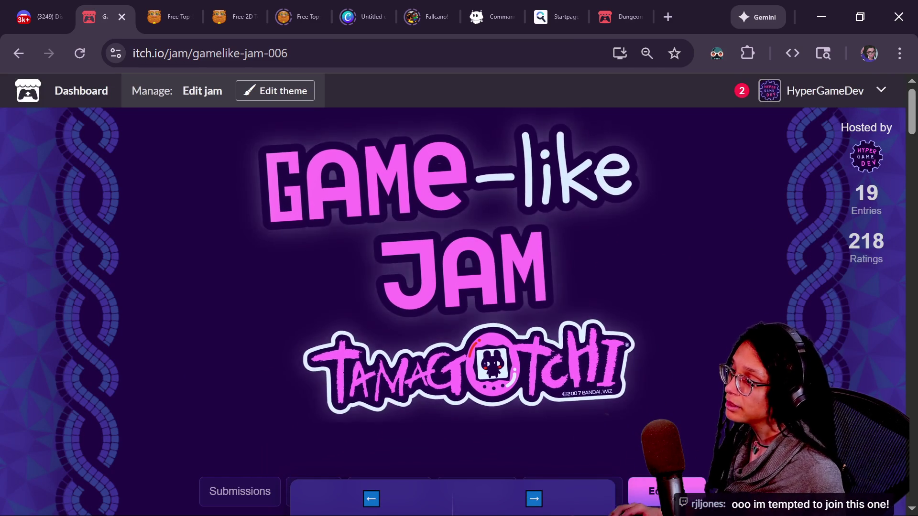
key("alt+Tab")
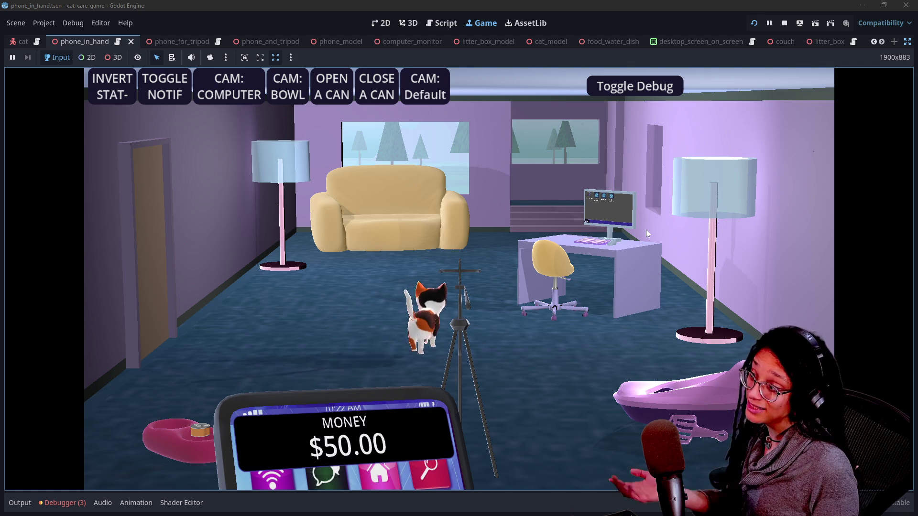
Scoop a poop from the litter box, return to the living room, and stop the game.
left_click(674, 396)
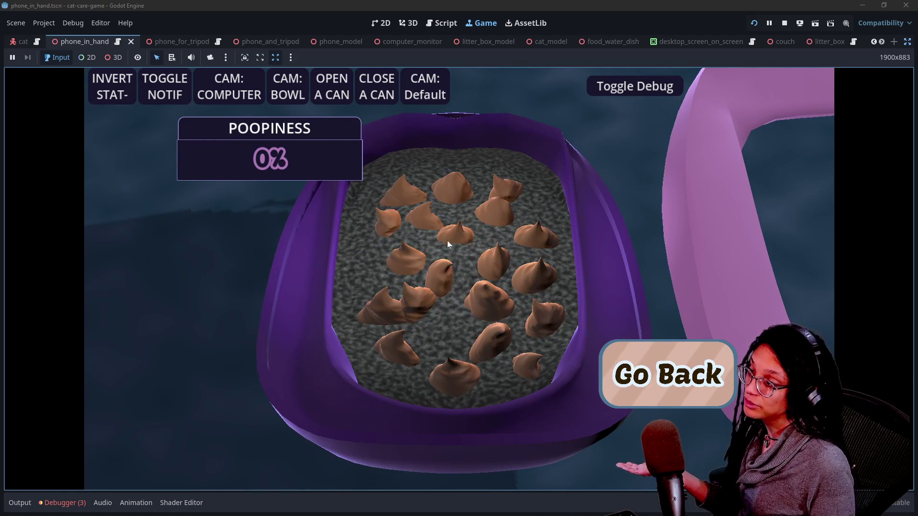
left_click(447, 240)
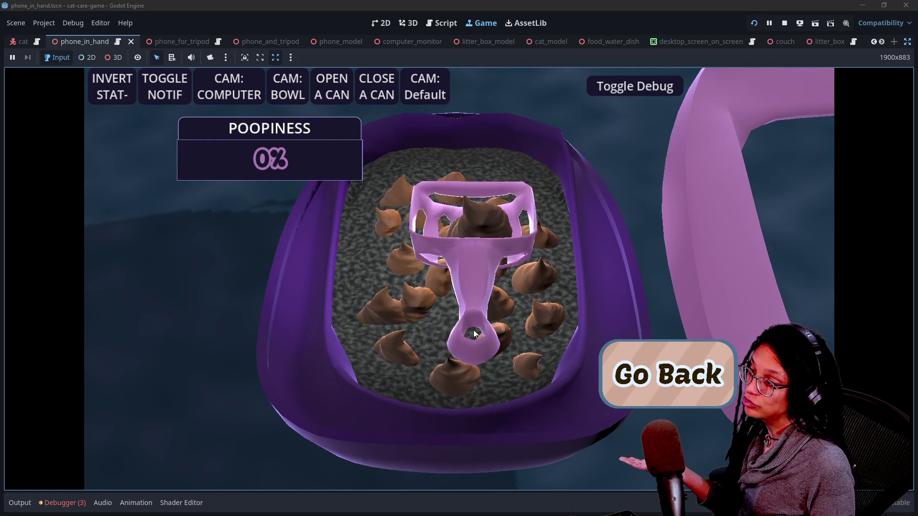
left_click(620, 359)
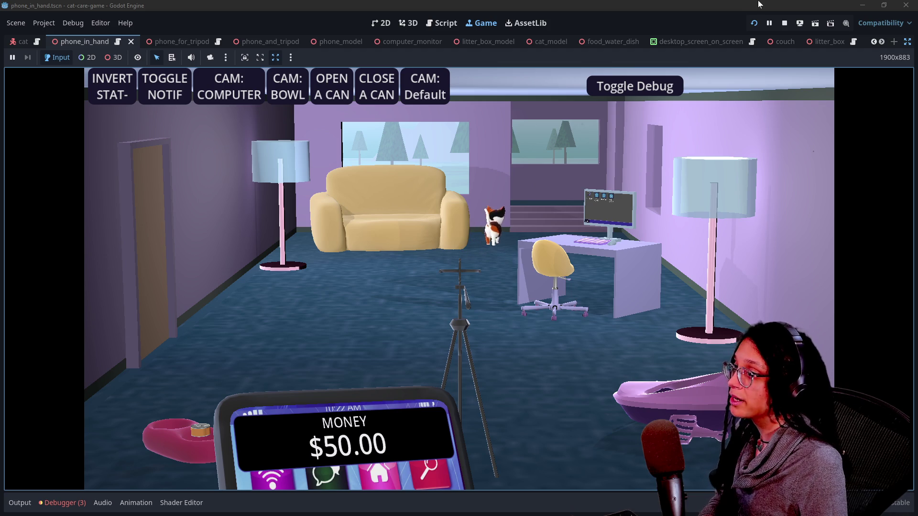
left_click(785, 23)
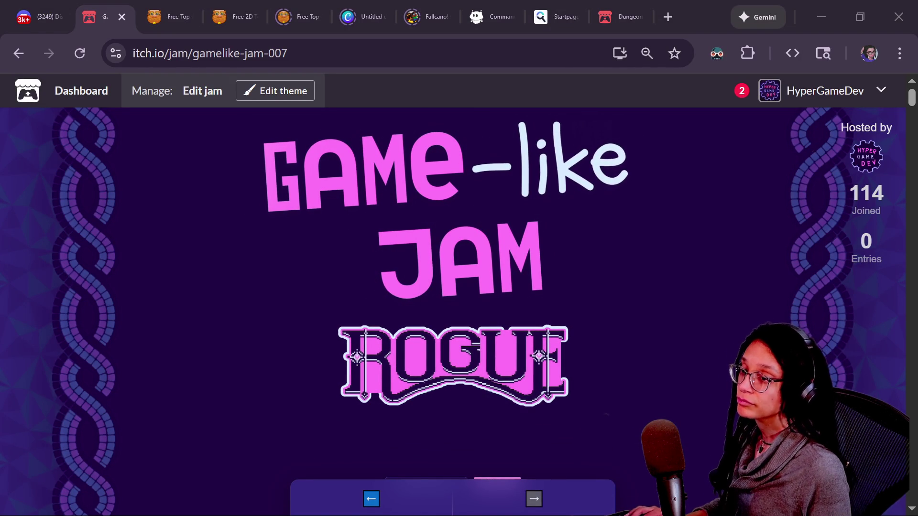
Post the Rogue jam link in chat, move chat aside, and browse back to the Frogger jam.
key("alt+Tab")
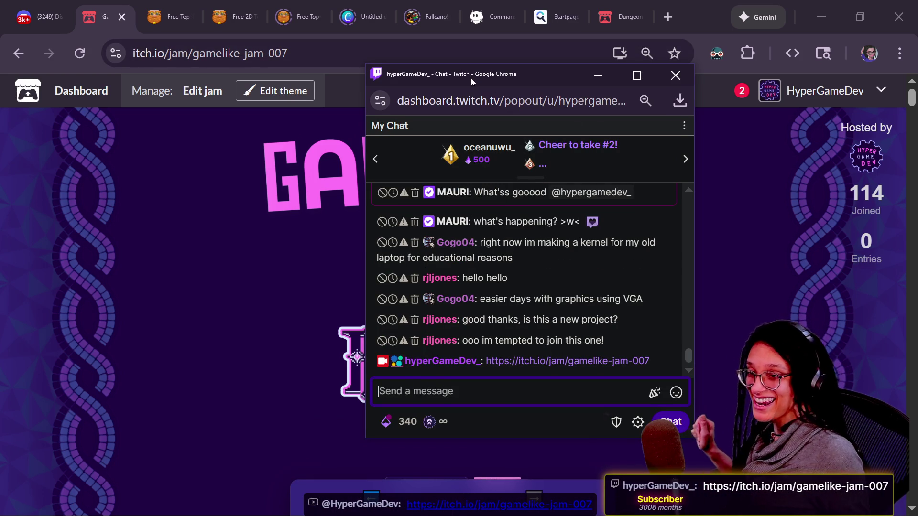
left_click_drag(472, 78, 917, 101)
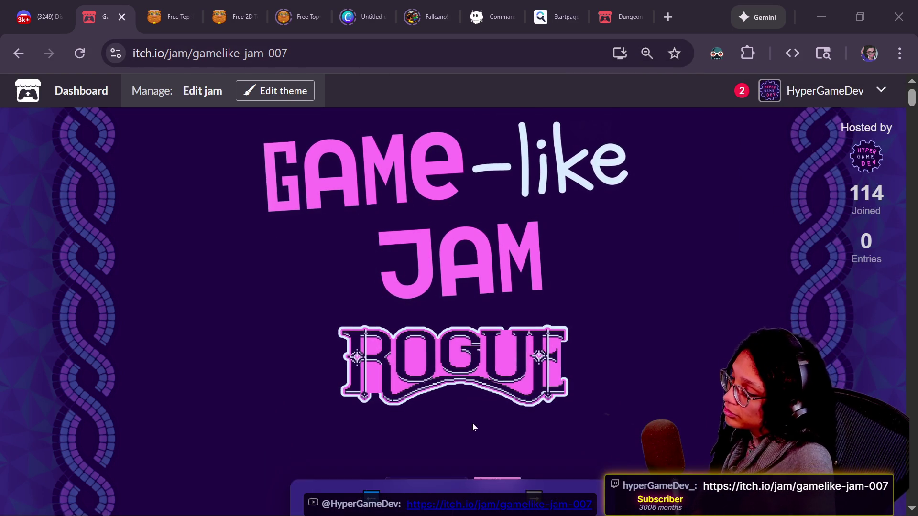
left_click(377, 461)
left_click(373, 467)
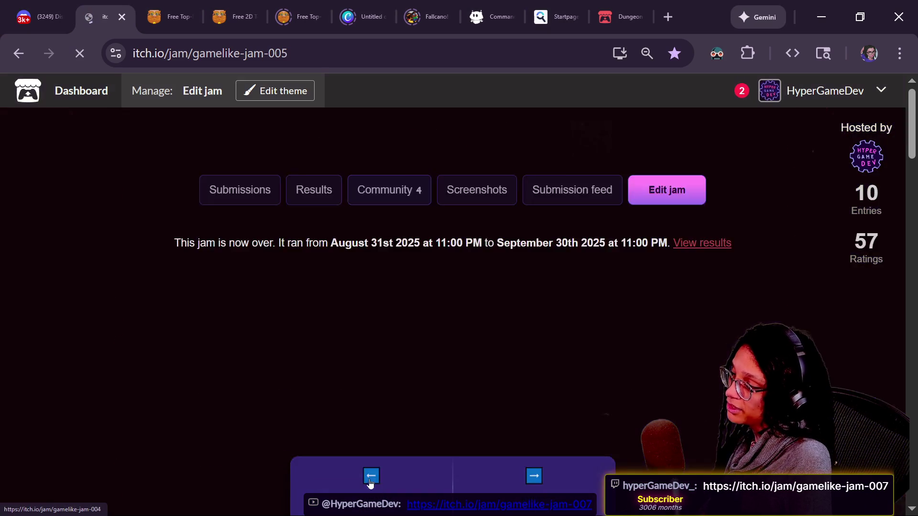
left_click(370, 478)
left_click(369, 478)
left_click(370, 478)
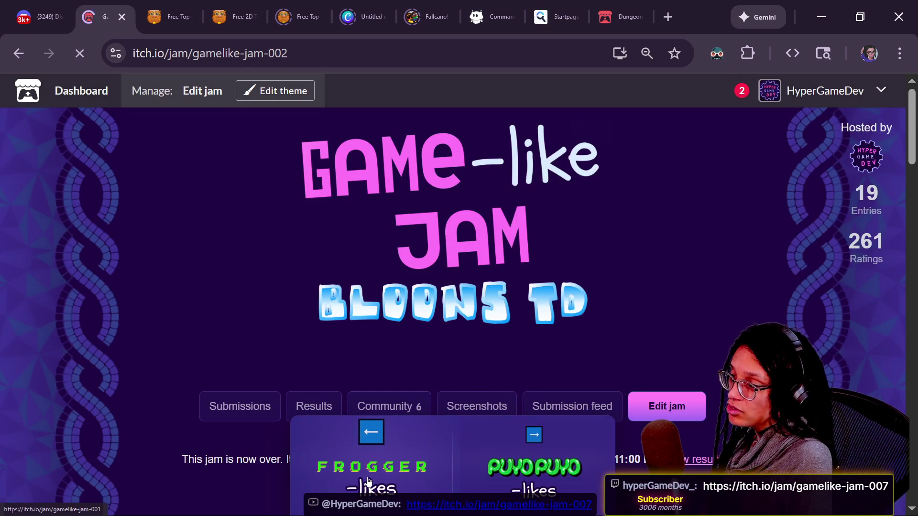
left_click(367, 481)
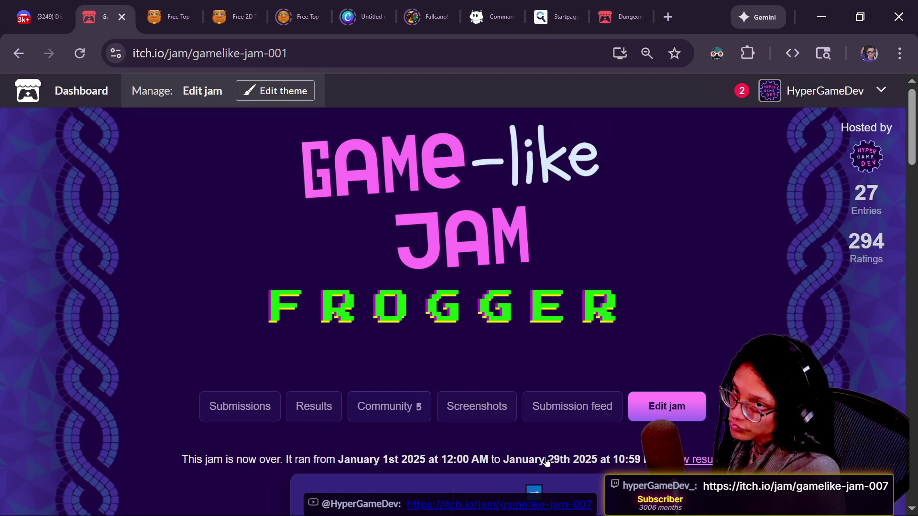
Step forward through Bloons TD, Puyo Puyo, SkiFree, Granny and Tamagotchi jams to Rogue.
left_click(555, 474)
left_click(553, 477)
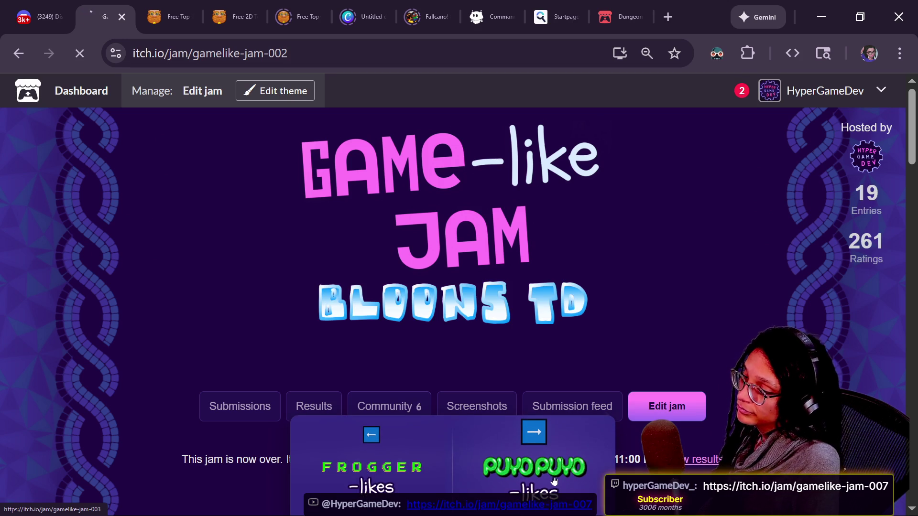
left_click(552, 480)
left_click(552, 479)
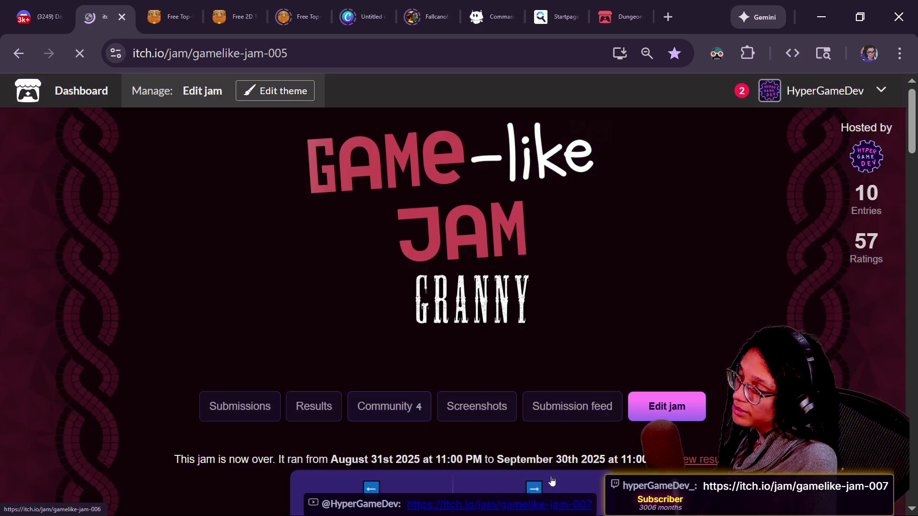
left_click(552, 480)
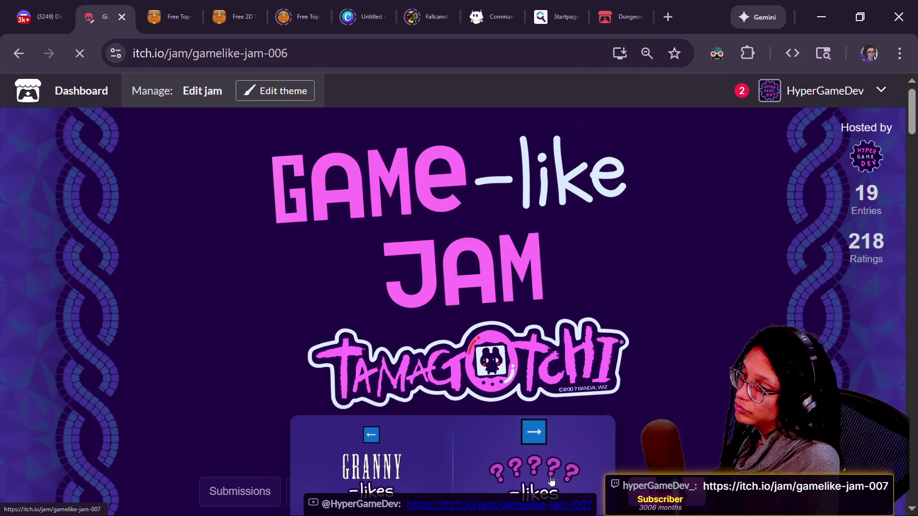
left_click(549, 475)
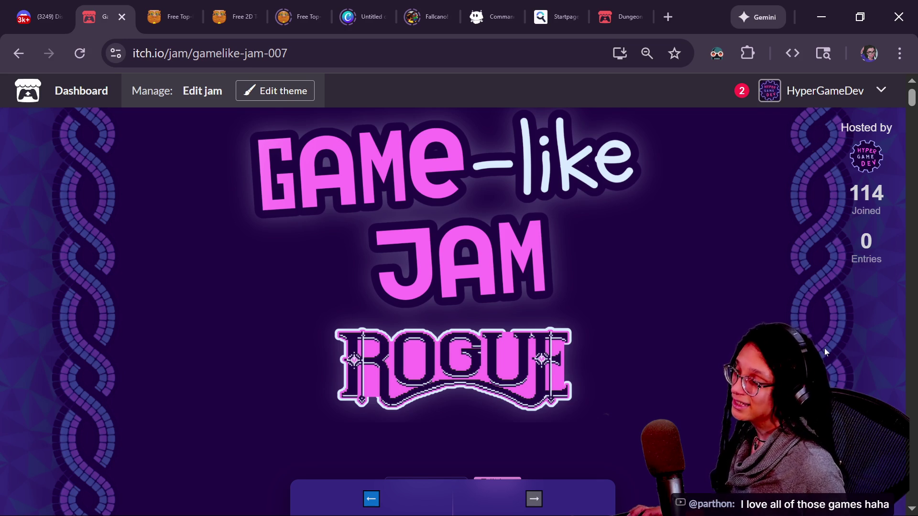
key("alt+Tab")
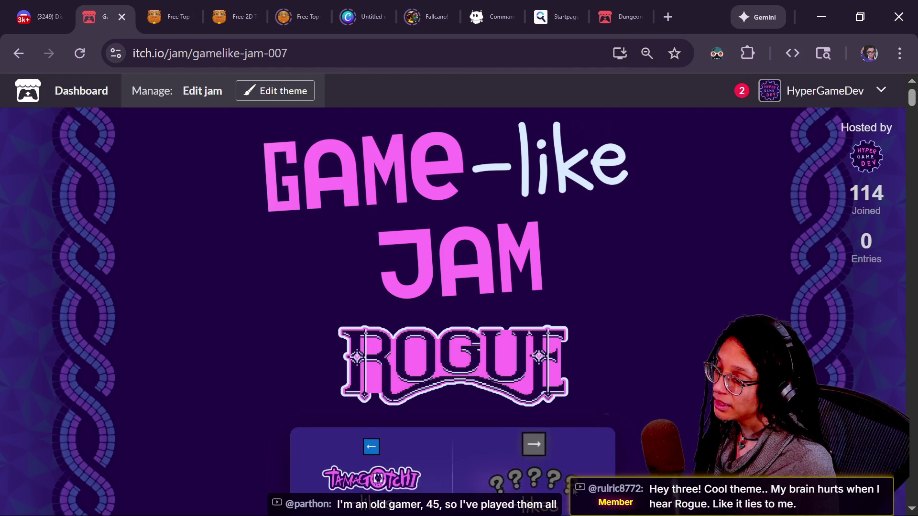
left_click(409, 443)
left_click(408, 443)
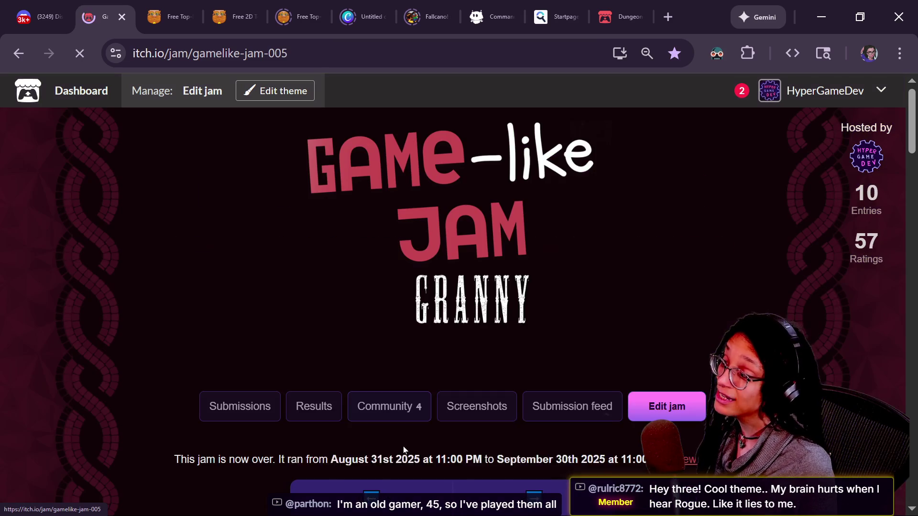
left_click(371, 467)
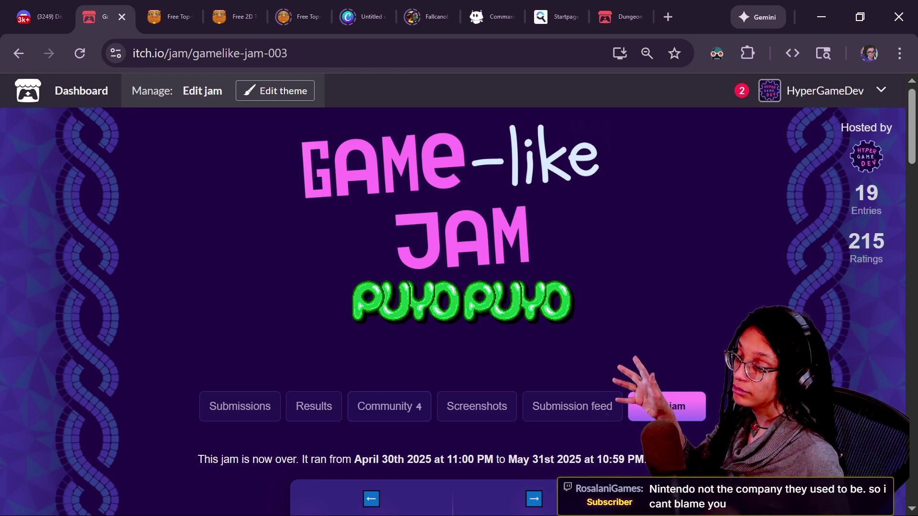
mouse_move(578, 480)
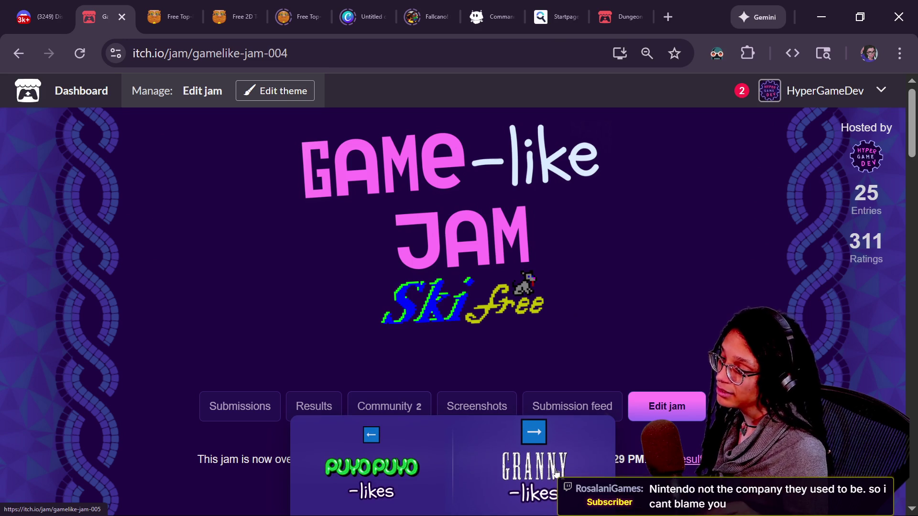
left_click(556, 473)
left_click(554, 474)
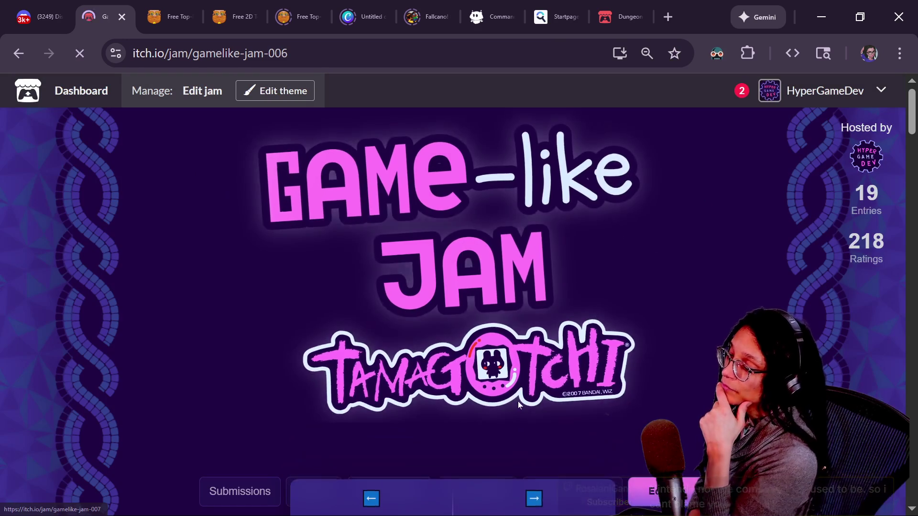
left_click(534, 434)
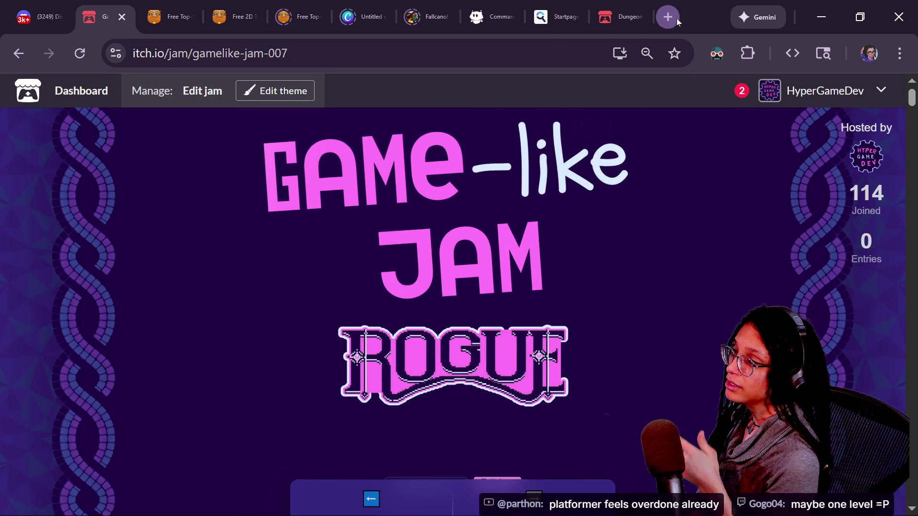
In a new tab, search Startpage for 'epyx jumpan'.
left_click(674, 19)
type("epy")
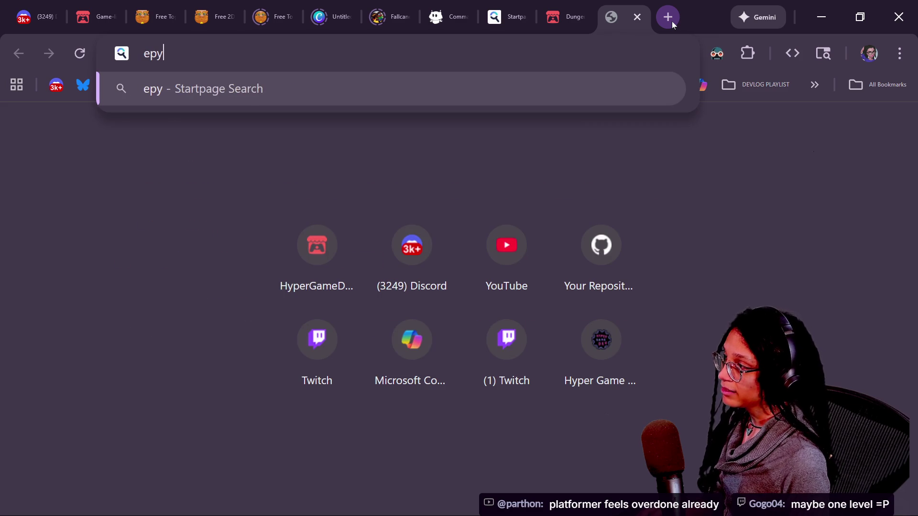
type("x+jumpan")
key("Return")
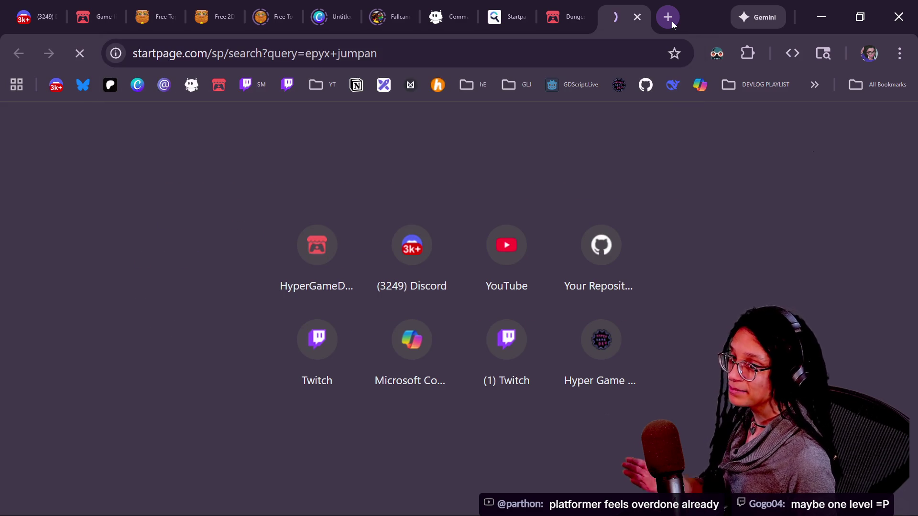
Expand the Jumpman result panel and play the Jumpman C64 gameplay video on YouTube.
scroll(248, 326, "down", 3)
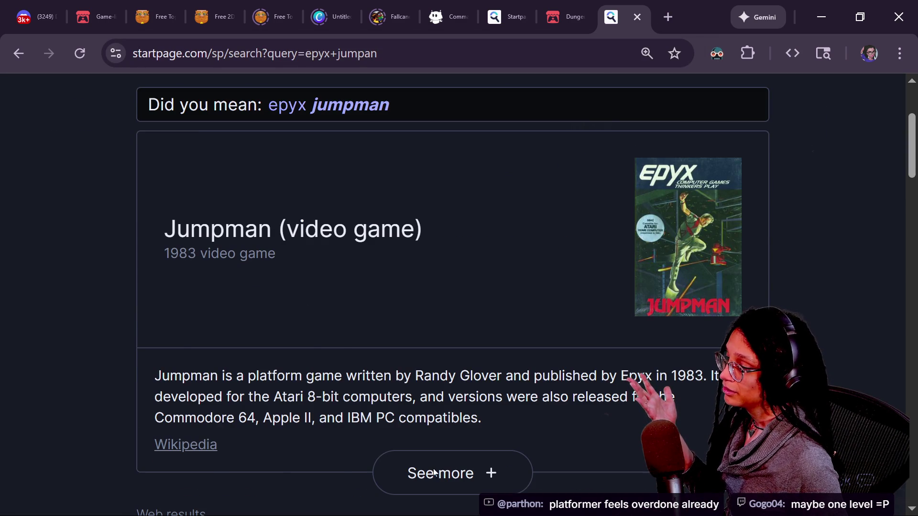
scroll(395, 370, "down", 4)
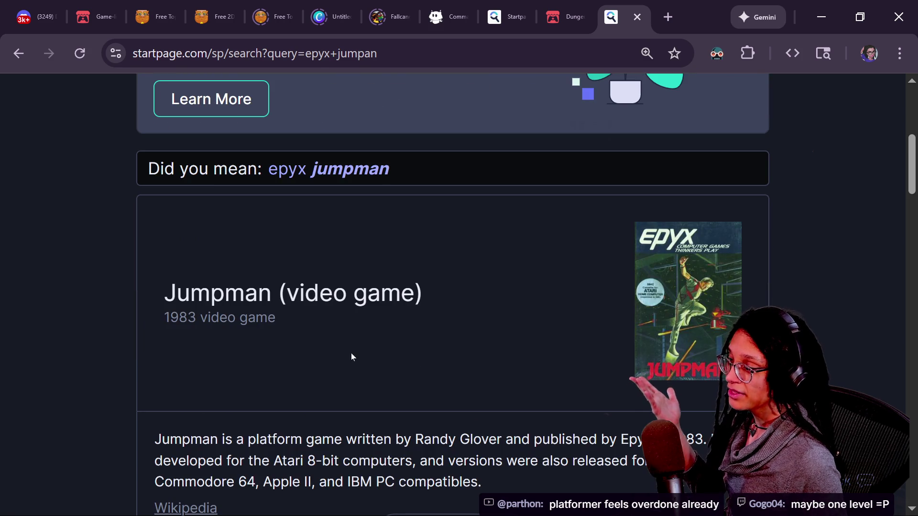
scroll(349, 270, "down", 2)
left_click(464, 451)
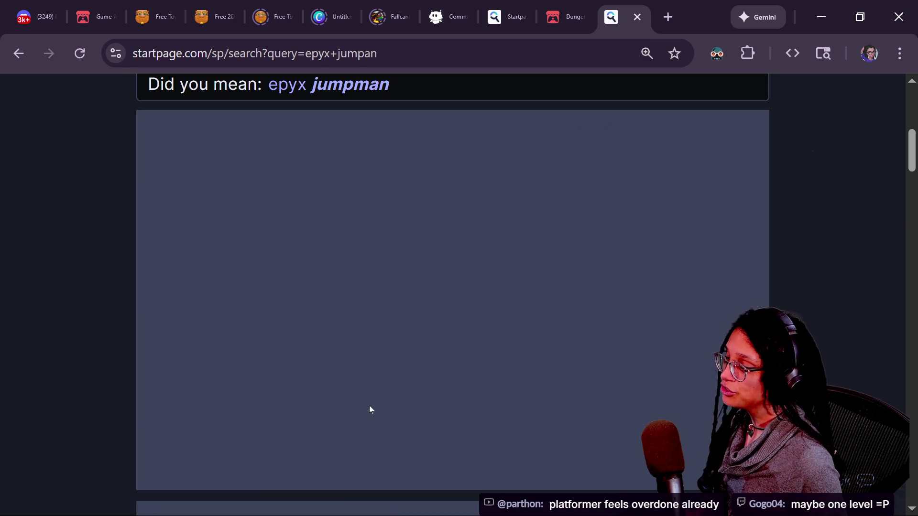
scroll(525, 264, "down", 2)
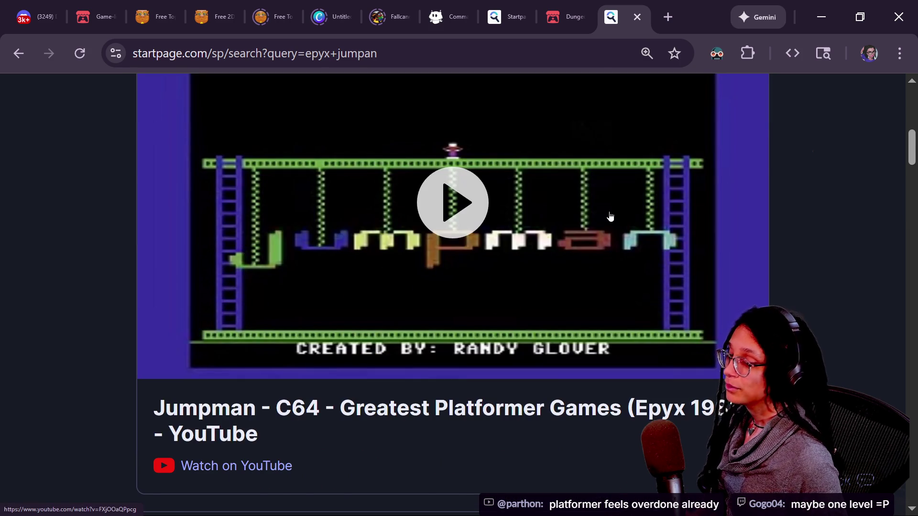
scroll(610, 217, "up", 2)
left_click(403, 325)
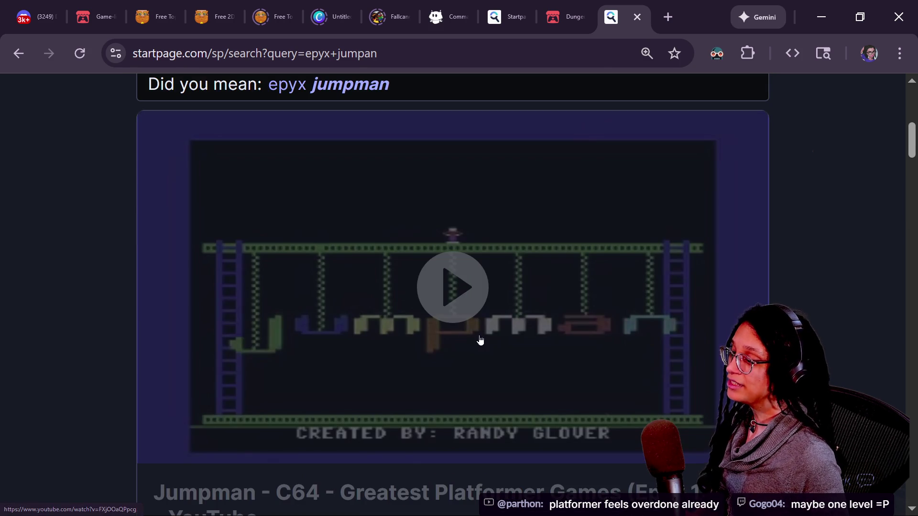
left_click(443, 307)
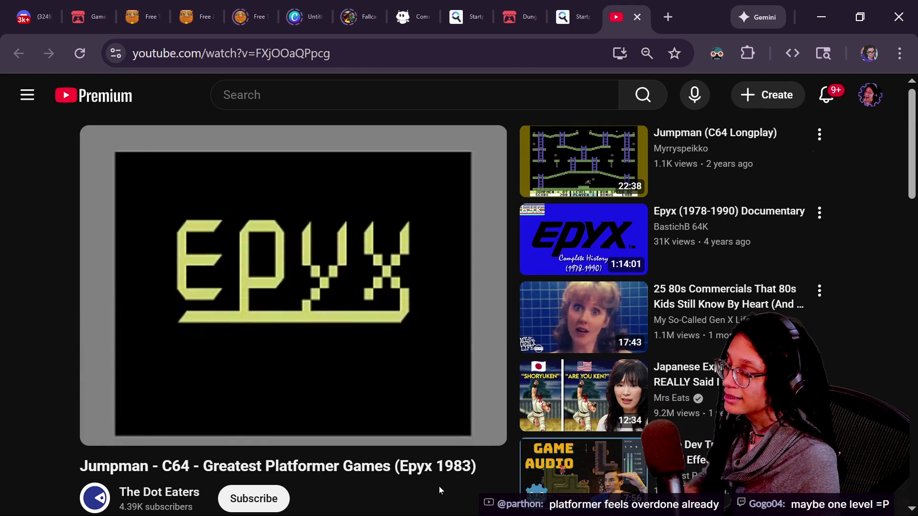
Pause, resume and skip the Jumpman video ahead to Level 01, then select the YouTube search box.
left_click(298, 271)
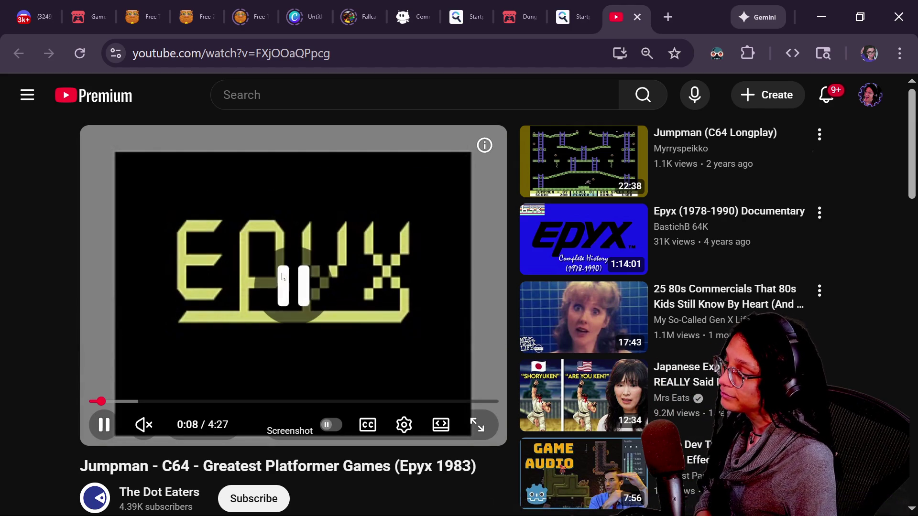
left_click(138, 262)
key("Right")
key("Right")
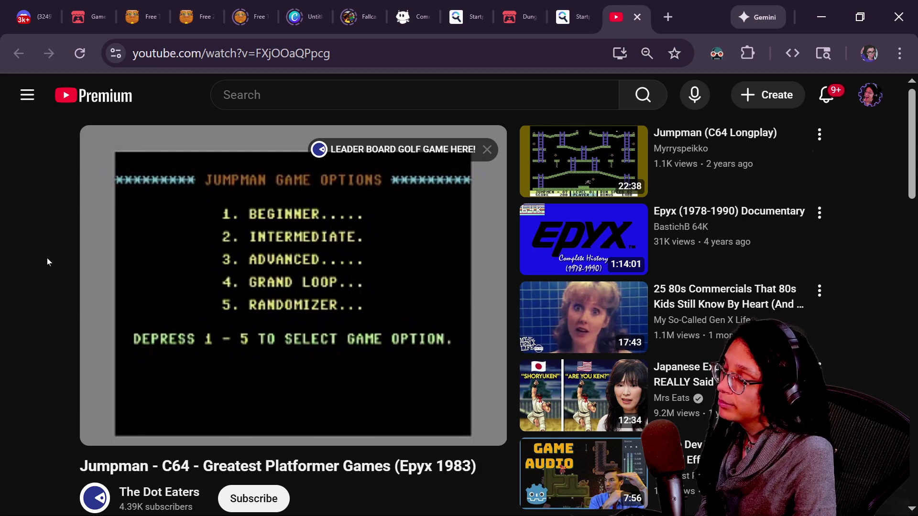
mouse_move(705, 386)
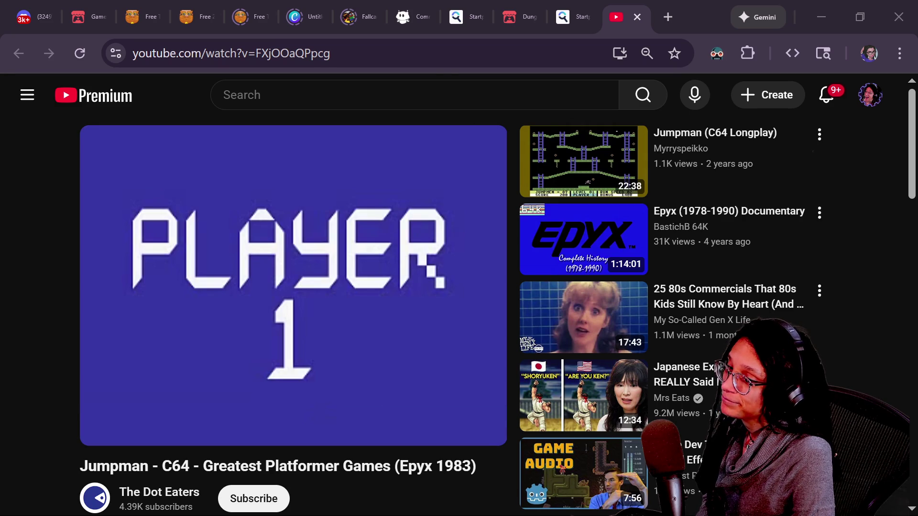
left_click(223, 95)
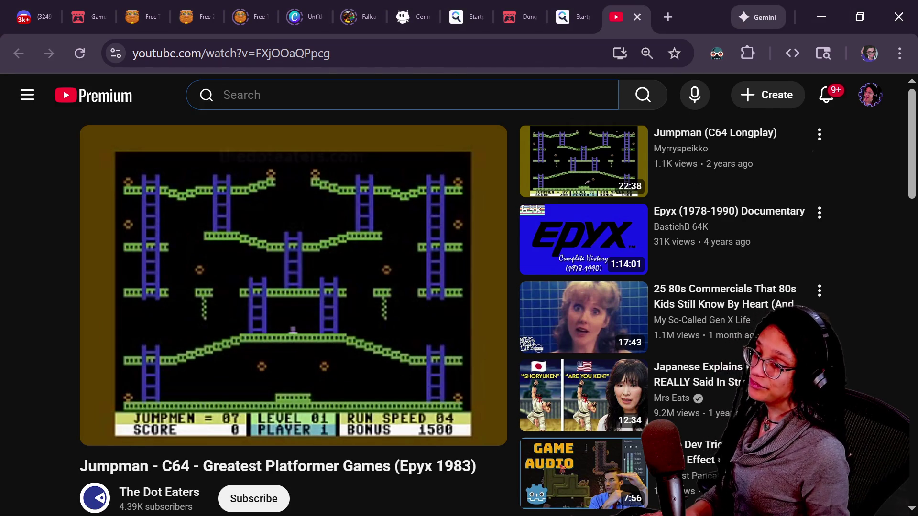
Search YouTube for 'loderunner gameplay' and open the Famicom Lode Runner 50-stage loop clear video.
type("p")
key("BackSpace")
type("loderunner")
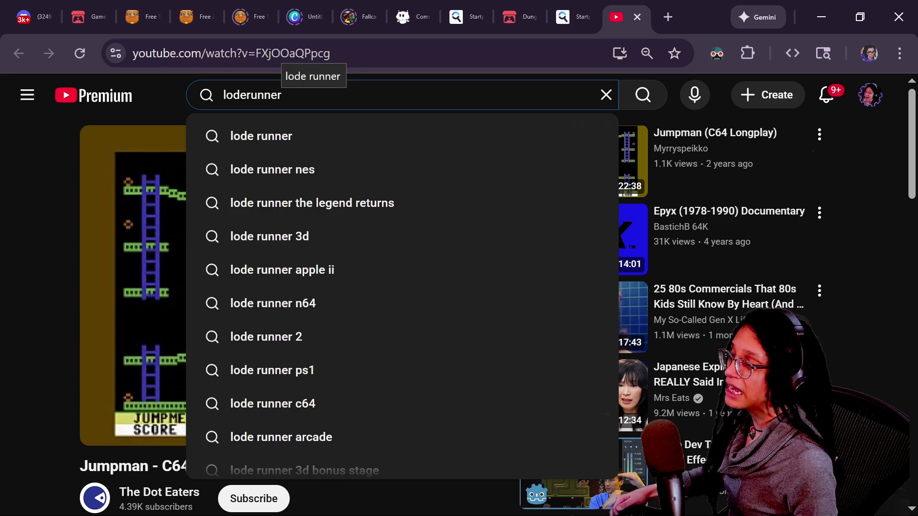
type(" gameplay")
key("Return")
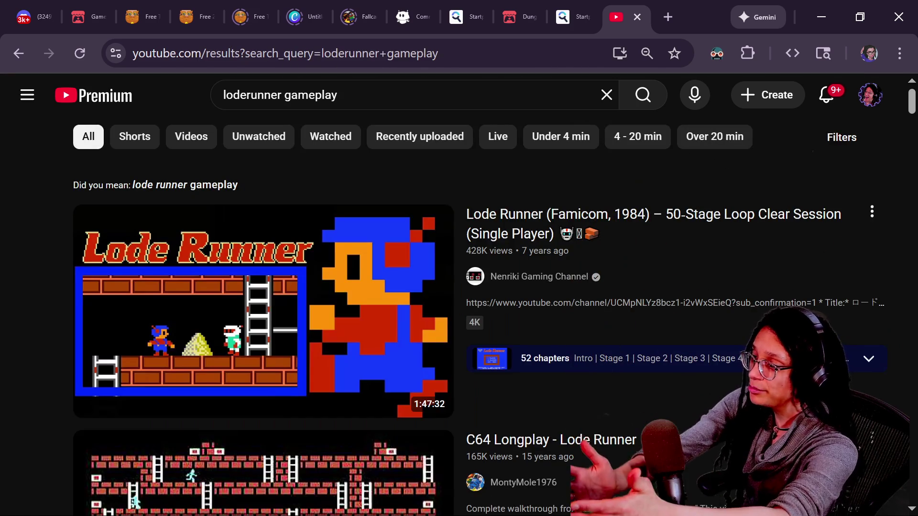
mouse_move(285, 297)
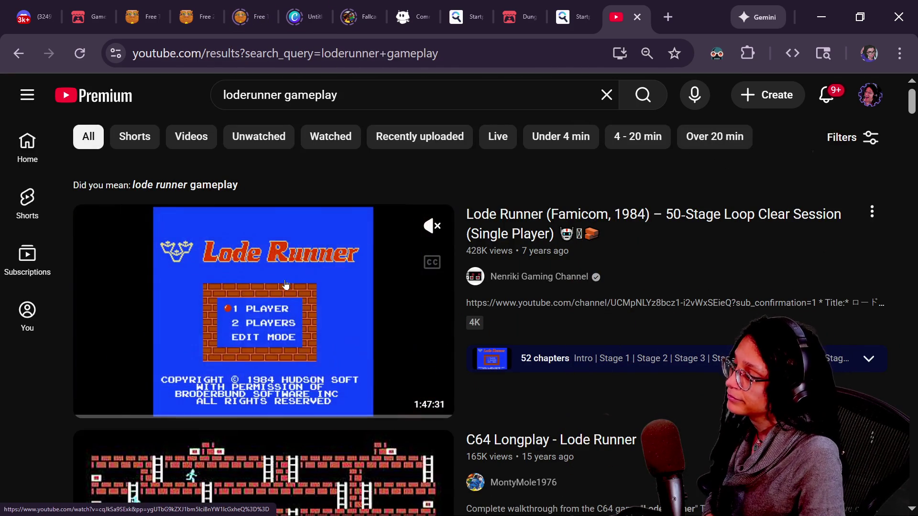
left_click(308, 315)
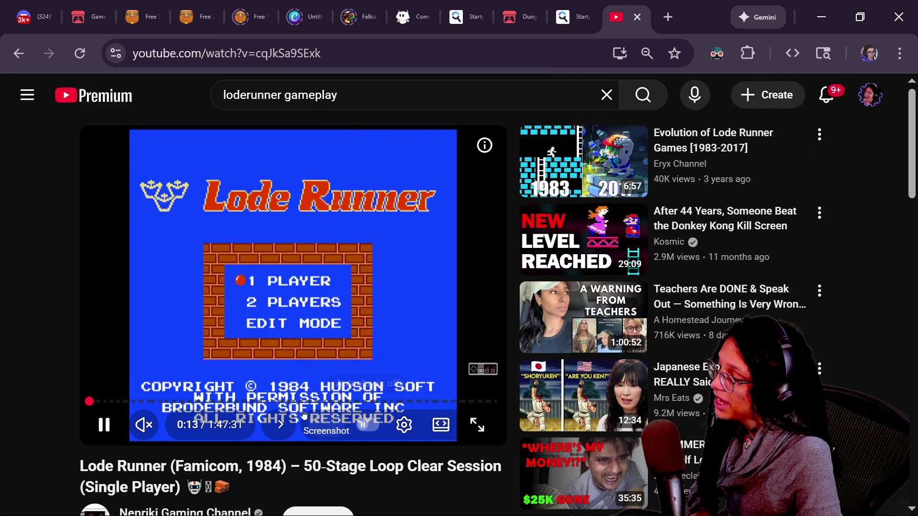
Jump the Lode Runner video ahead to a later stage around 47:50 and keep it playing.
left_click_drag(238, 406, 229, 404)
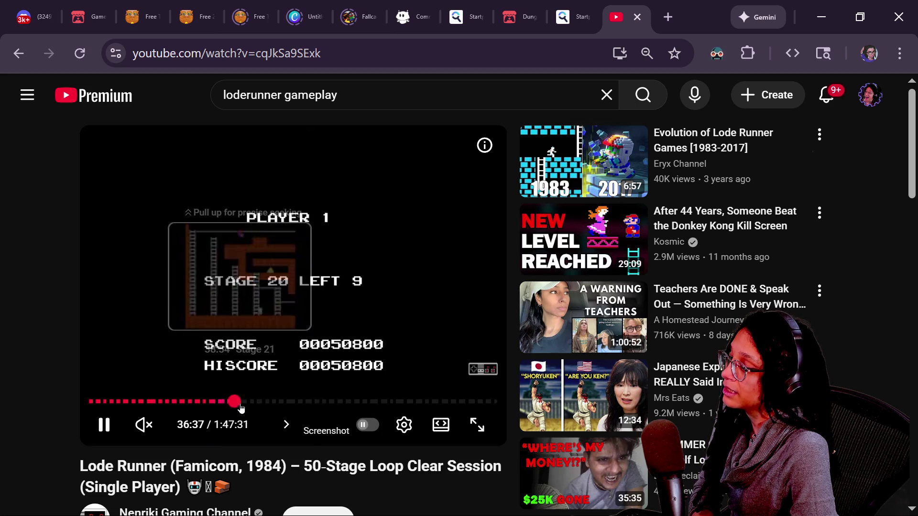
left_click_drag(278, 401, 283, 405)
left_click(348, 364)
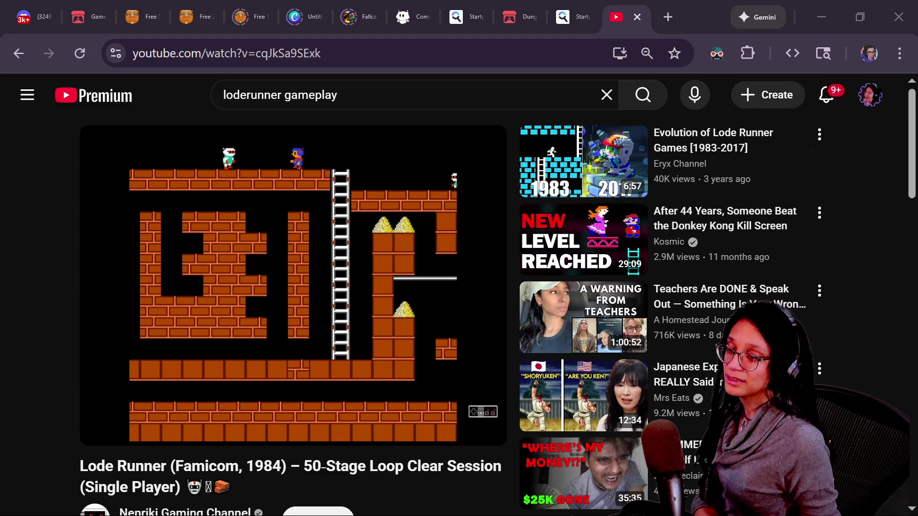
Glance at the Twitch chat window, move it out of the way, and pause the video.
mouse_move(915, 289)
left_mouse_down()
mouse_move(744, 290)
mouse_move(349, 58)
left_mouse_up()
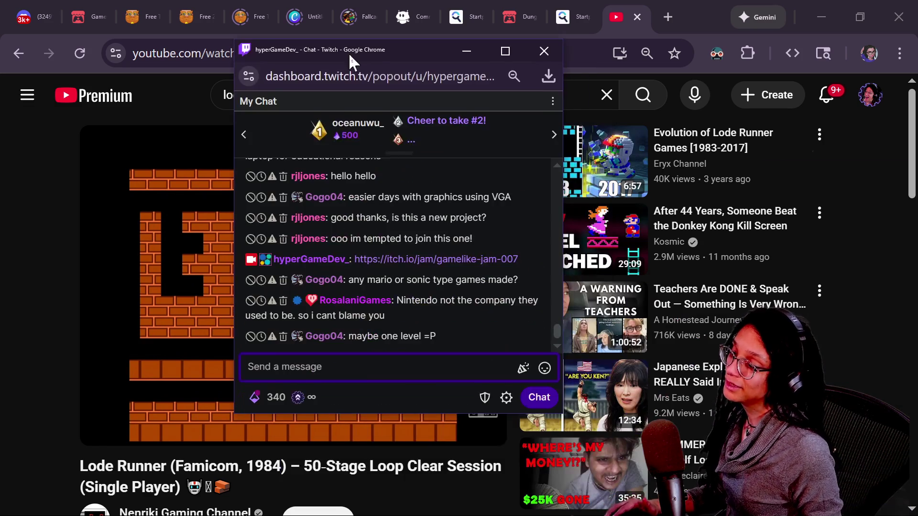
left_click_drag(397, 300, 385, 315)
left_click_drag(353, 57, 915, 330)
left_click(333, 222)
Back in Godot, review the generate_tiles code on lines 23–30, including the instantiate and add_child lines.
mouse_move(677, 143)
key("alt+Tab")
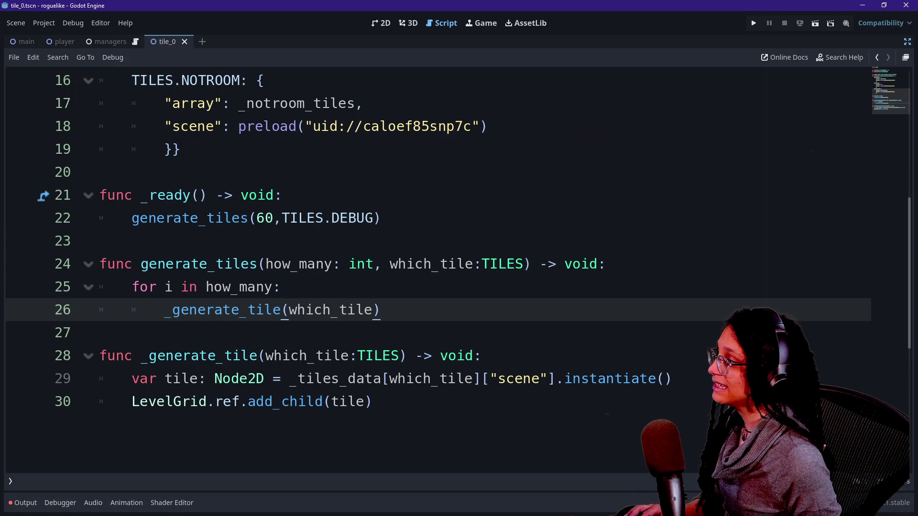
left_click(101, 241)
left_click(433, 264)
left_click(373, 402)
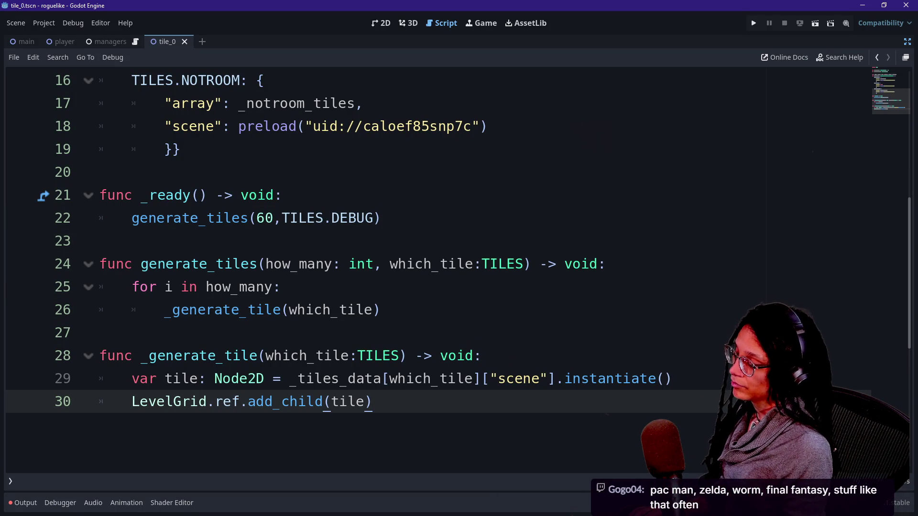
scroll(431, 267, "up", 5)
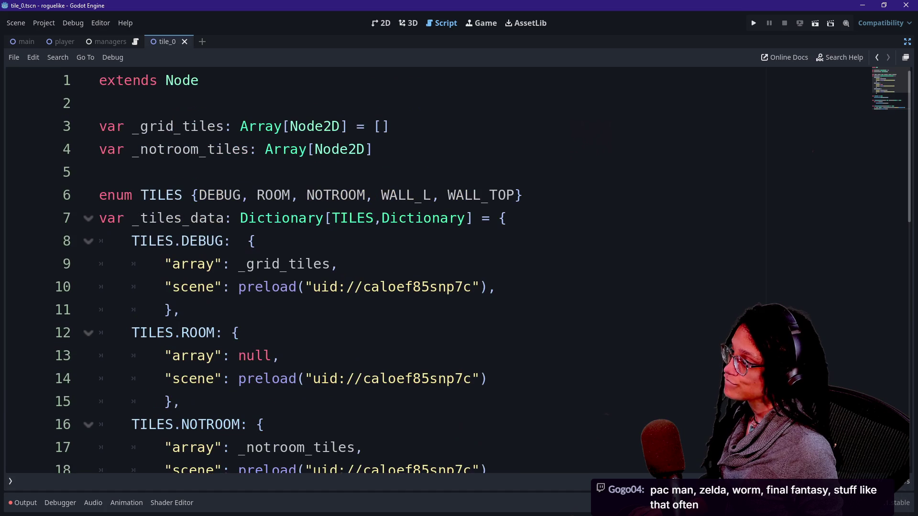
scroll(431, 268, "down", 6)
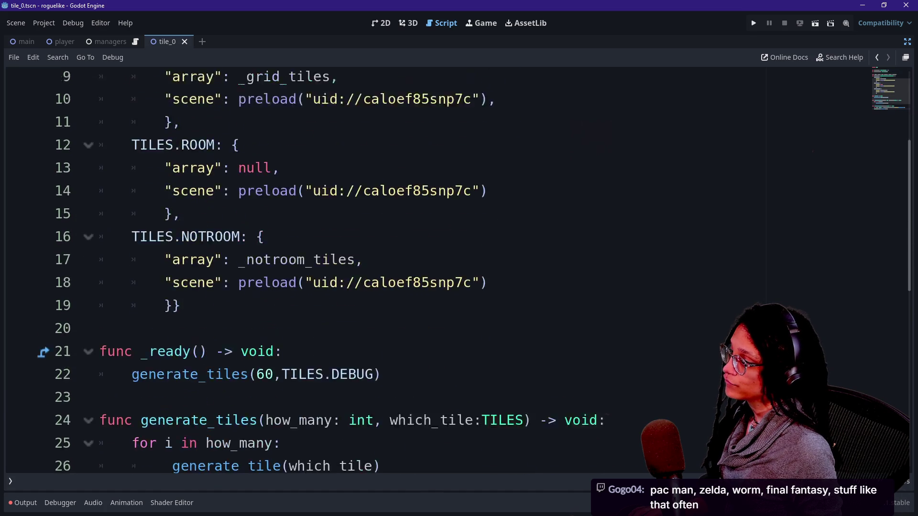
left_click(99, 264)
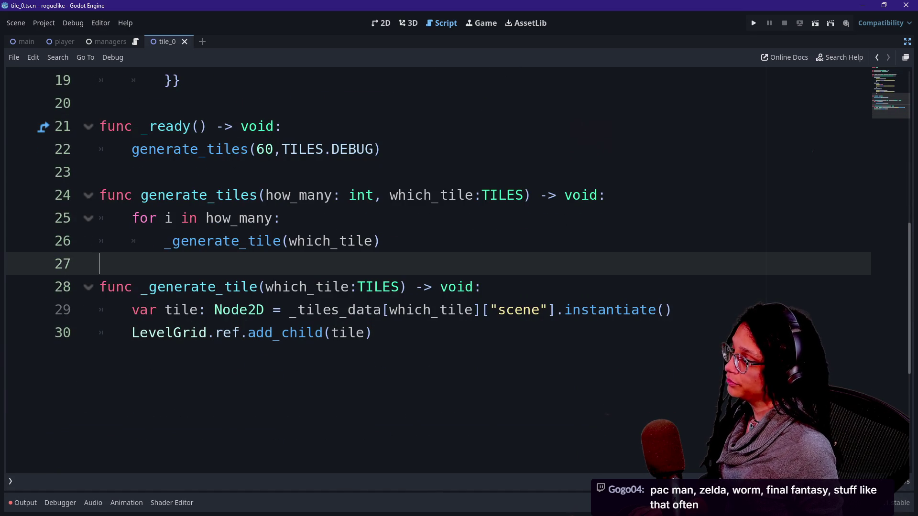
left_click(373, 310)
left_click(372, 332)
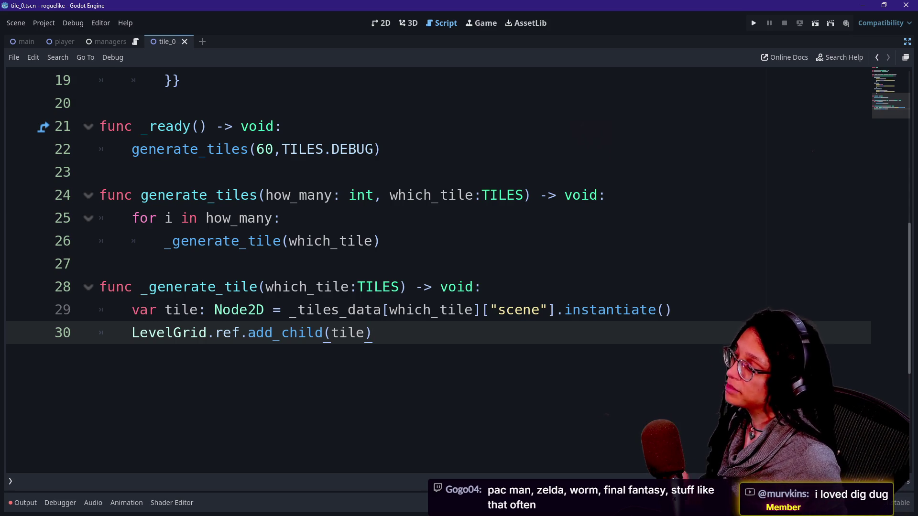
Check the tile scene in the 2D view, return to the level-manager script, and bring the live chat over it.
key("Up")
key("Up")
key("Up")
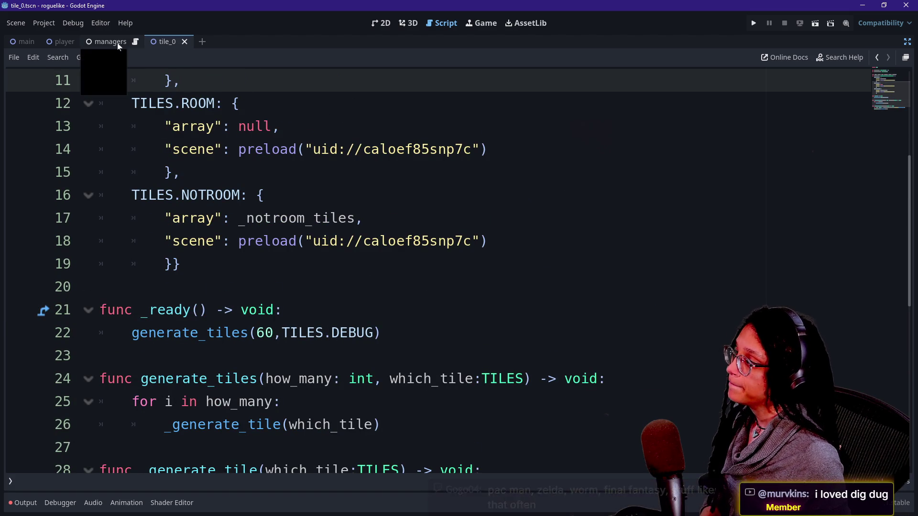
left_click(381, 23)
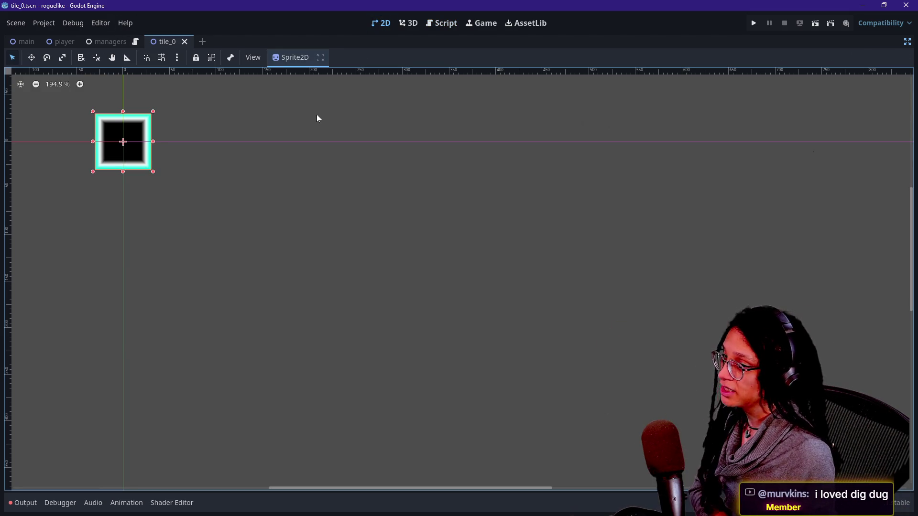
left_click(442, 22)
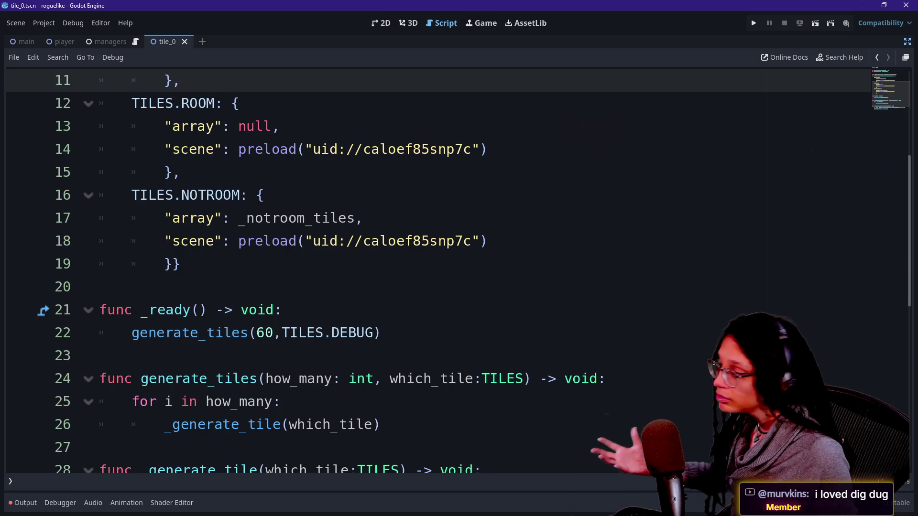
mouse_move(442, 241)
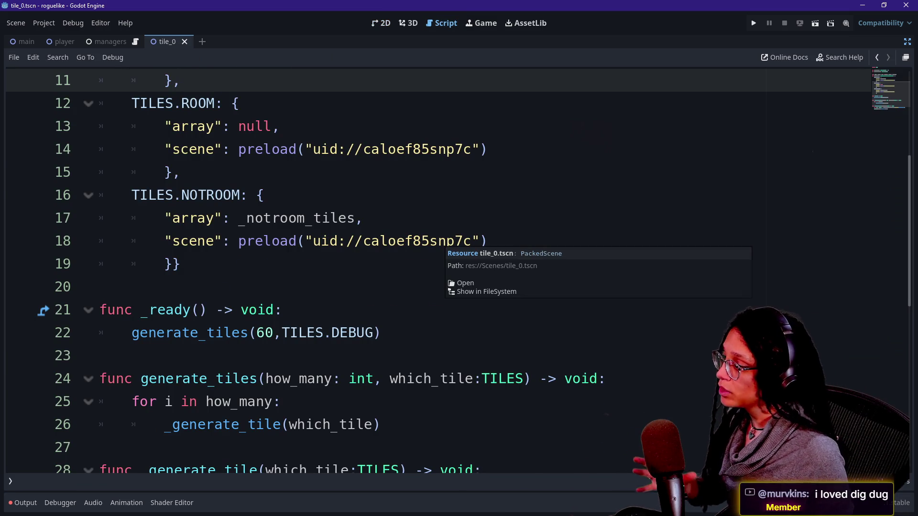
scroll(442, 242, "down", 3)
left_click(99, 218)
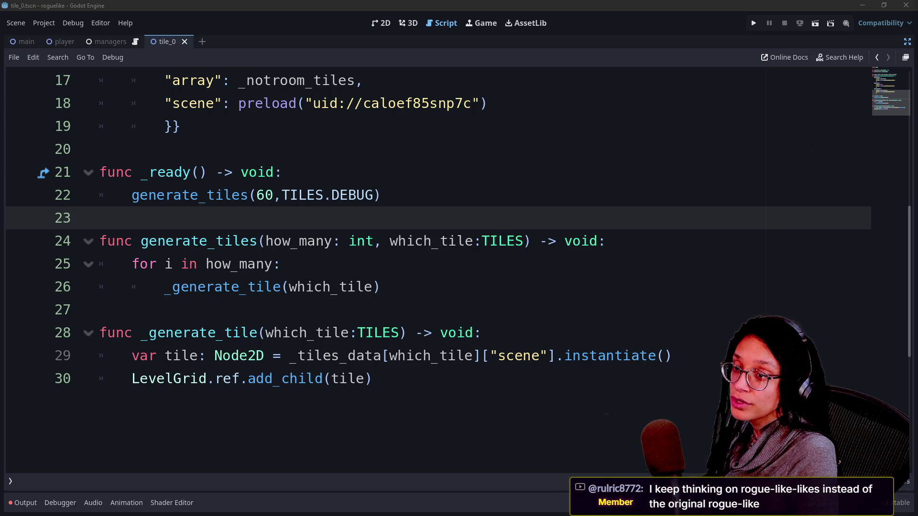
left_click_drag(913, 215, 368, 70)
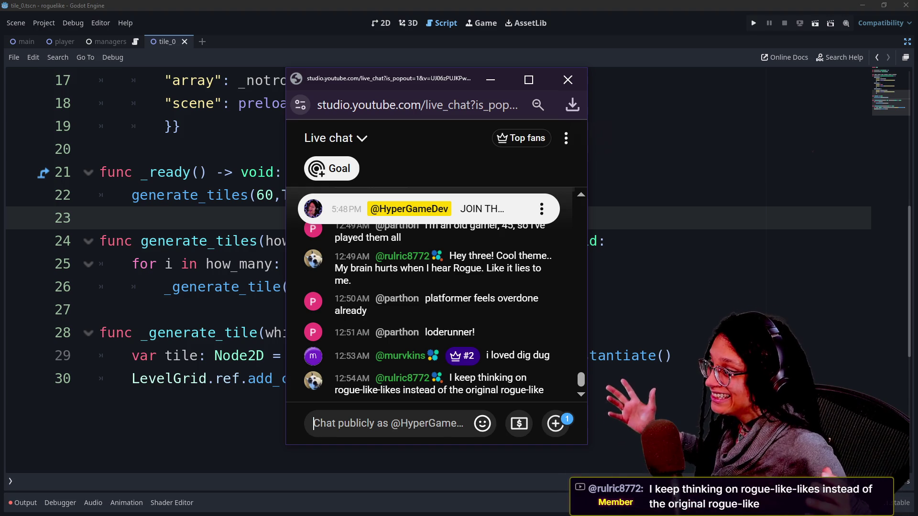
Scroll the live chat up through older messages and back down to the newest ones.
scroll(523, 356, "up", 2)
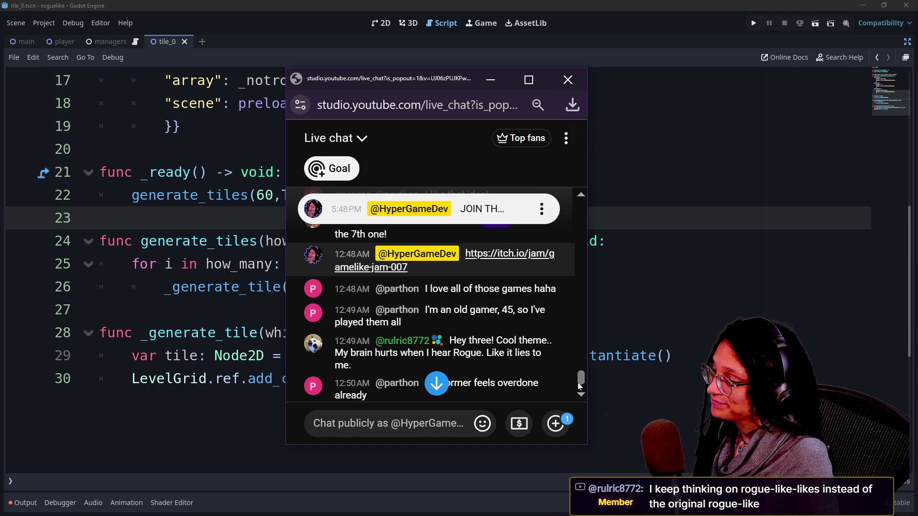
scroll(580, 381, "down", 2)
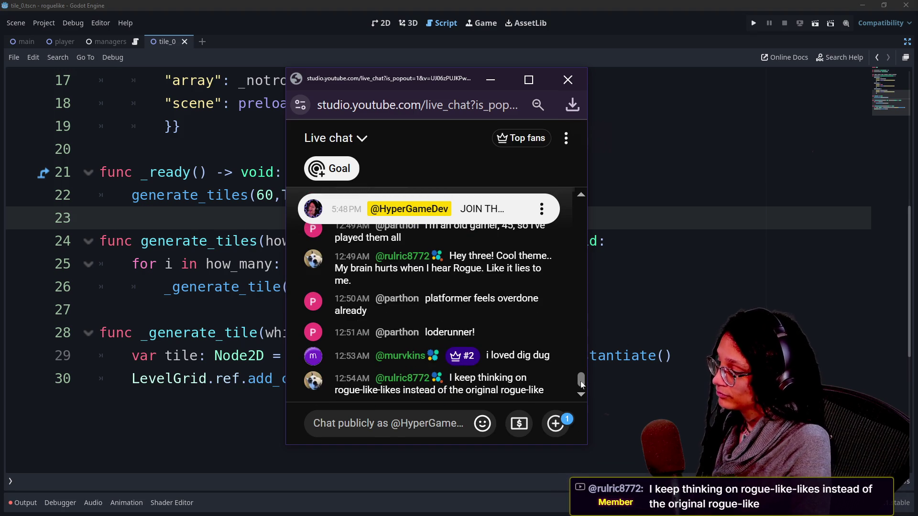